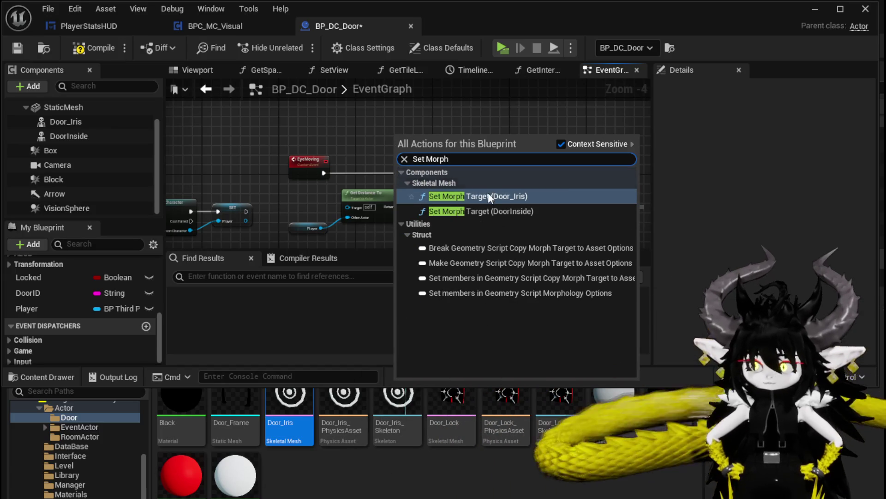
- Add a Set Morph Target node for DoorInside and move it higher in the graph
left_click(487, 211)
left_click_drag(443, 166, 443, 121)
scroll(443, 121, "up", 3)
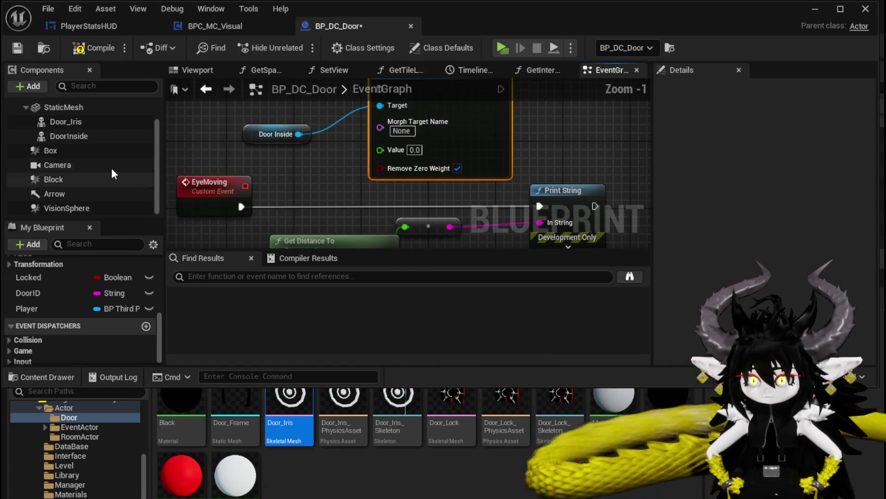
- Compile and save BP_DC_Door, then select the Door_Lock skeletal mesh asset
left_click(87, 48)
left_click(25, 55)
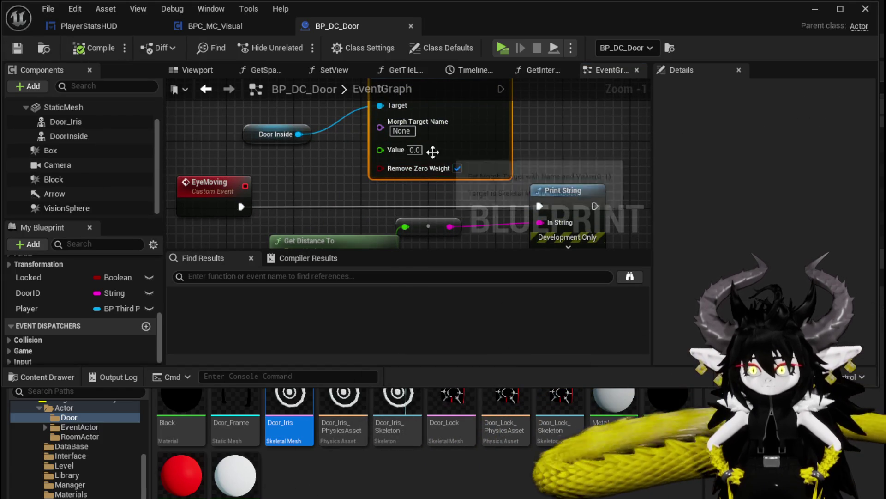
left_click(401, 131)
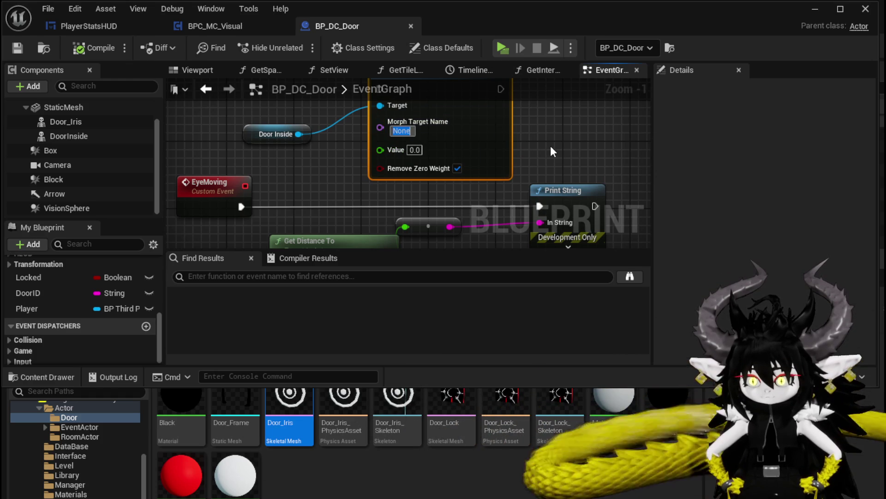
left_click(468, 419)
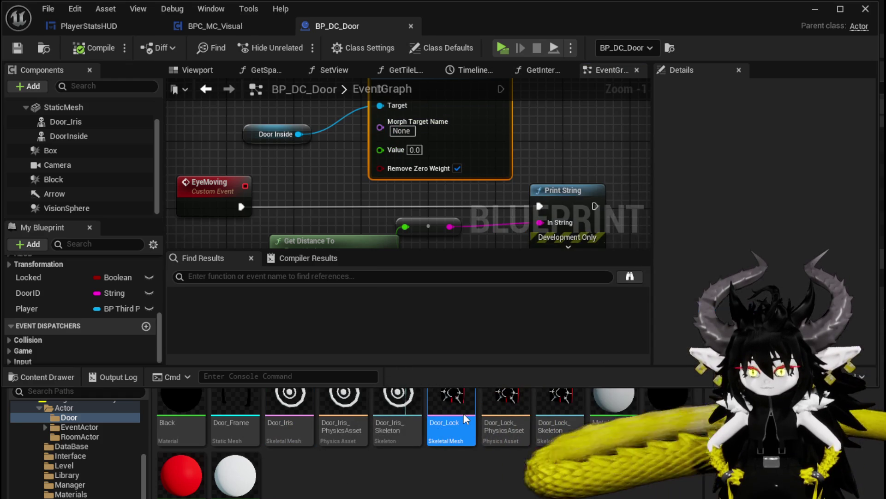
- Preview the EyeClose morph on Door_Lock by raising its weight, then reset it to 0
double_click(464, 412)
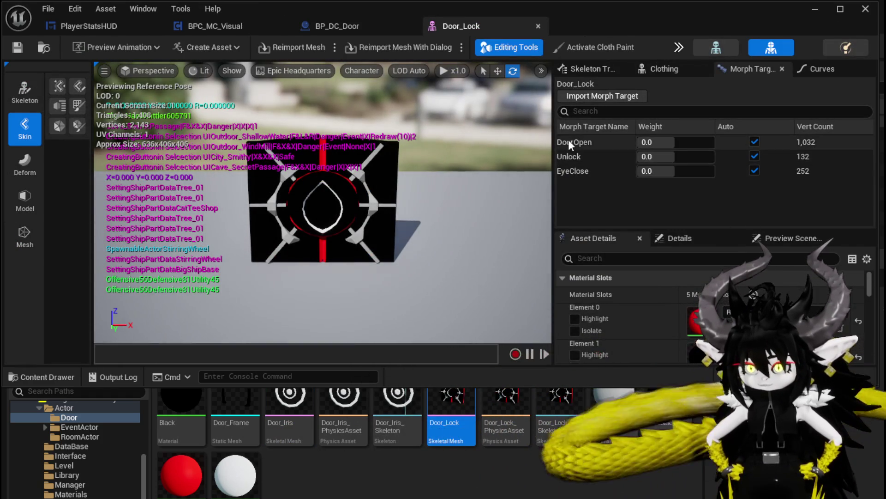
right_click(570, 167)
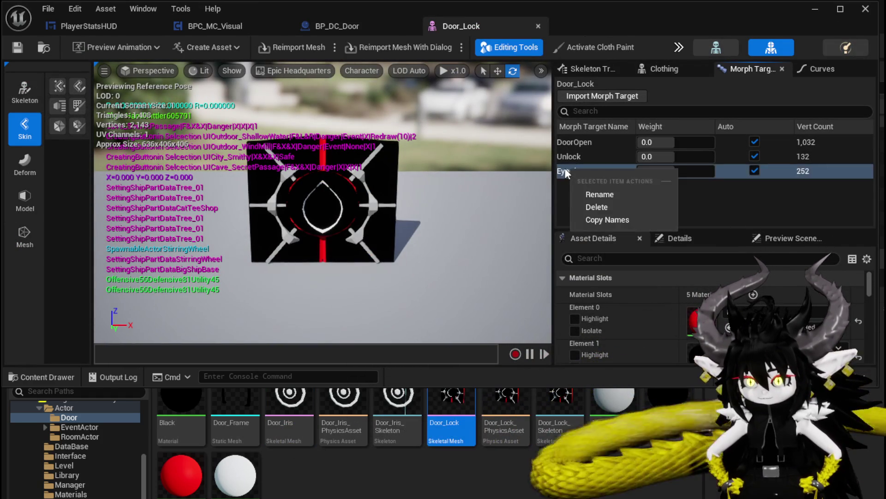
left_click(564, 168)
left_click_drag(679, 171, 706, 172)
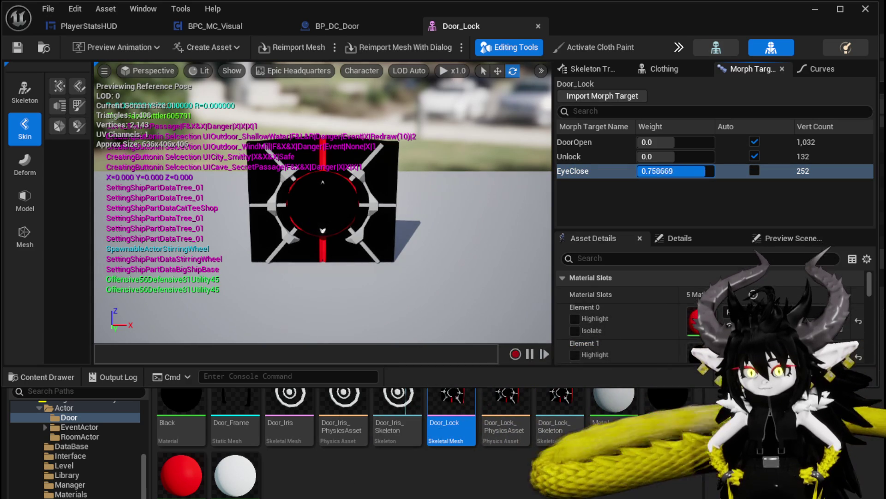
left_click(683, 172)
type("0")
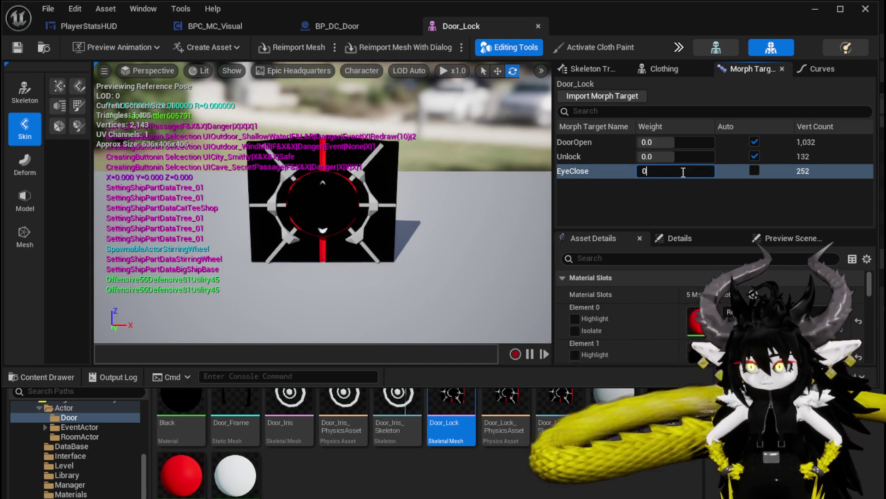
- Copy the EyeClose morph target name and return to BP_DC_Door
right_click(577, 169)
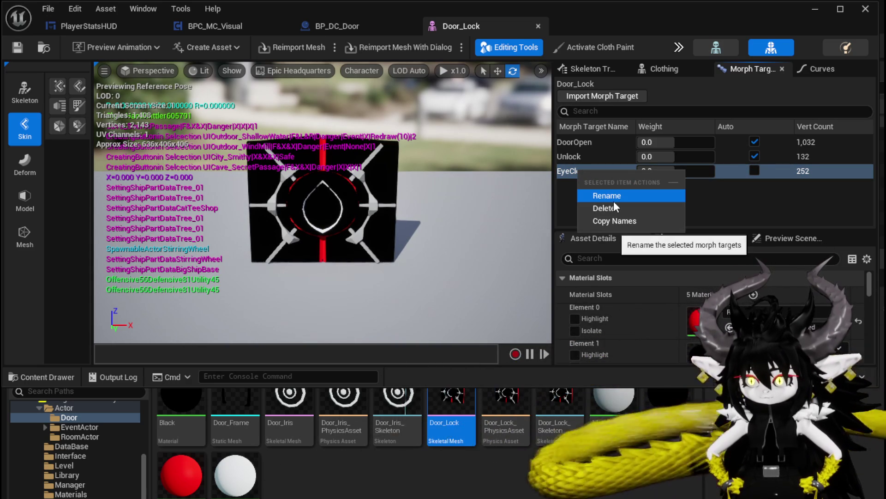
left_click(610, 217)
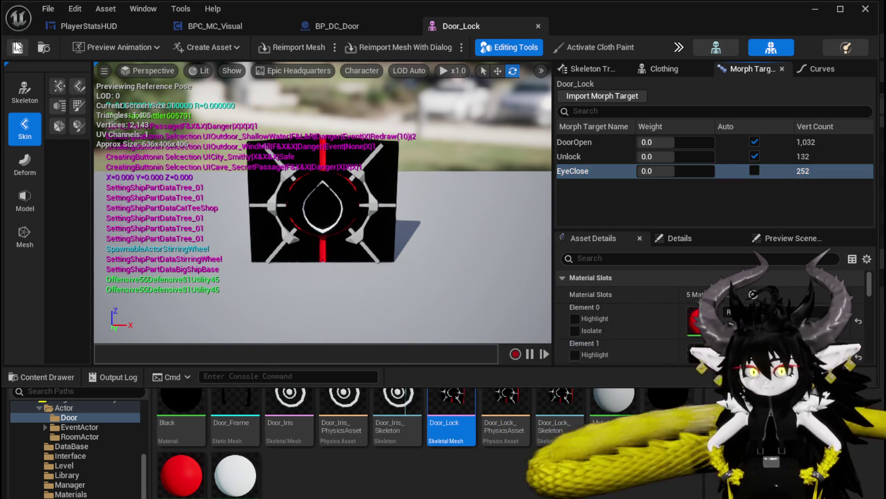
left_click(336, 27)
- Paste EyeClose as the Set Morph Target node's morph target name
left_click(408, 130)
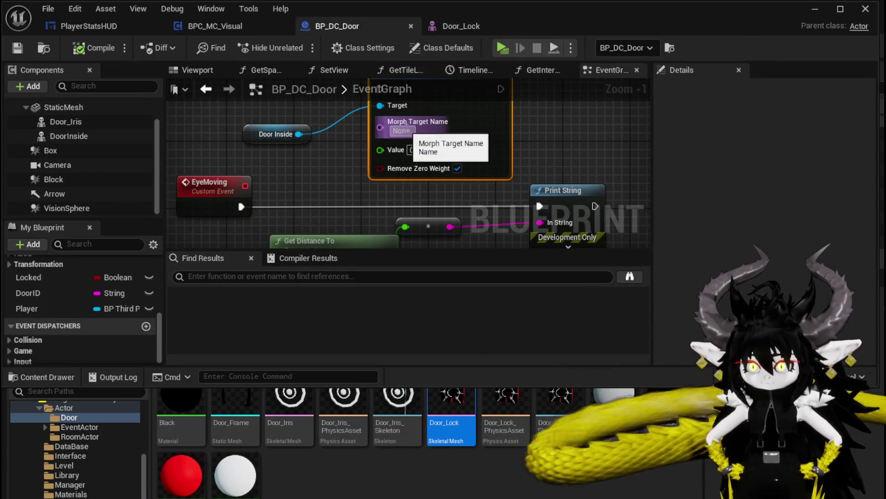
type("EyeClose")
key("Return")
- Pan to empty graph space and search the node list for 'Event beg'
scroll(467, 168, "down", 3)
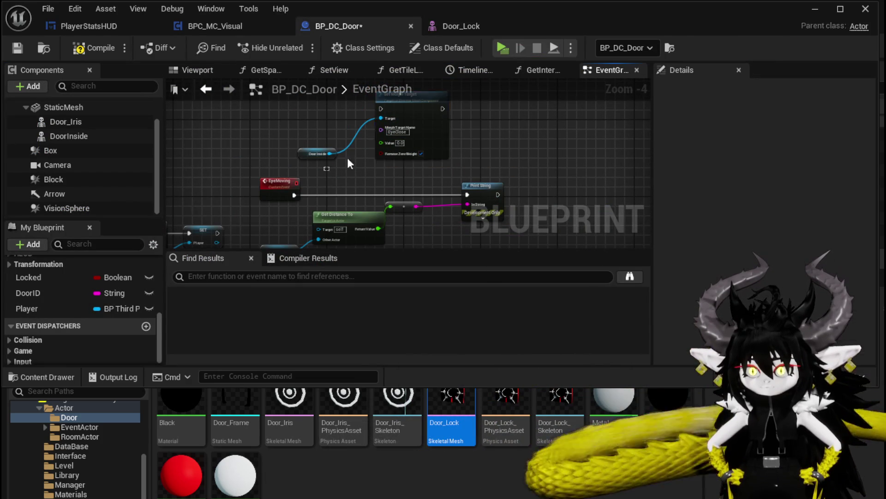
scroll(347, 157, "down", 2)
scroll(408, 146, "up", 4)
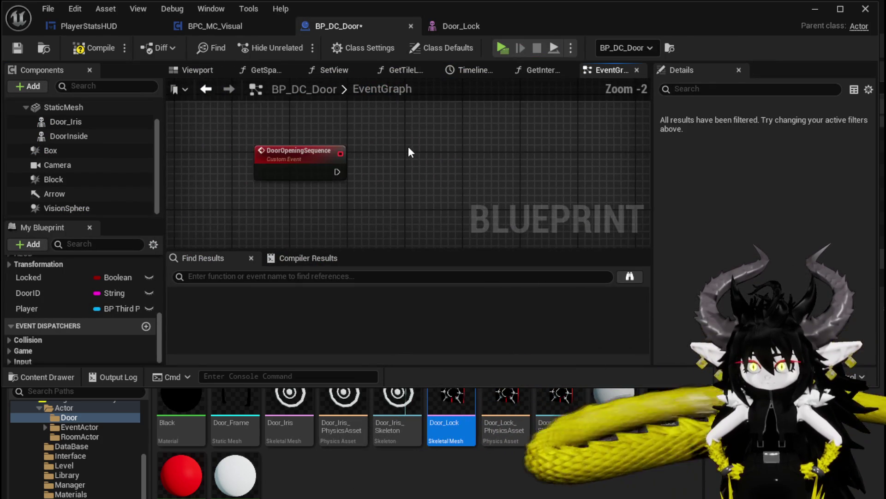
scroll(409, 145, "down", 4)
scroll(295, 135, "up", 3)
scroll(264, 171, "down", 3)
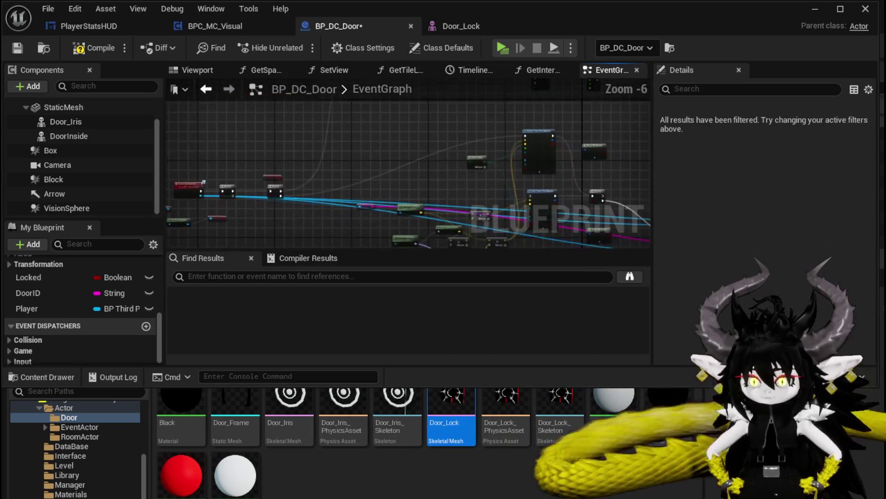
left_click_drag(351, 133, 402, 179)
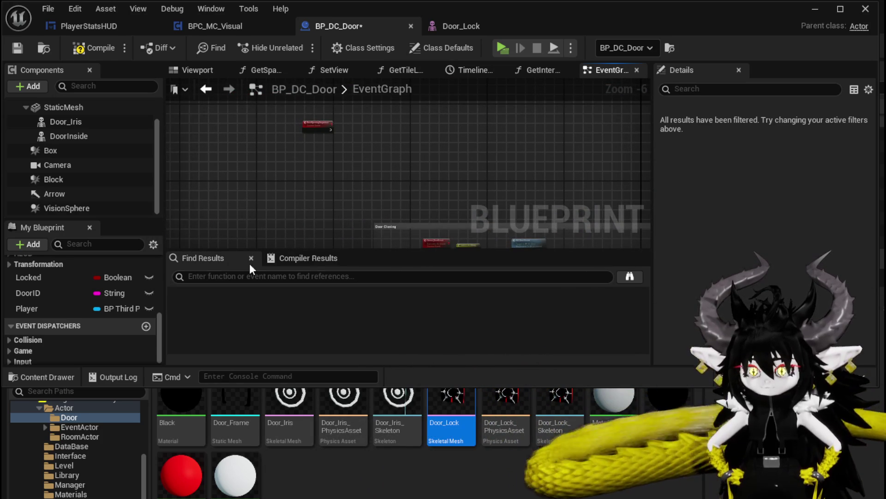
type("event")
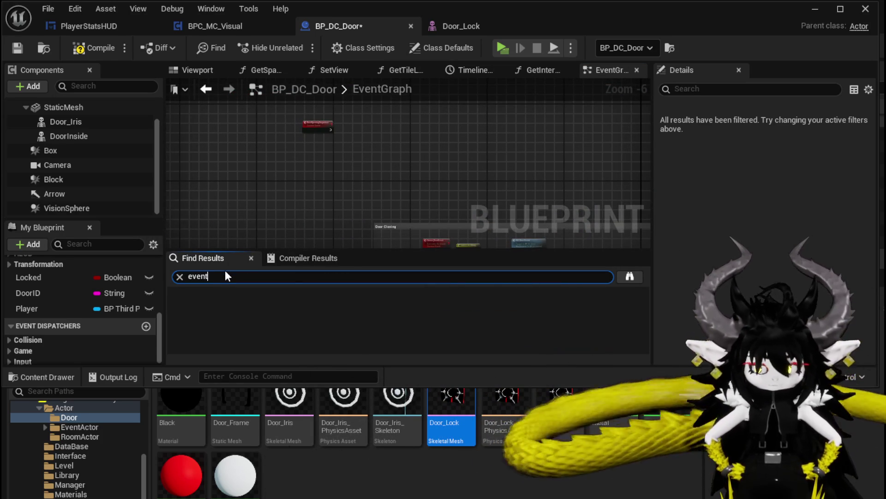
type(" beg")
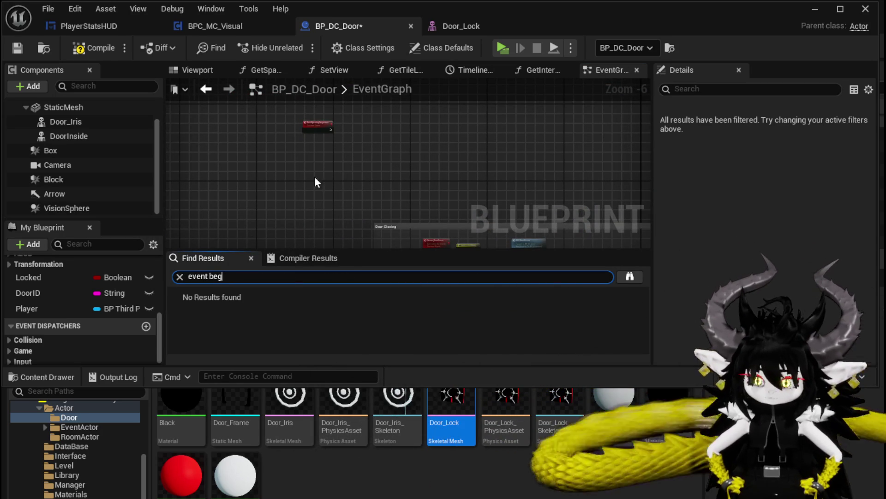
right_click(329, 149)
type("Event beg")
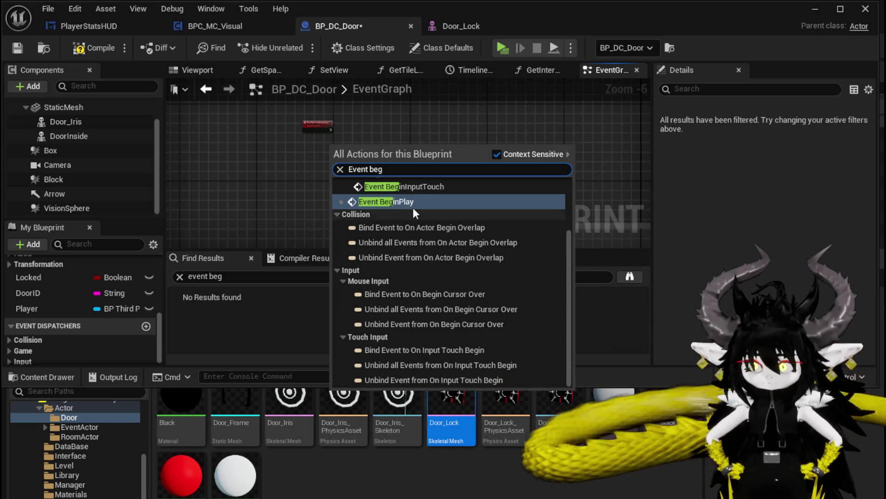
- Add an Event BeginPlay node near the existing morph nodes
left_click(413, 202)
scroll(388, 216, "down", 2)
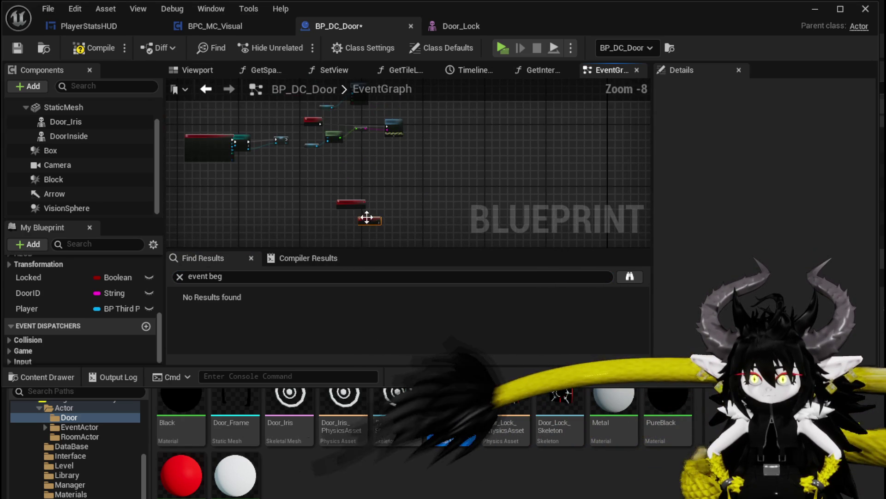
left_click_drag(388, 215, 356, 143)
scroll(304, 109, "up", 5)
left_click(284, 123)
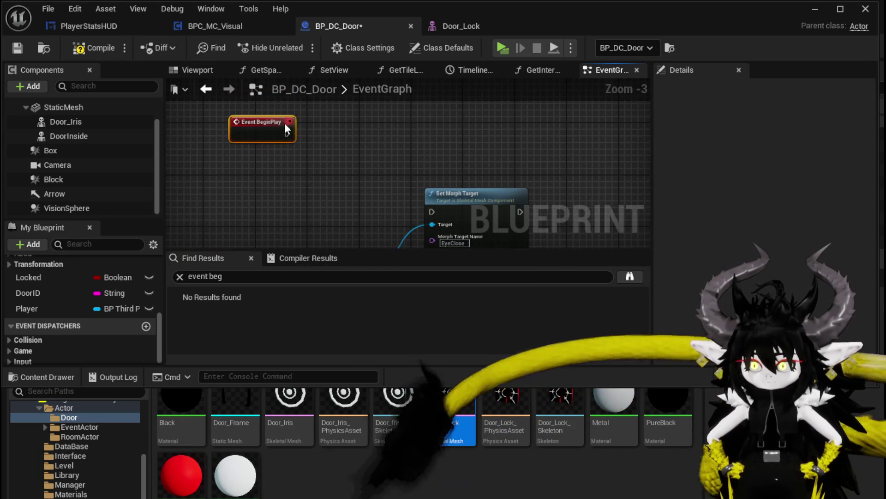
- Paste the Set Morph Target and Door Inside nodes after BeginPlay with EyeClose value 1.0
key("ctrl+v")
left_click_drag(482, 141, 385, 135)
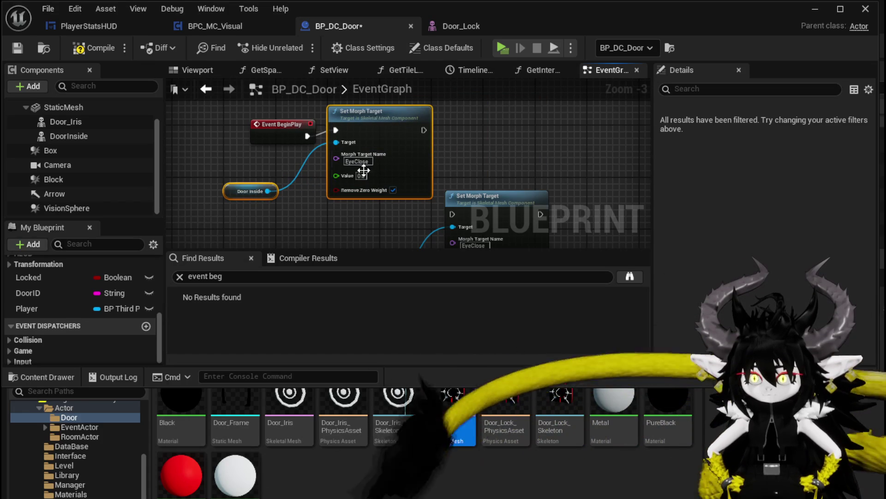
left_click_drag(336, 175, 362, 170)
left_click(295, 102)
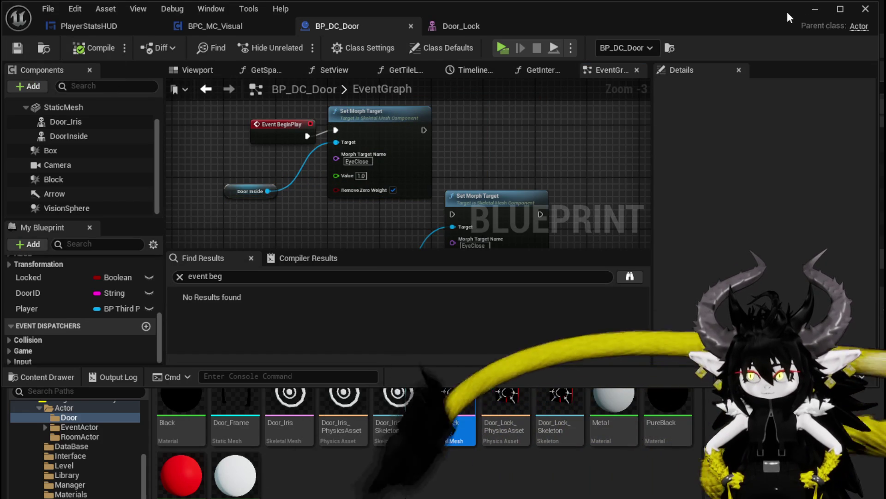
key("alt+Tab")
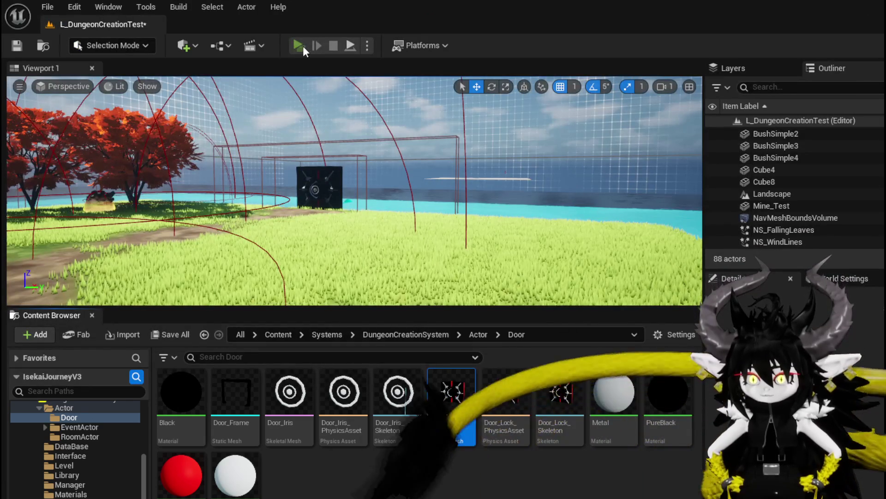
- Play-test by walking the character to the door, then stop and save L_DungeonCreationTest
left_click(303, 45)
key("w")
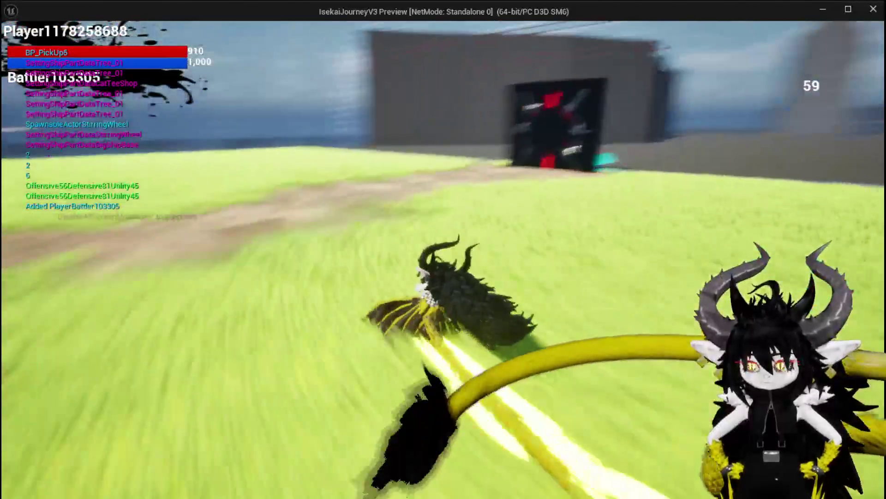
key("a")
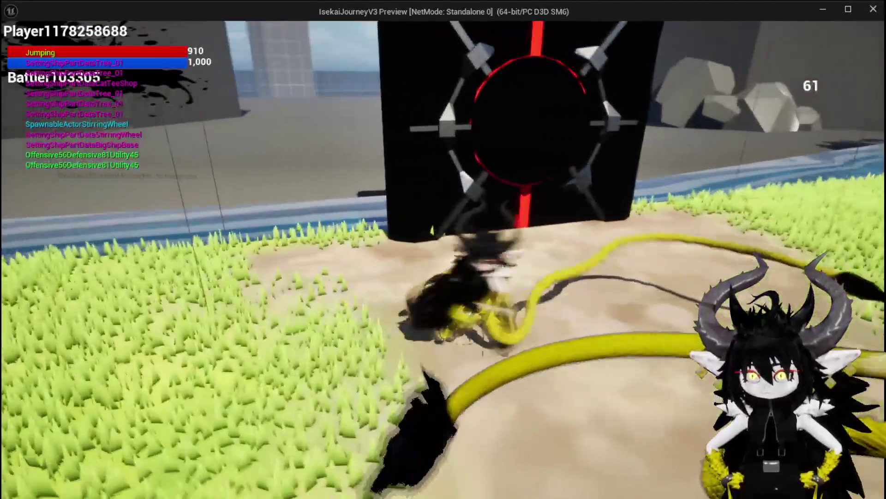
key("Escape")
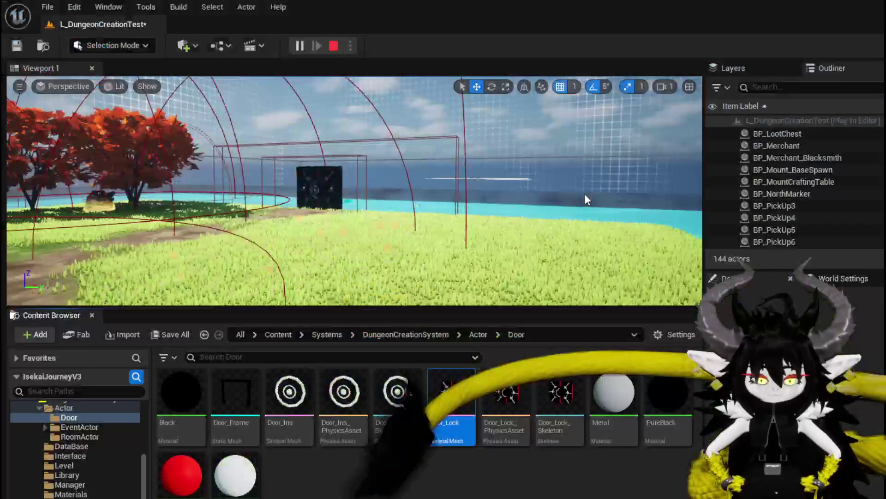
left_click(19, 45)
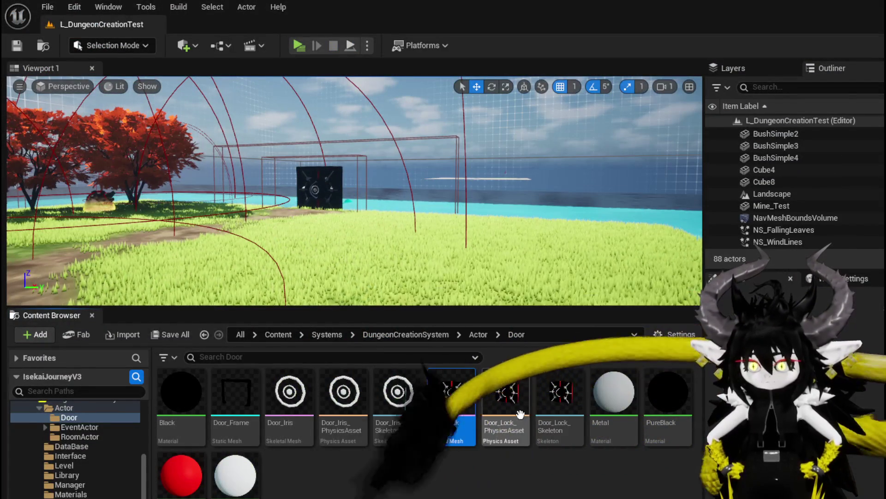
- Move the Set Morph Target node right and shift the overlap, cast and SET nodes up-right
key("alt+Tab")
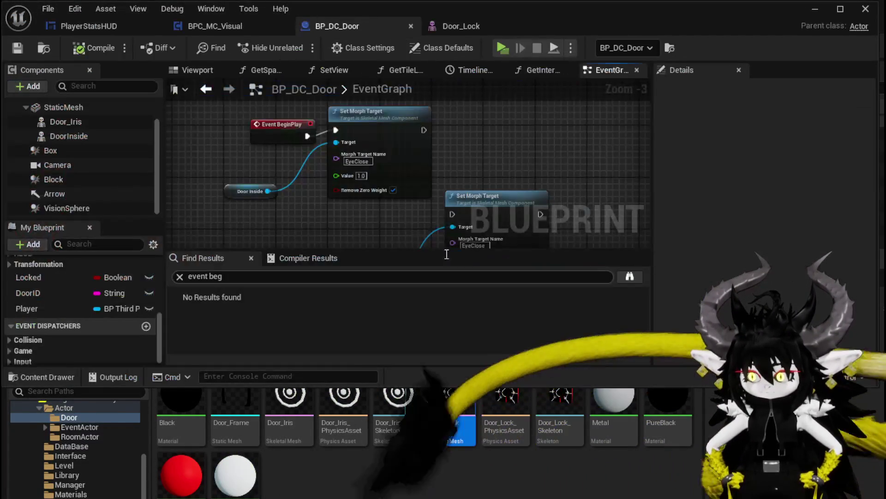
left_click_drag(372, 183, 383, 128)
left_click_drag(451, 216, 352, 216)
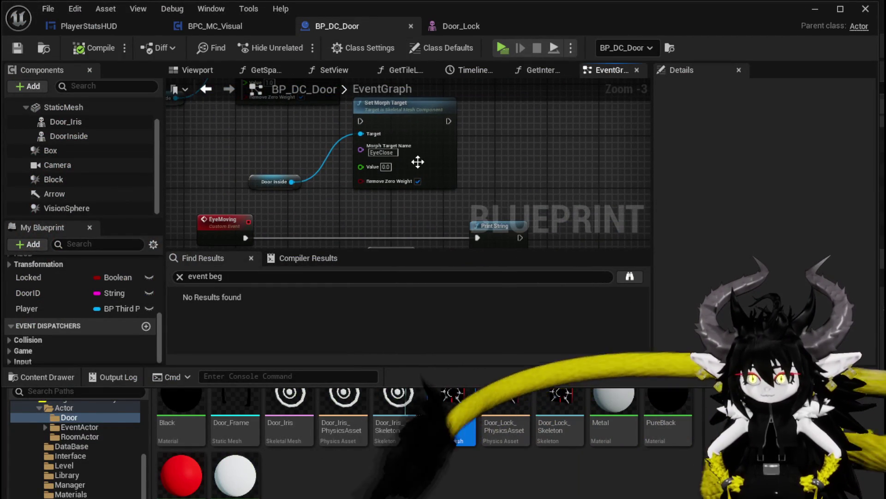
left_click_drag(395, 155, 478, 167)
left_click_drag(484, 265, 485, 195)
mouse_move(320, 209)
left_mouse_down()
mouse_move(451, 155)
mouse_move(295, 154)
mouse_move(428, 166)
mouse_move(369, 194)
left_mouse_up()
mouse_move(259, 115)
left_mouse_down()
mouse_move(505, 162)
mouse_move(517, 123)
left_mouse_up()
left_click(472, 171)
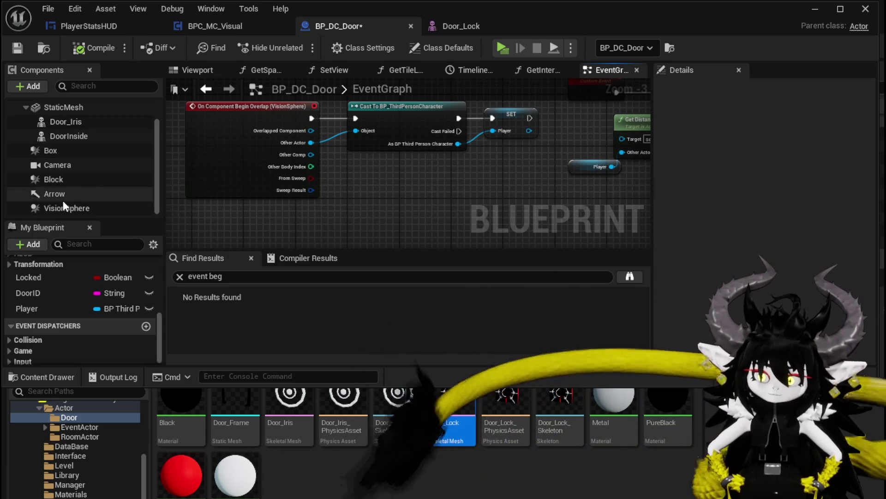
- Select the VisionSphere component and set its Collision Presets to Custom
left_click(59, 194)
left_click(57, 208)
scroll(797, 264, "down", 15)
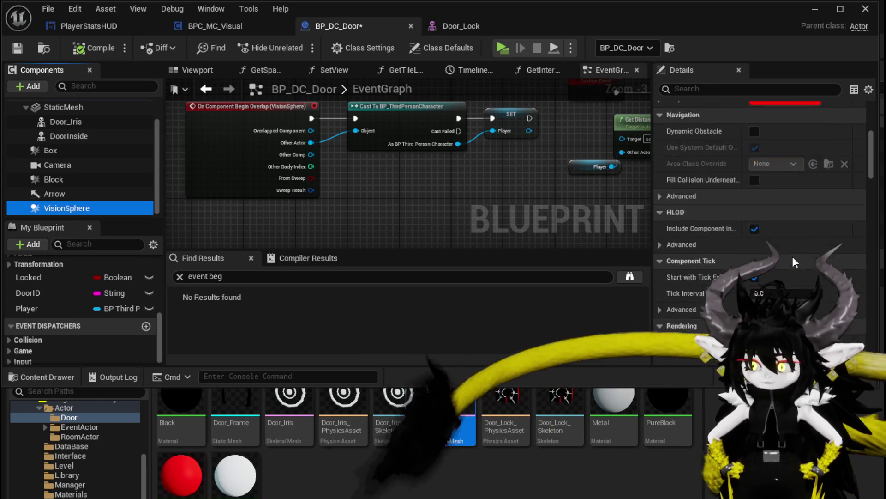
scroll(793, 254, "down", 10)
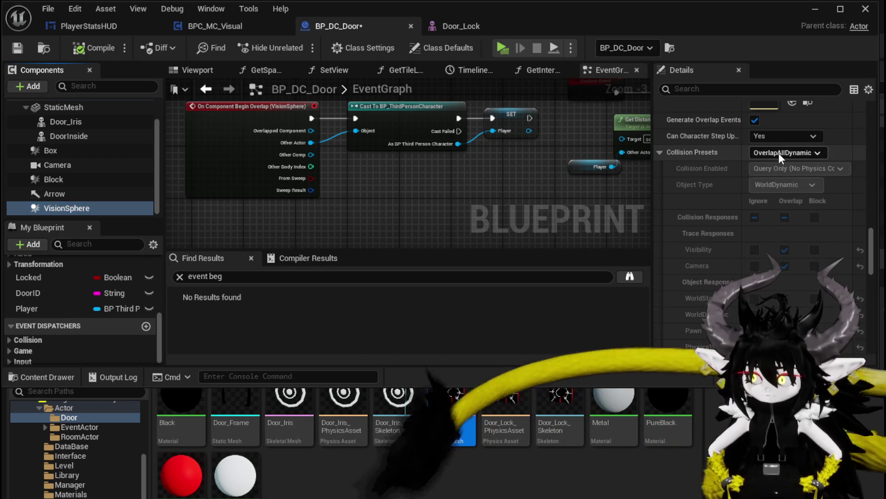
left_click(779, 154)
left_click(779, 169)
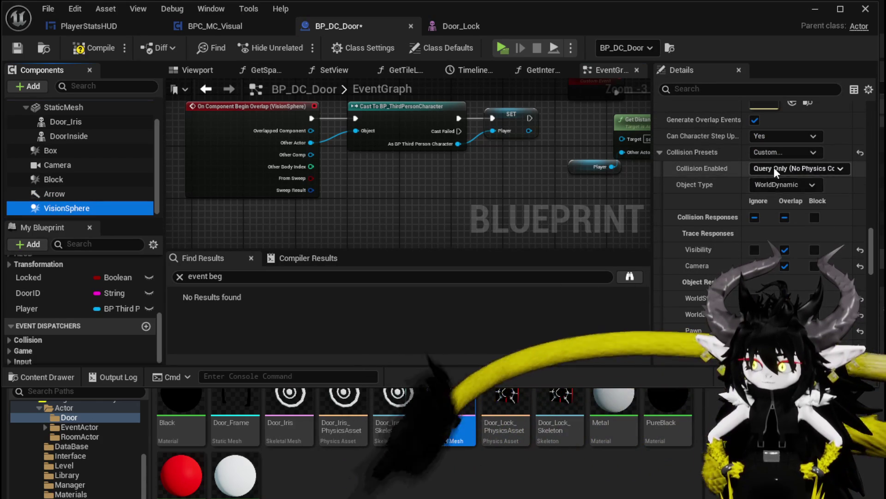
- Keep the Object Type at WorldDynamic after trying Pawn, then compile and save BP_DC_Door
left_click(771, 184)
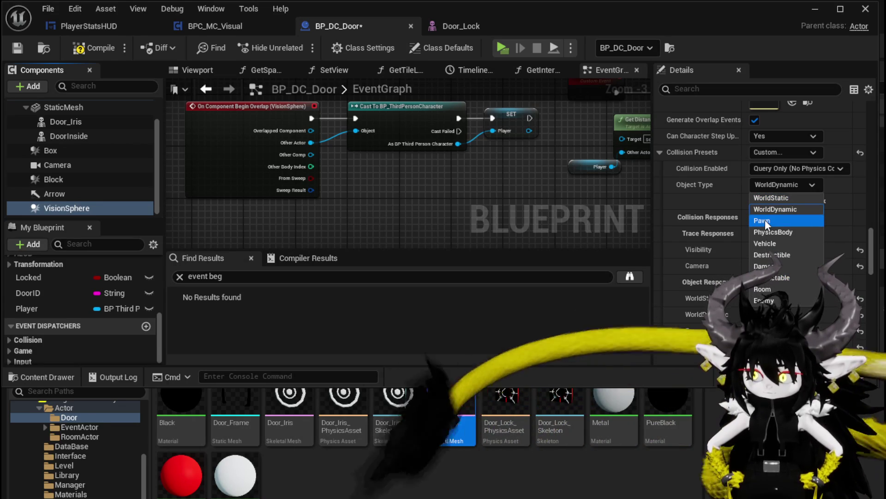
left_click(765, 220)
left_click(768, 187)
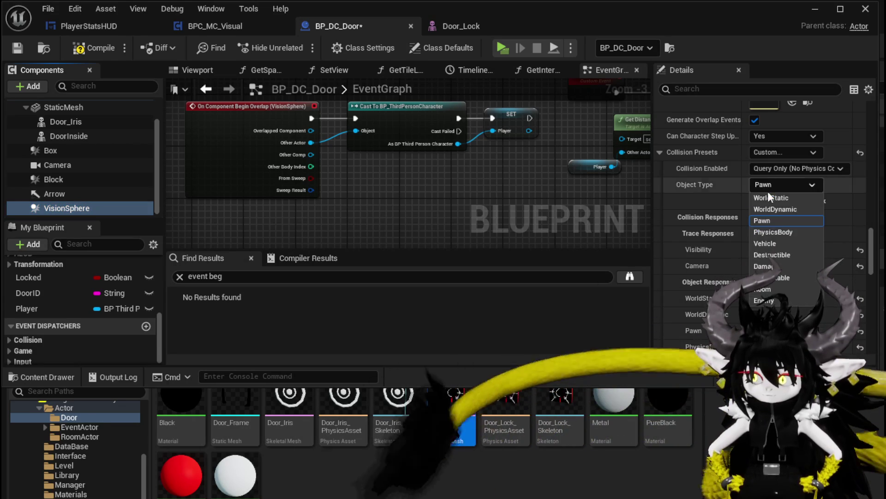
left_click(766, 209)
scroll(710, 219, "down", 3)
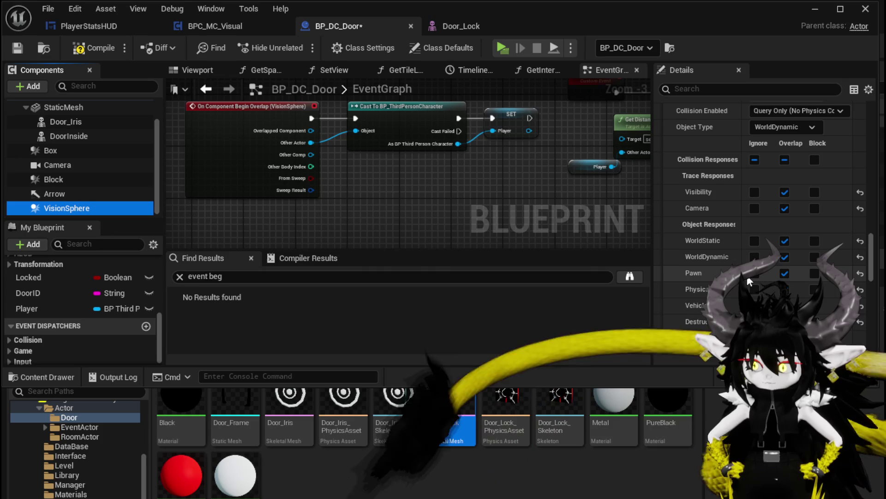
scroll(742, 267, "down", 2)
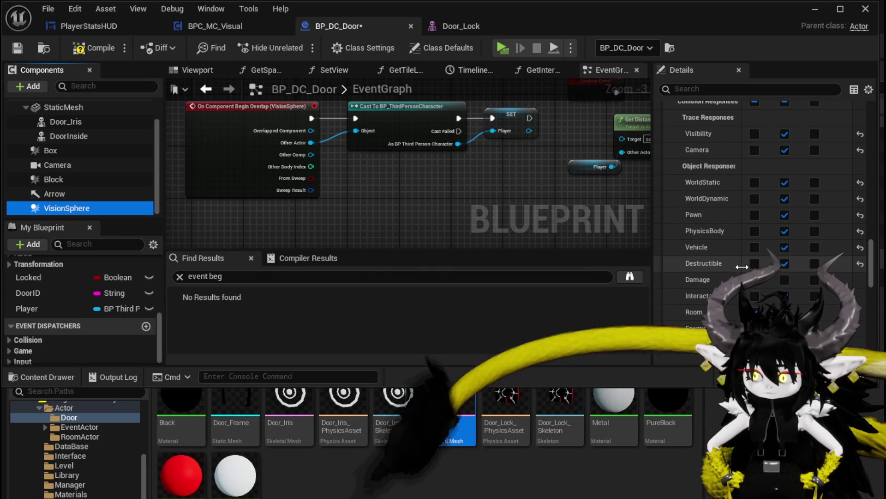
scroll(741, 266, "up", 4)
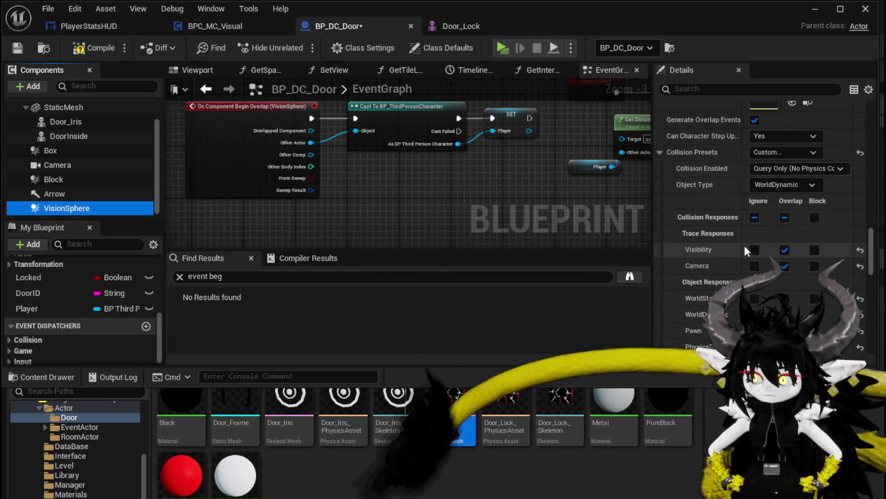
left_click(94, 48)
left_click(17, 48)
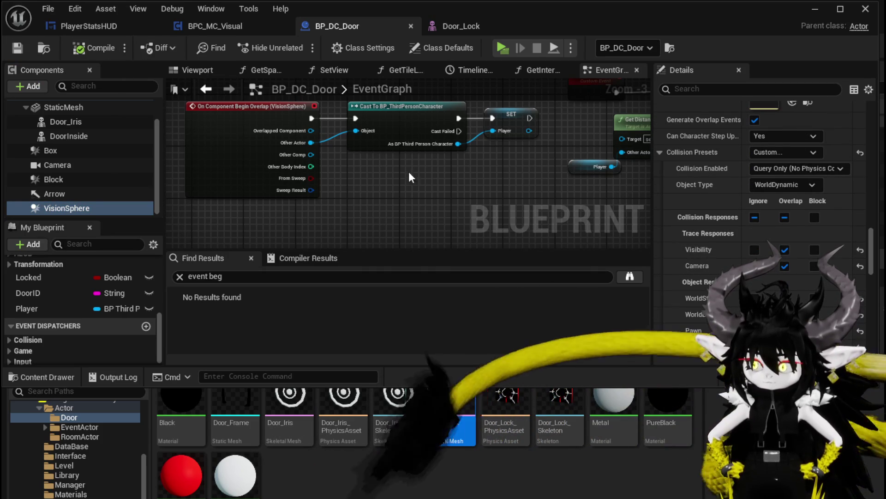
- Insert a Print String between the overlap event and cast, printing Other Actor's display name
right_click(386, 173)
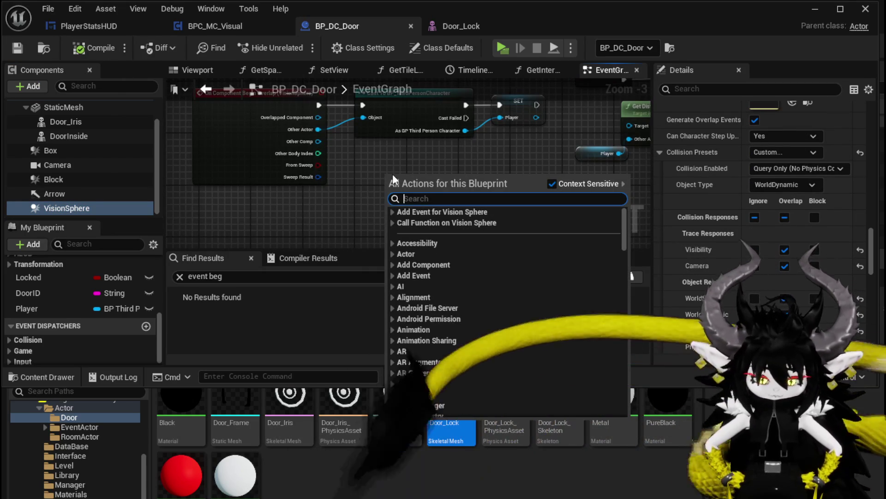
type("Print stri")
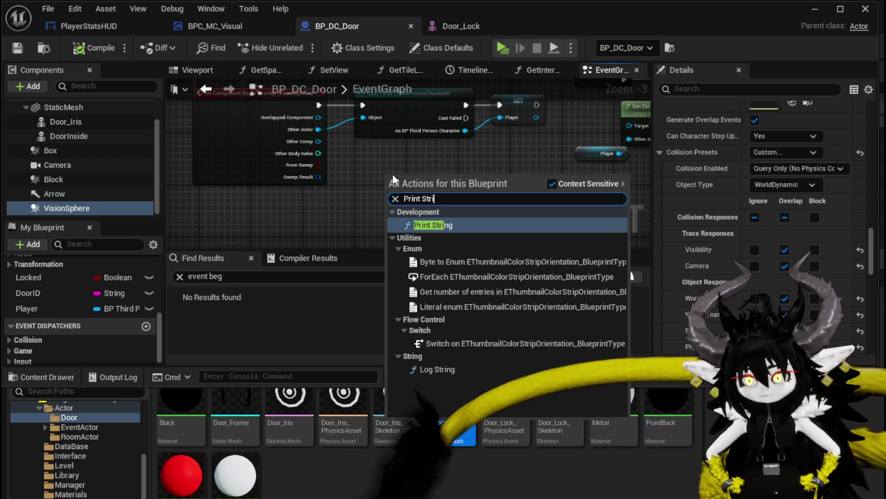
key("Return")
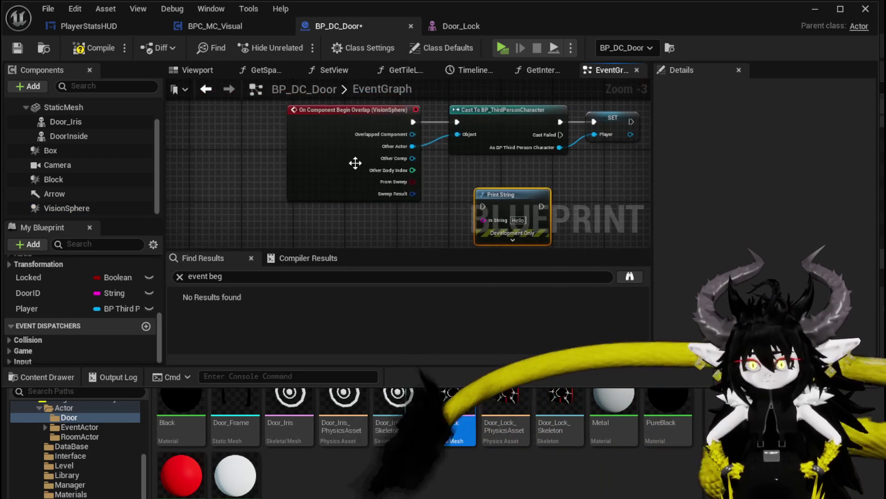
left_click_drag(355, 162, 235, 166)
mouse_move(518, 196)
left_mouse_down()
mouse_move(388, 118)
mouse_move(353, 122)
left_mouse_up()
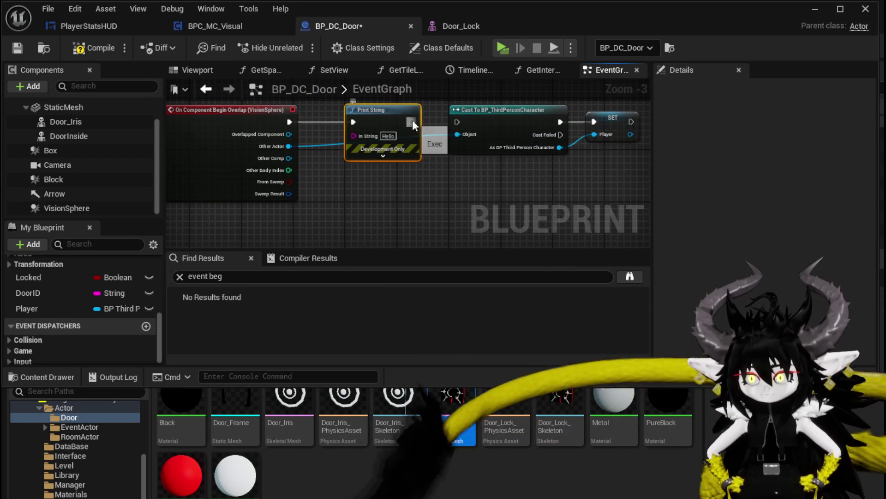
mouse_move(282, 136)
left_mouse_down()
mouse_move(362, 129)
mouse_move(354, 136)
left_mouse_up()
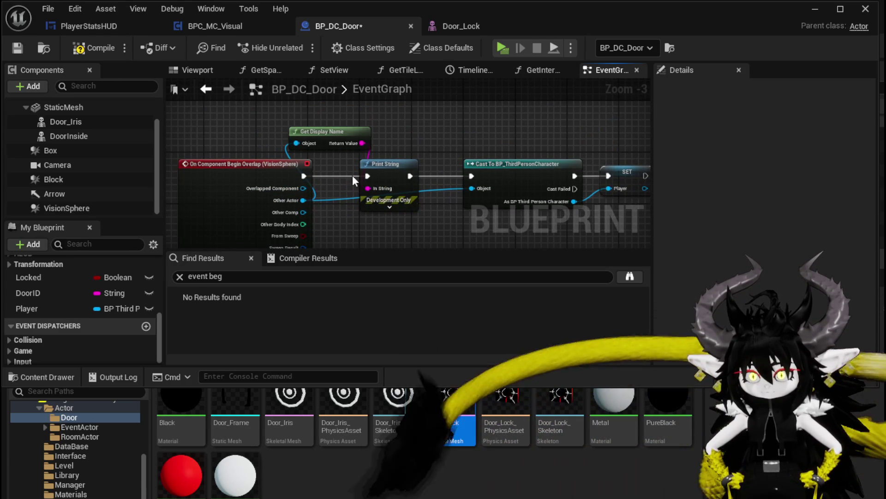
- Set the Print String duration to 180, save the blueprint and start playing the level
left_click(389, 207)
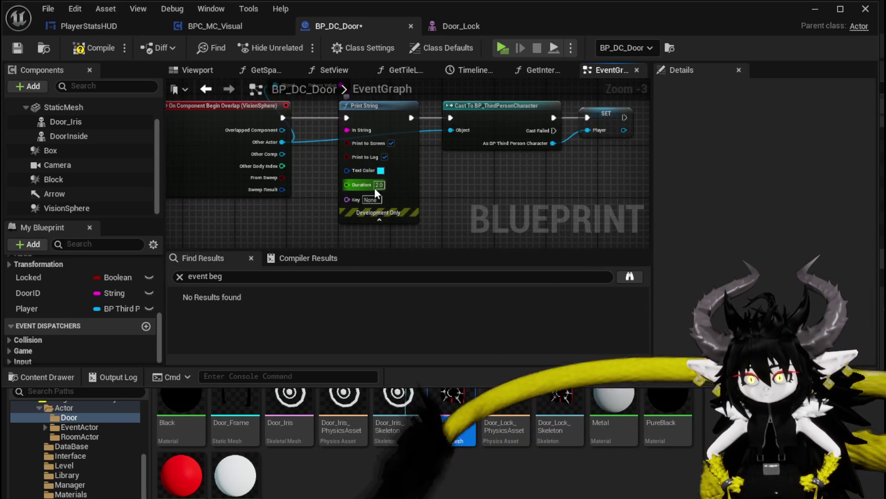
left_click(379, 184)
type("180")
key("Return")
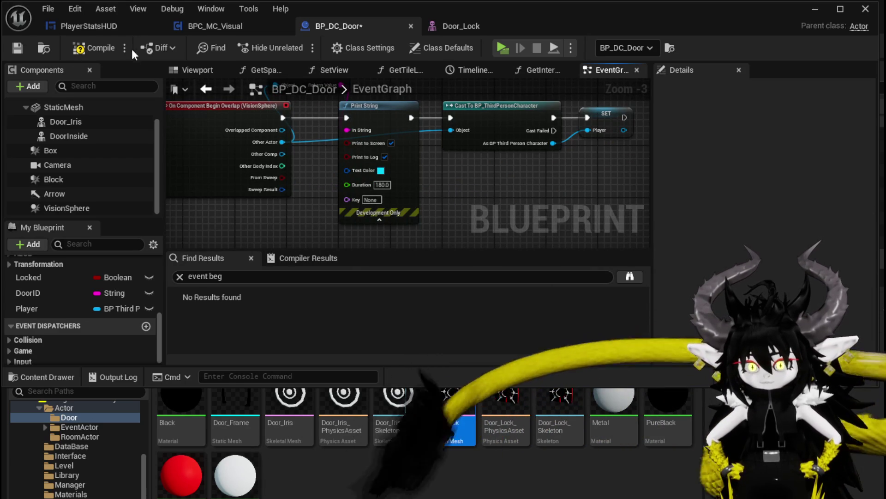
left_click(17, 48)
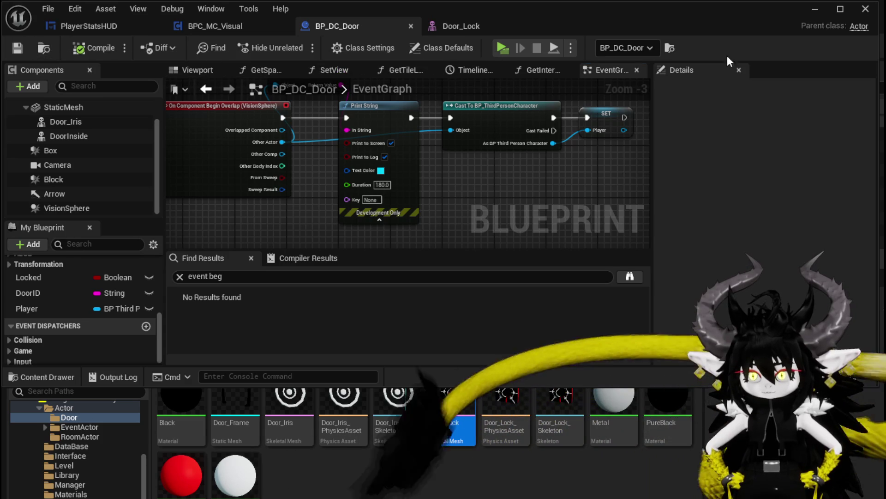
left_click(817, 7)
left_click(296, 44)
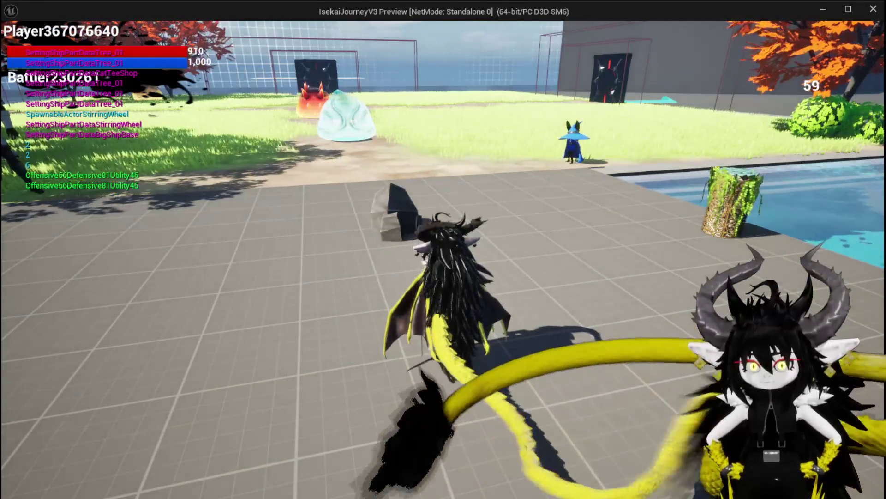
- Run the character across the grass to the black door, then end the play session
key("w")
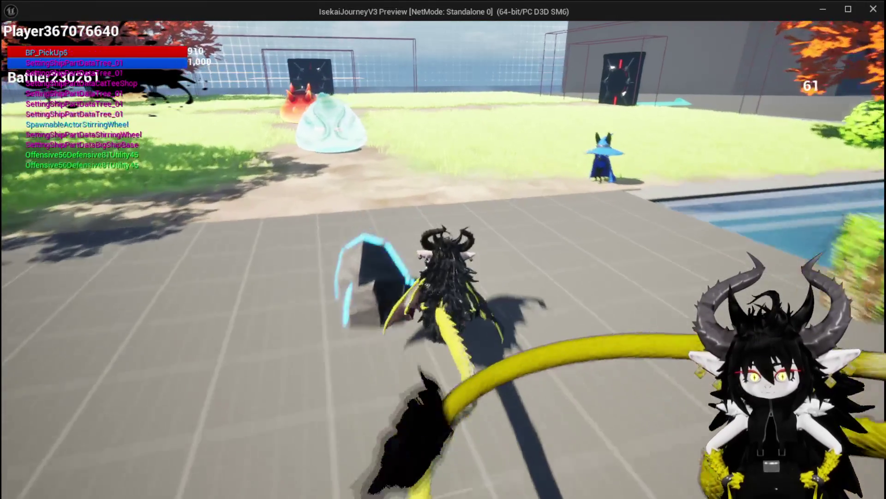
key("w")
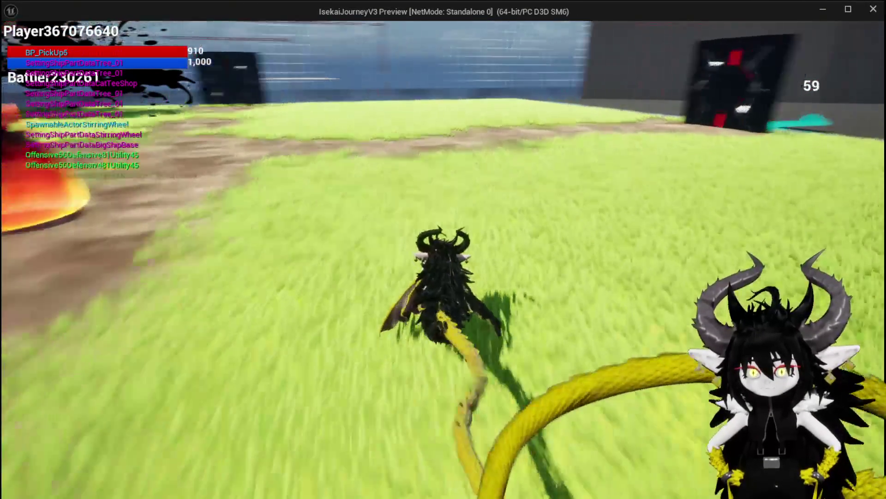
key("s")
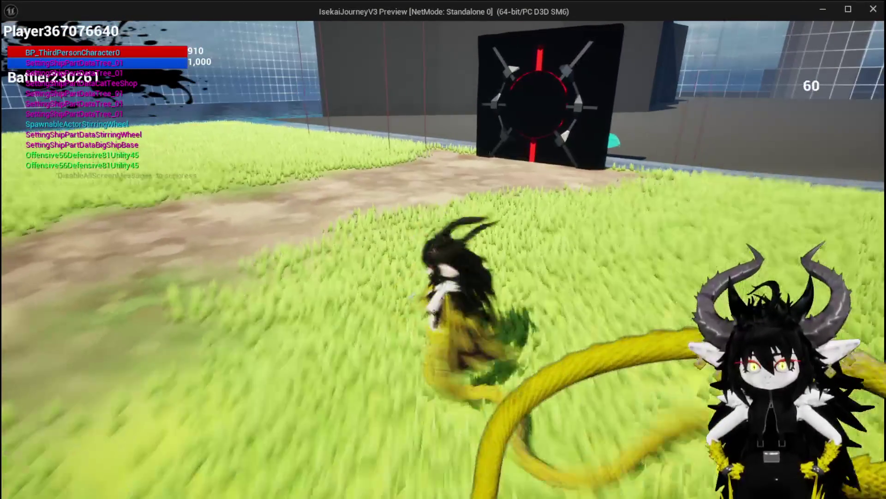
key("w")
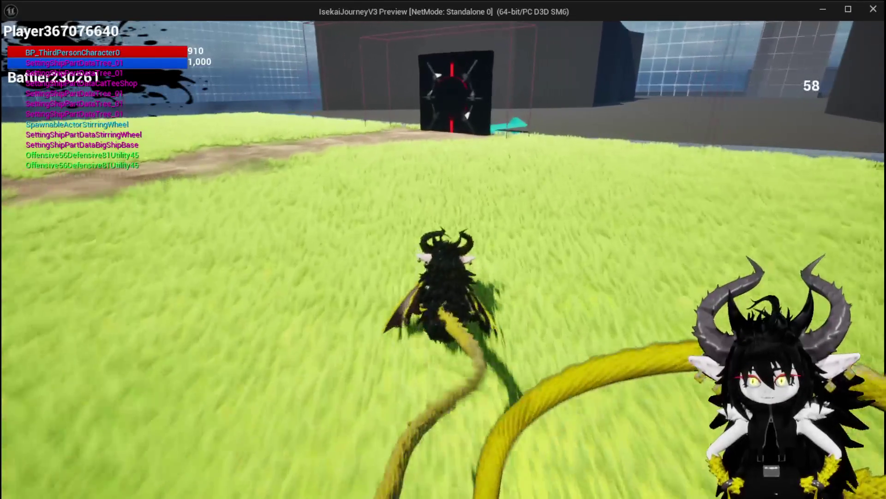
key("w")
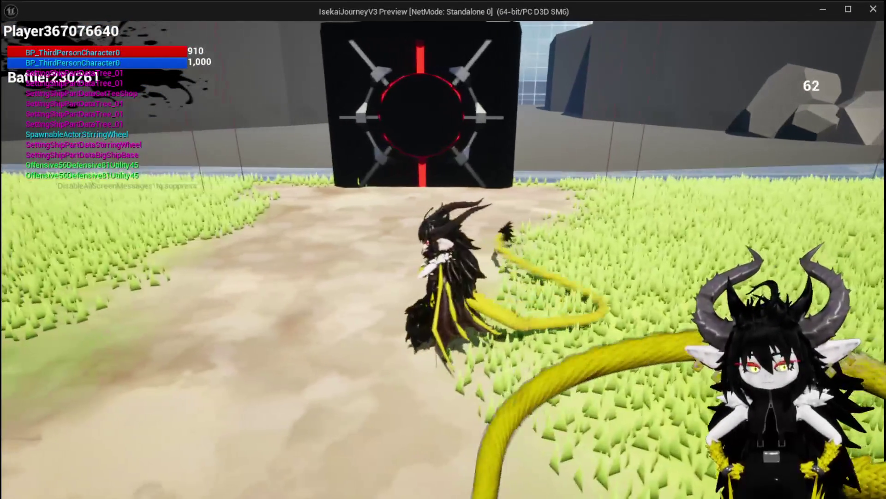
key("Escape")
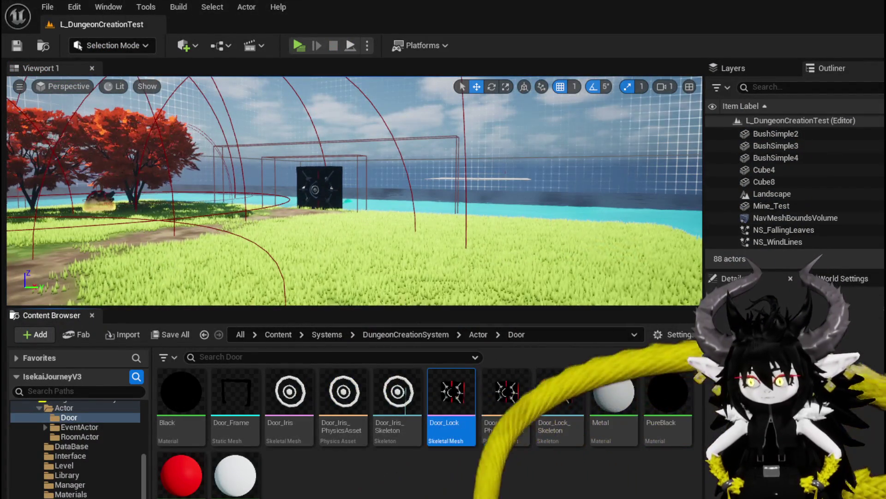
- Move the EyeMoving event node and add a Set Timer by Event node in empty space
scroll(317, 226, "down", 2)
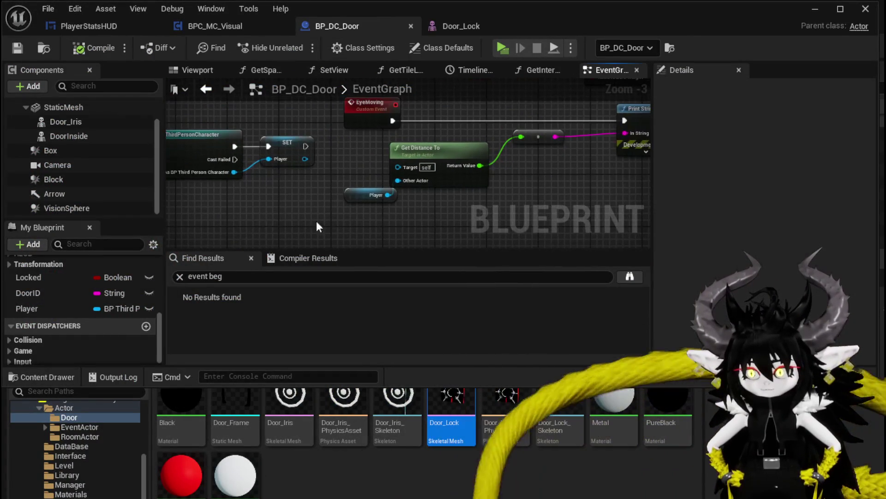
left_click_drag(356, 112, 433, 105)
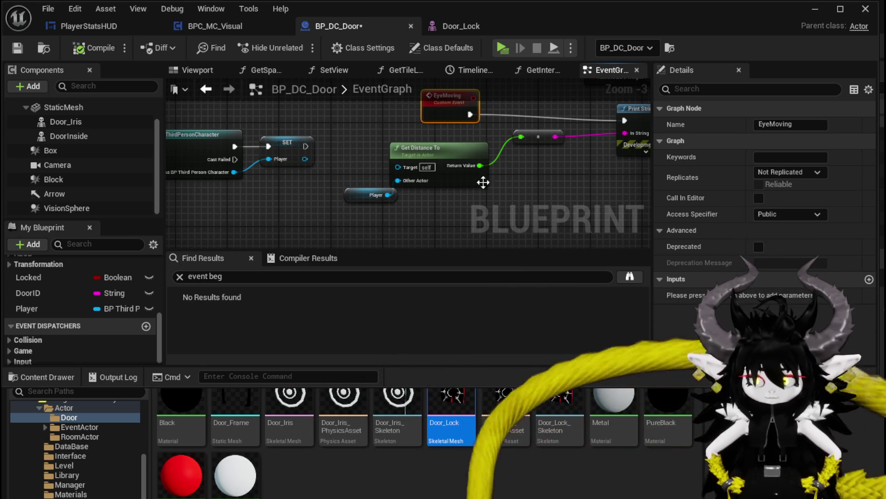
left_click_drag(484, 182, 244, 170)
left_click_drag(346, 137, 415, 59)
left_click_drag(224, 162, 376, 163)
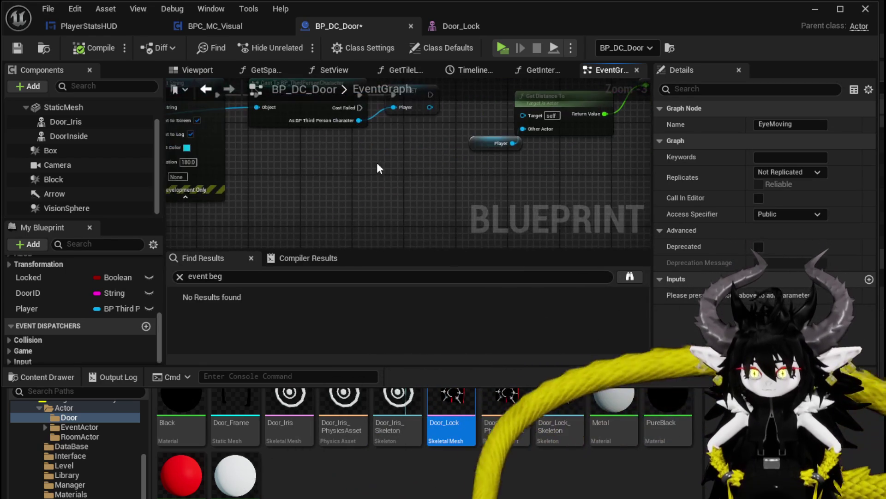
right_click(333, 167)
type("Event be")
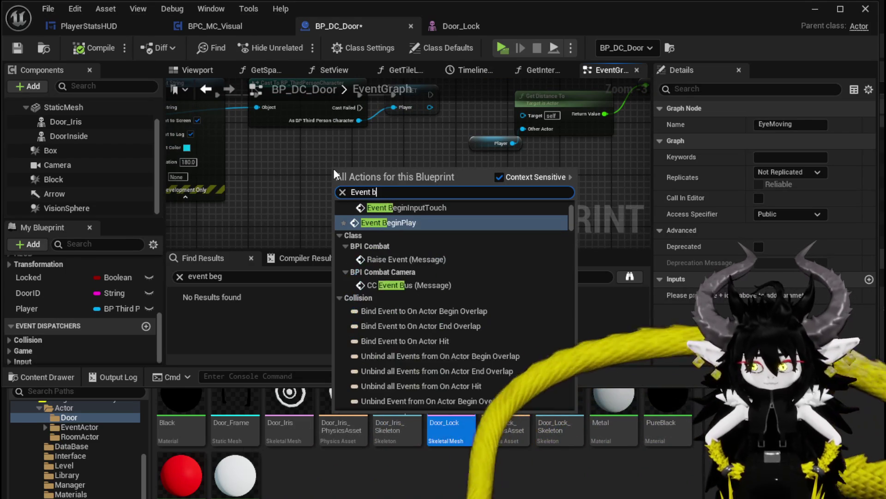
key("BackSpace")
key("BackSpace")
key("BackSpace")
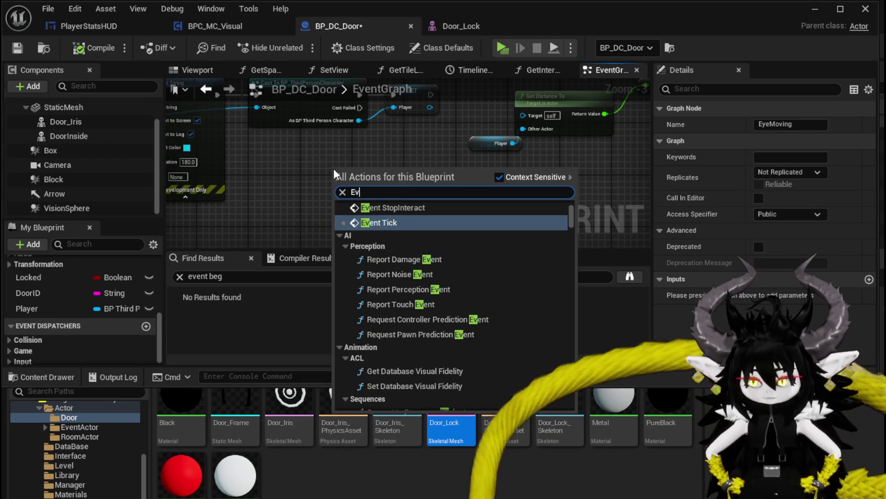
type("timer by event")
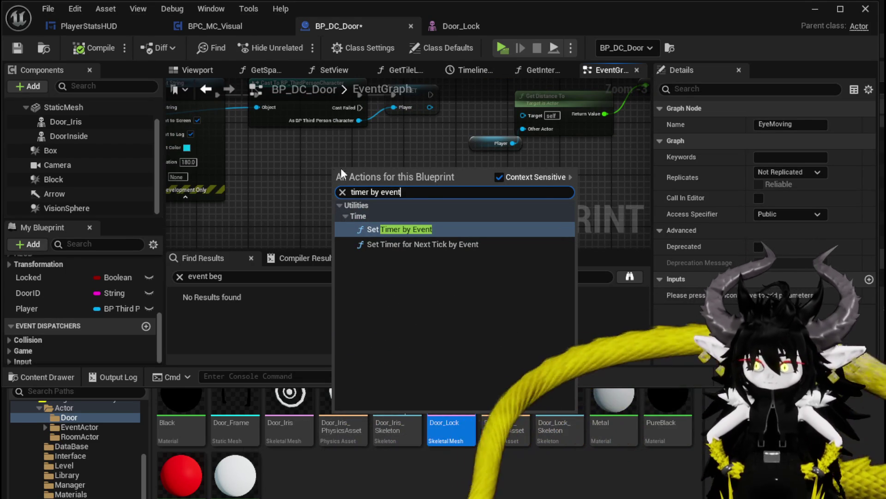
left_click(406, 229)
left_click_drag(395, 187, 395, 148)
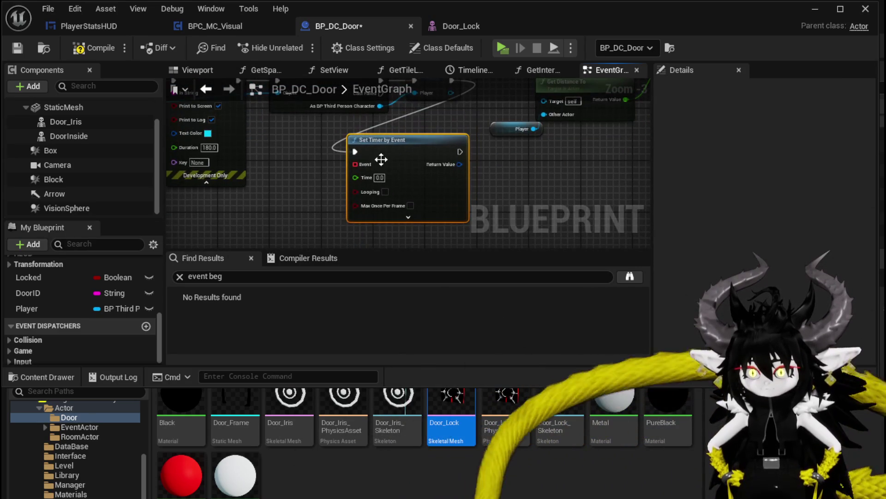
- Wire a Create Event node into the timer's Event pin, bound to EyeMoving
mouse_move(350, 164)
left_mouse_down()
mouse_move(303, 212)
mouse_move(308, 162)
left_mouse_up()
type("crea")
left_click(323, 285)
left_click(270, 224)
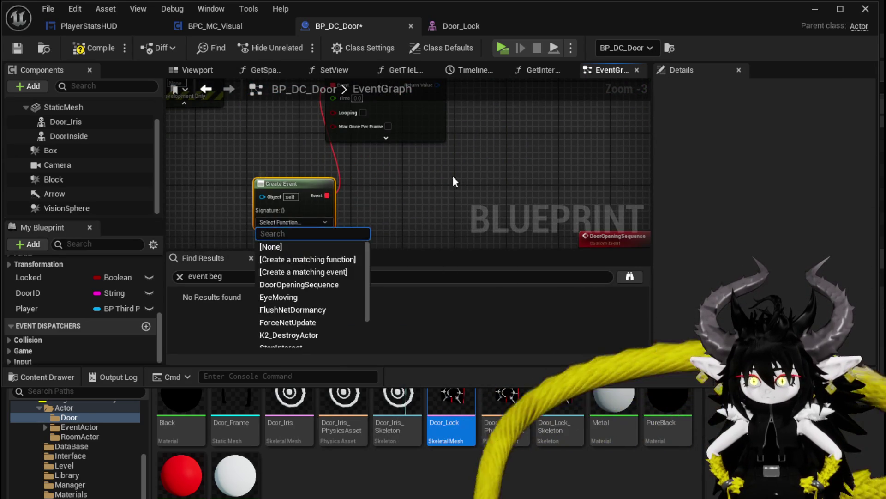
left_click(276, 300)
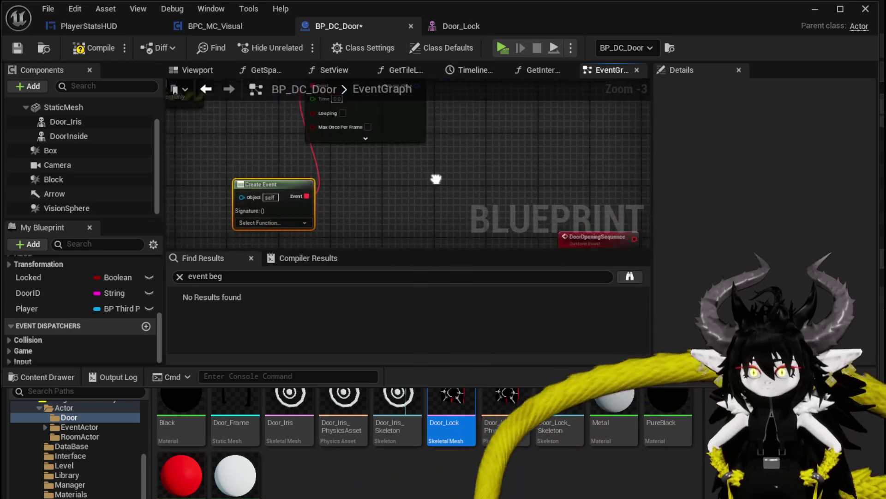
left_click(275, 197)
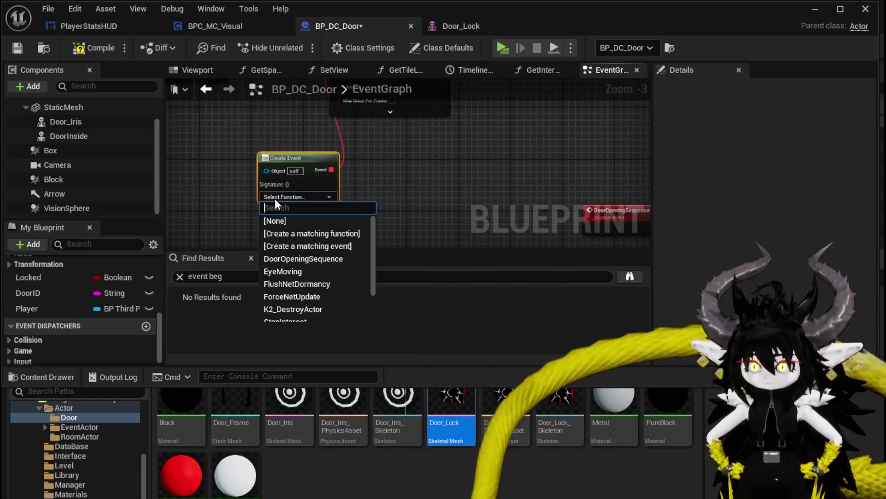
type("Eye")
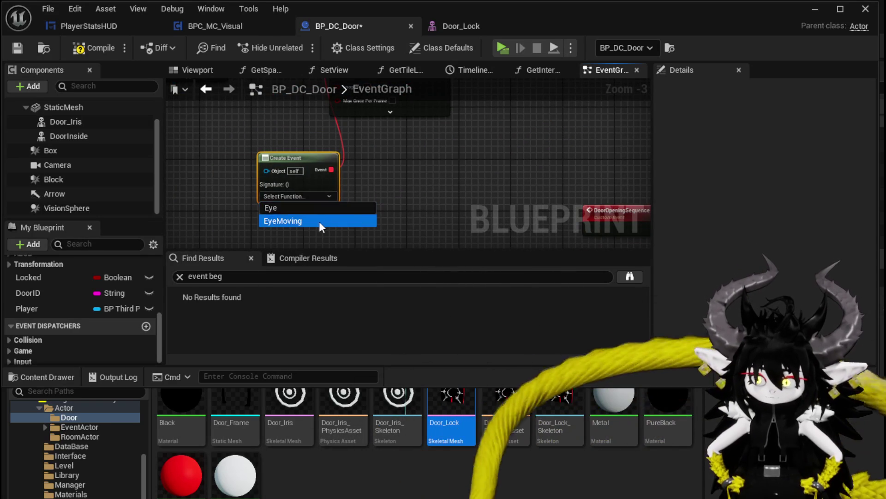
left_click(320, 220)
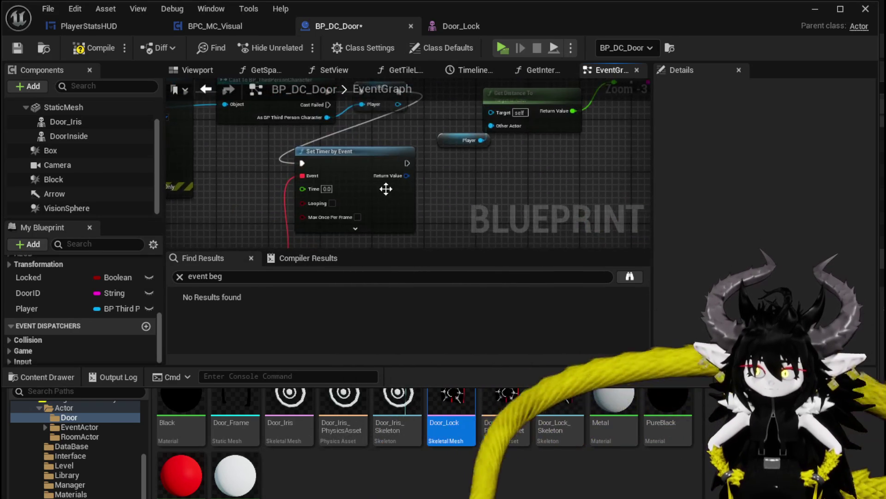
- Set the timer Time to 0.1 with Looping enabled, then minimise the Blueprint editor
scroll(345, 187, "up", 3)
type("0.1")
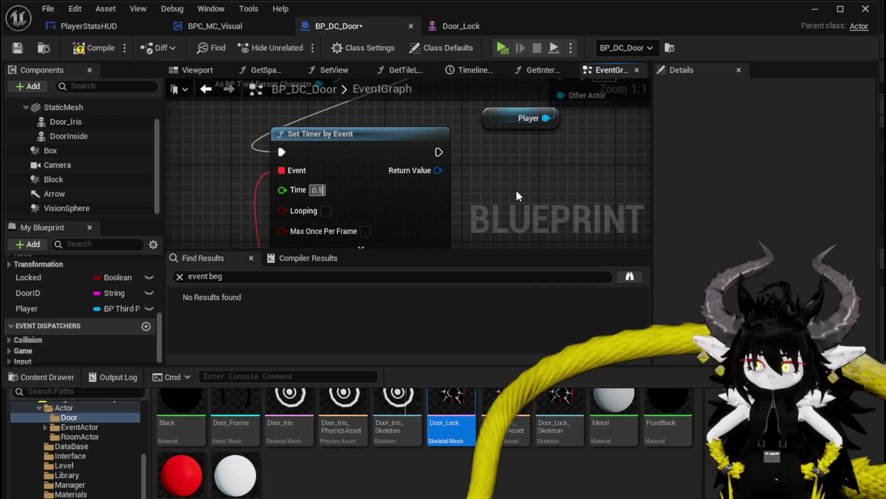
left_click(326, 210)
left_click_drag(412, 215, 474, 214)
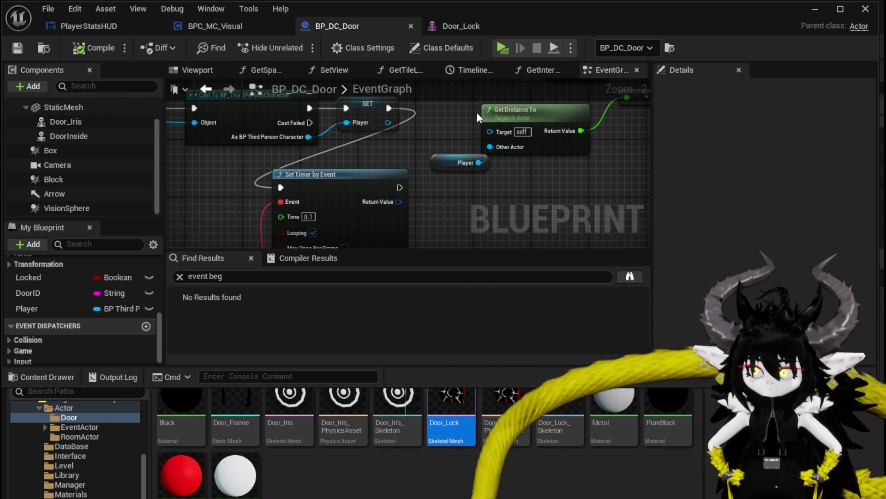
left_click_drag(451, 112, 321, 177)
left_click_drag(503, 171, 528, 136)
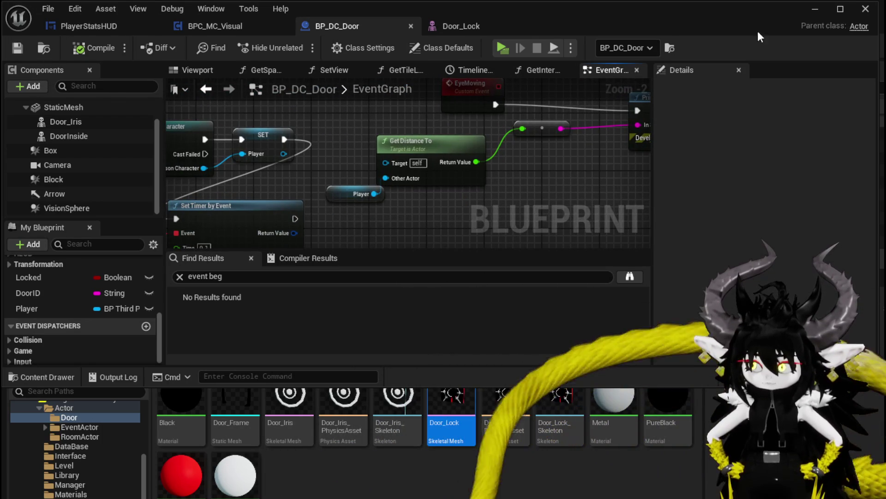
left_click(809, 14)
left_click(298, 46)
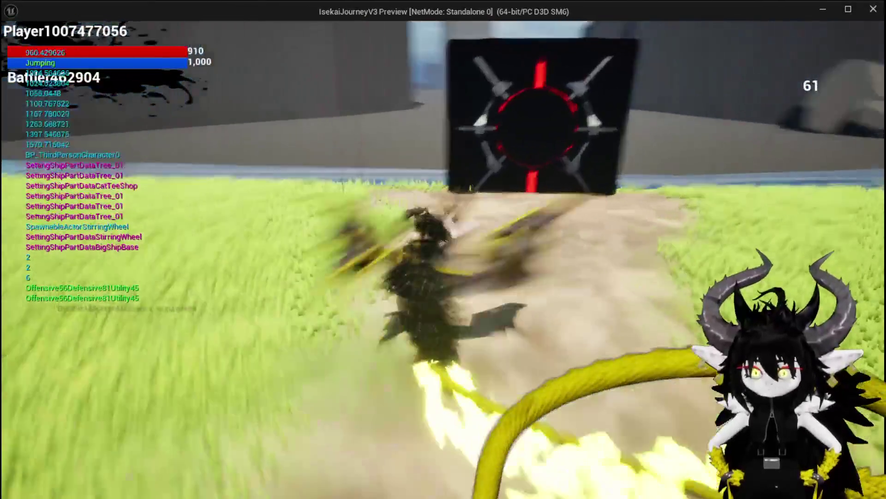
key("space")
key("w")
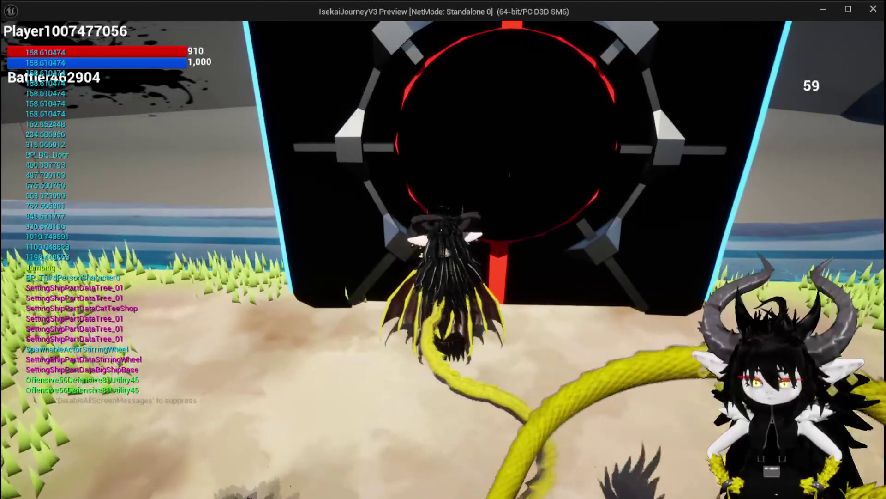
key("s")
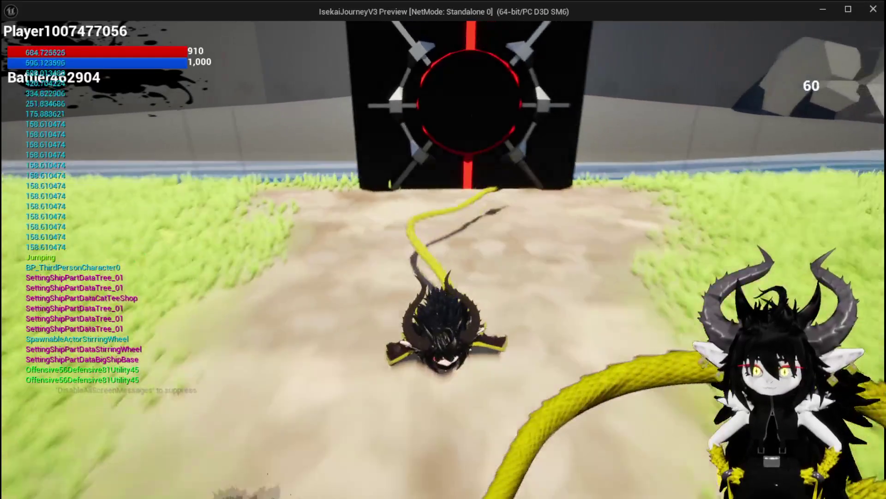
key("w")
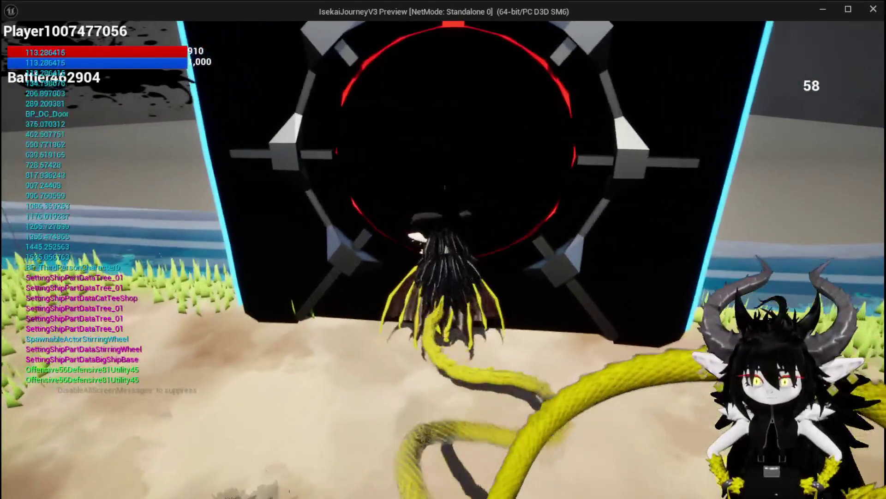
key("s")
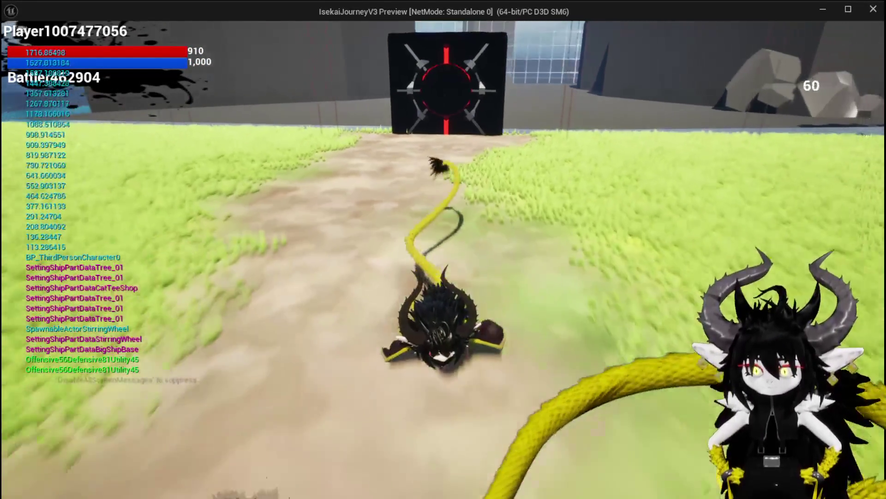
key("w")
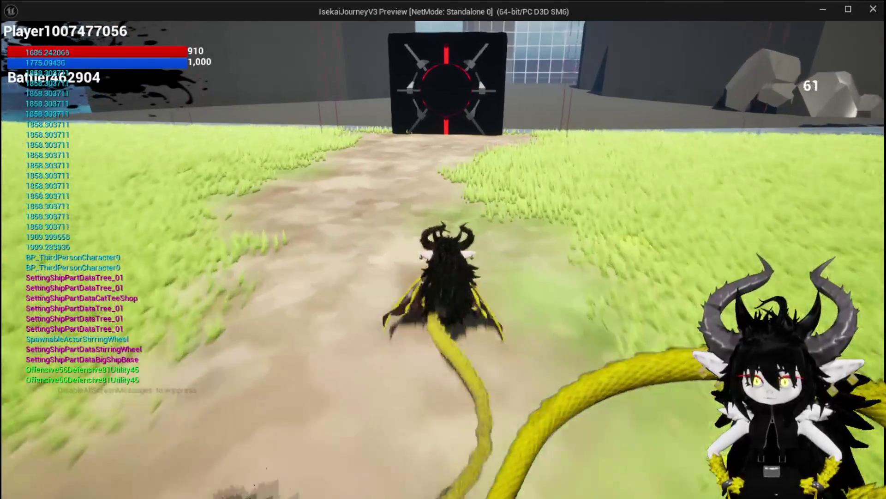
key("alt+Tab")
key("Escape")
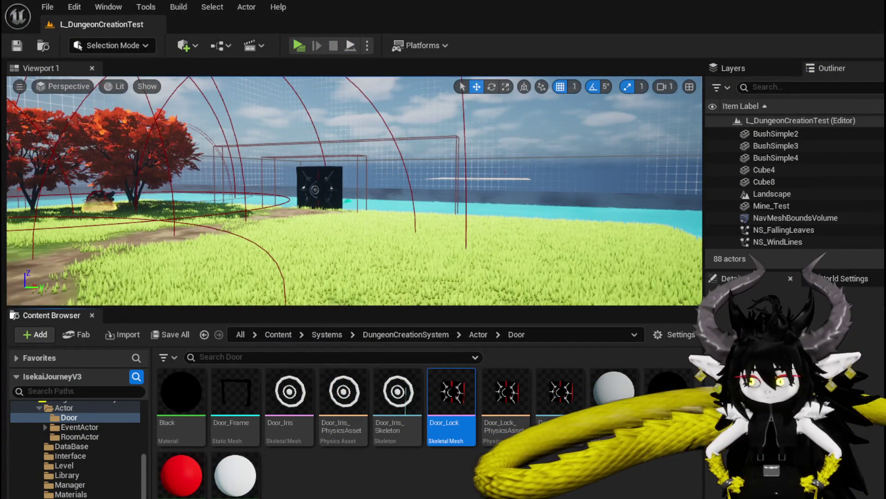
- Divide the Get Distance To result by 1000
key("alt+Tab")
mouse_move(423, 227)
left_mouse_down()
mouse_move(316, 197)
mouse_move(330, 230)
left_mouse_up()
mouse_move(430, 165)
left_mouse_down()
mouse_move(281, 175)
mouse_move(333, 180)
left_mouse_up()
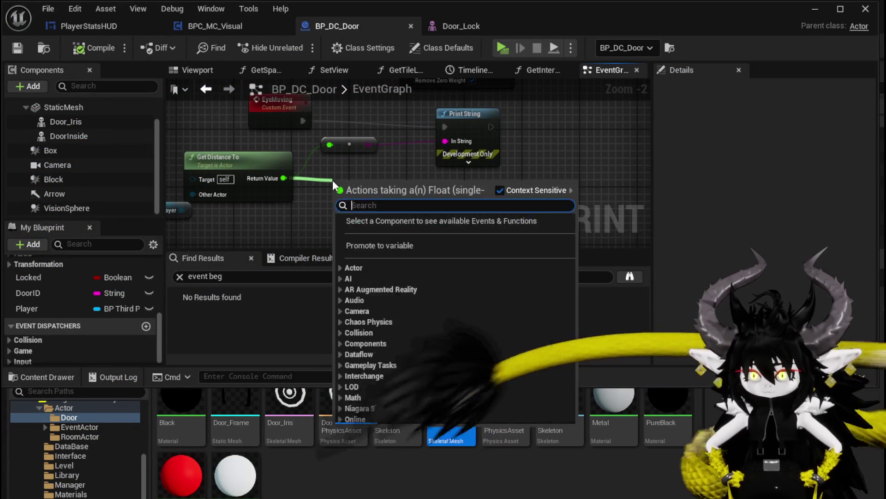
type("/")
left_click(380, 253)
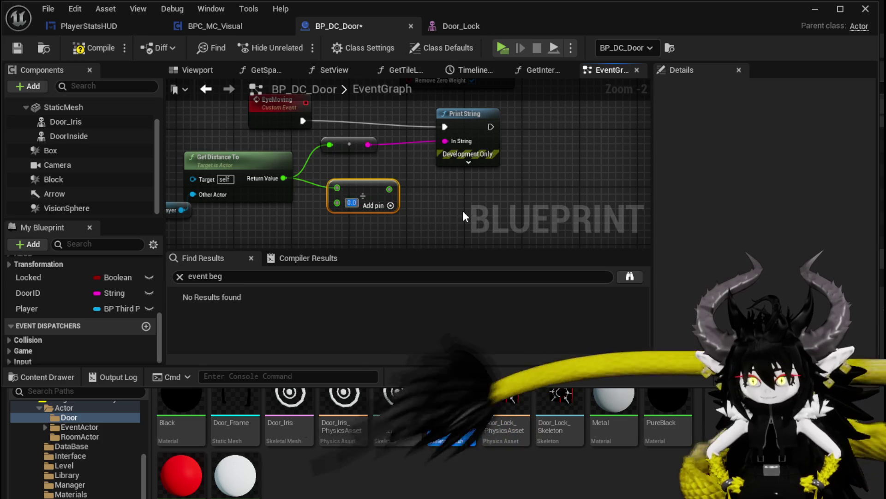
type("1000")
left_click(418, 199)
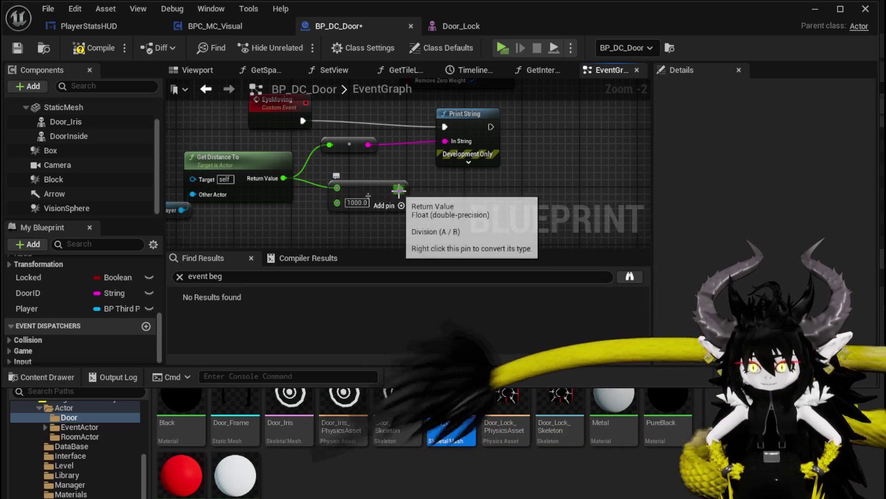
- Clamp the divided distance between 0 and 1 with a Clamp (Float) node
left_click_drag(399, 190, 343, 157)
key("Escape")
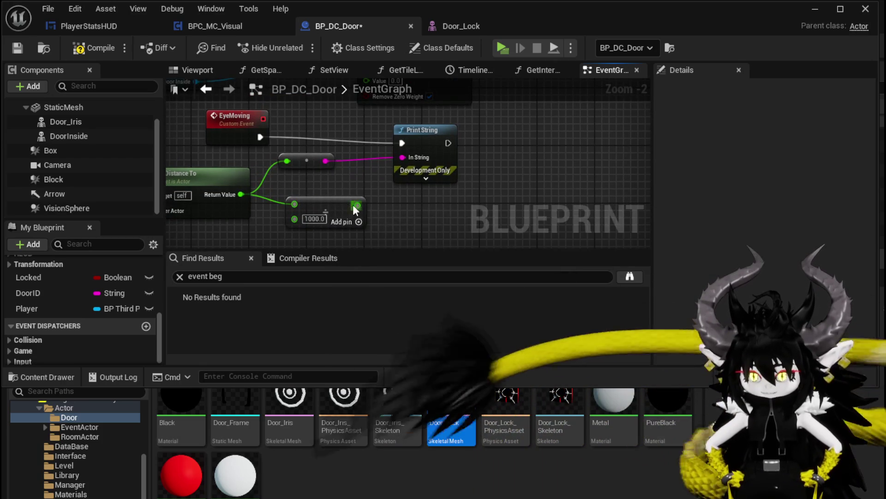
left_click_drag(355, 207, 304, 174)
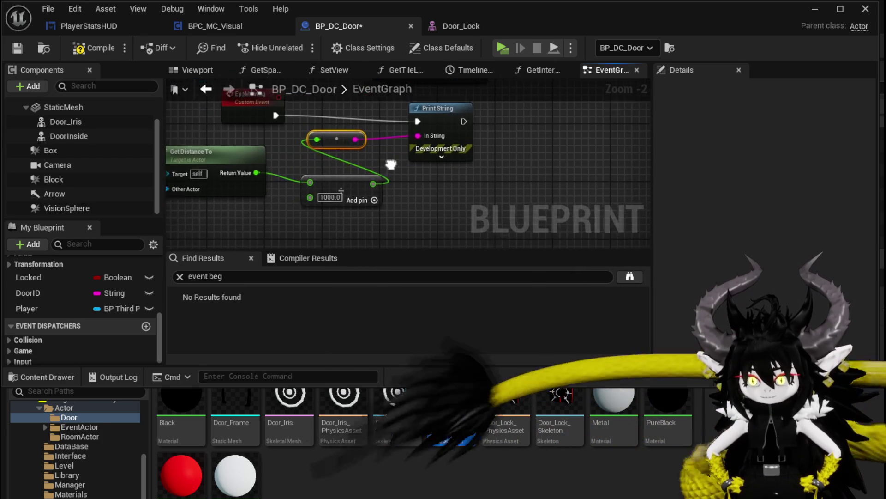
left_click_drag(381, 184, 436, 186)
type("clamp")
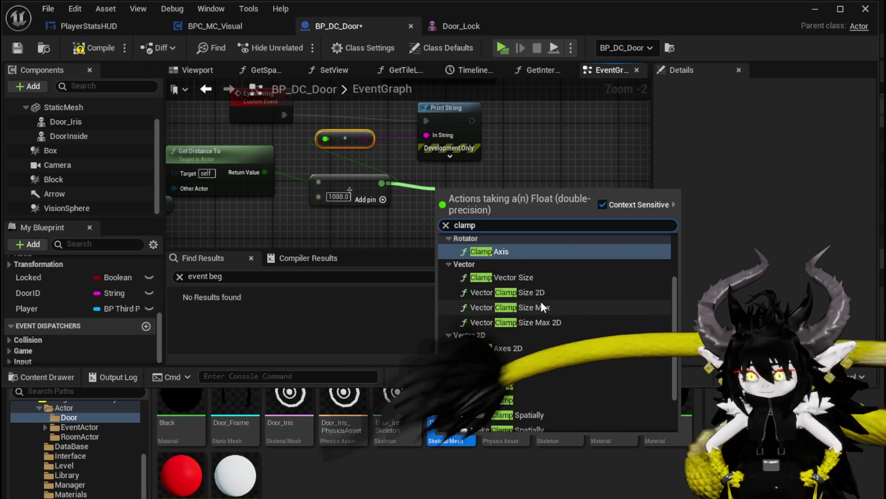
scroll(541, 301, "up", 2)
left_click(505, 262)
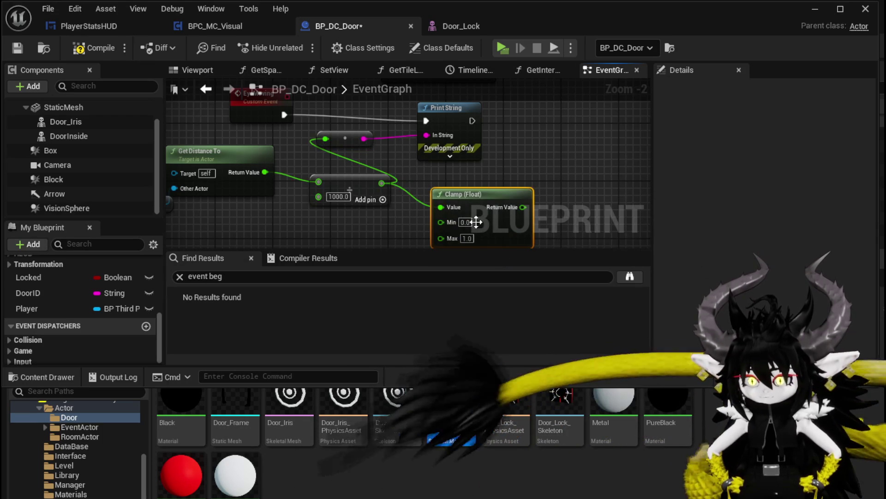
- Print the clamped value and feed it into Set Morph Target Value after Print String, then compile
mouse_move(522, 207)
left_mouse_down()
mouse_move(350, 135)
mouse_move(327, 138)
left_mouse_up()
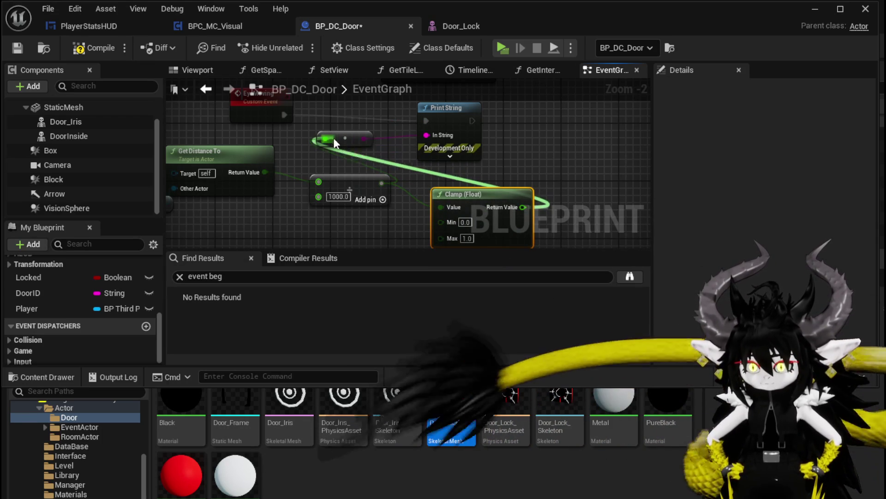
left_click(18, 48)
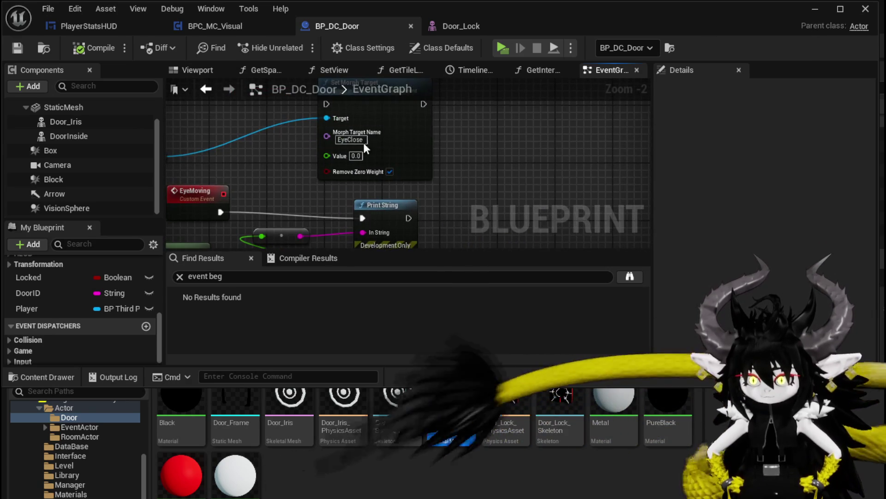
left_click_drag(363, 142, 590, 159)
left_click_drag(344, 163, 485, 99)
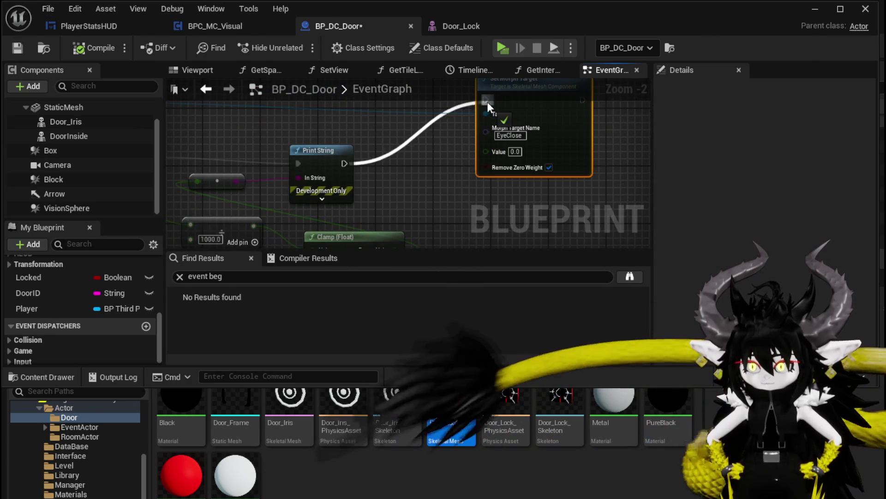
left_click_drag(365, 161, 365, 111)
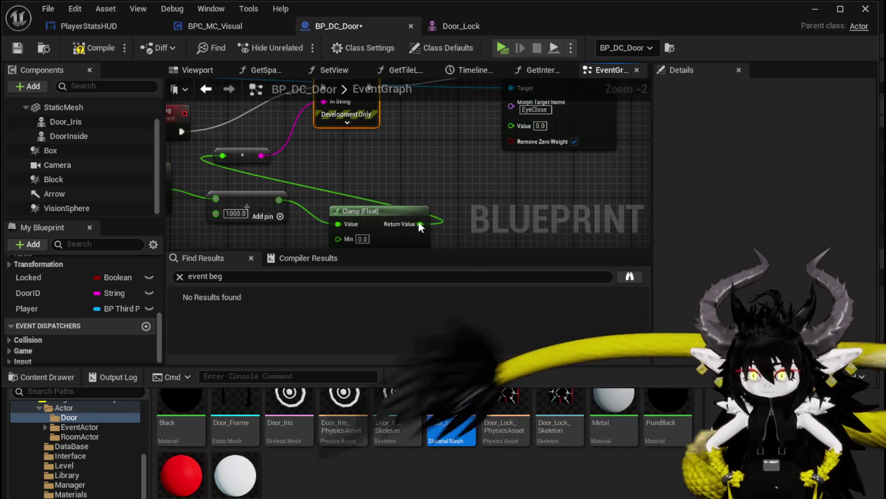
mouse_move(420, 224)
left_mouse_down()
mouse_move(492, 112)
mouse_move(518, 130)
left_mouse_up()
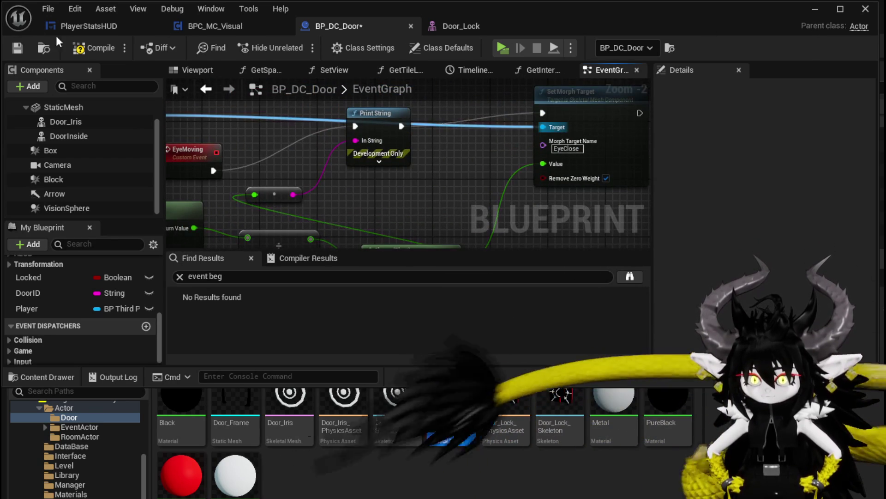
left_click(94, 48)
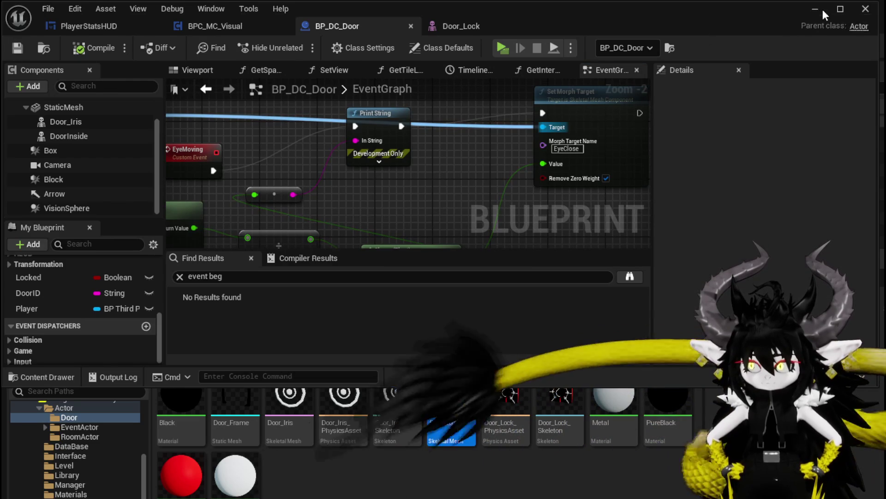
left_click(815, 9)
key("alt+p")
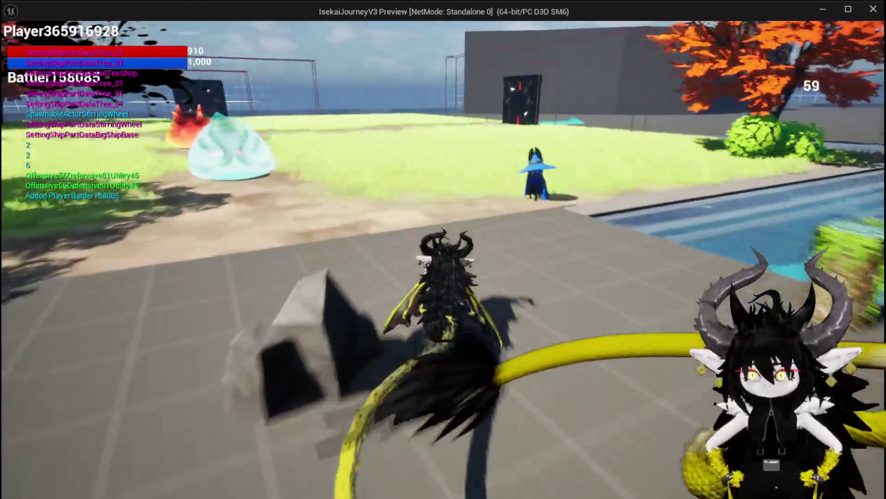
key("a")
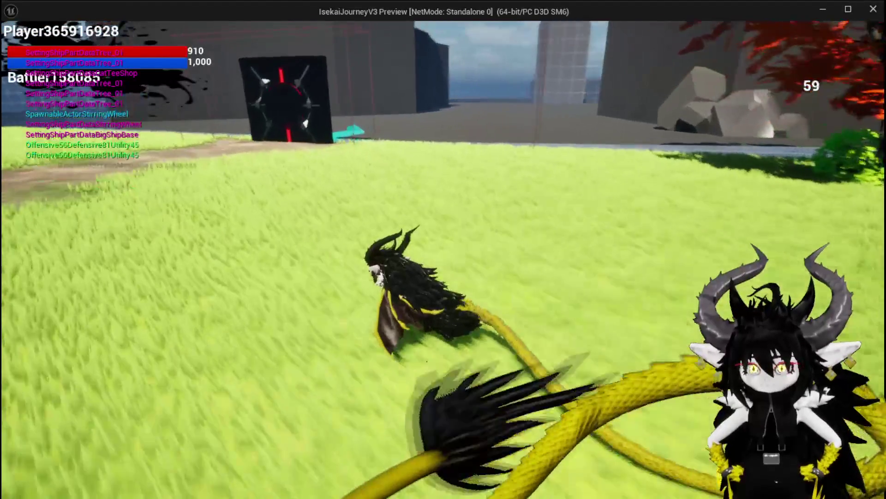
key("w")
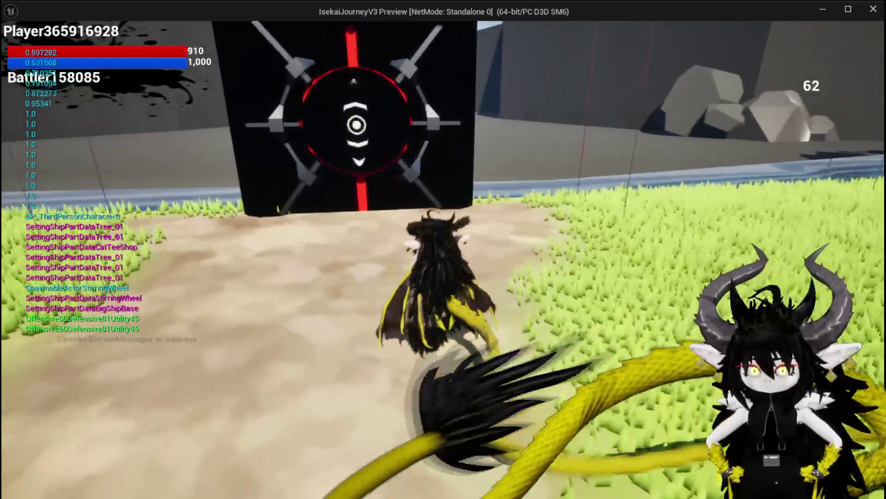
key("w")
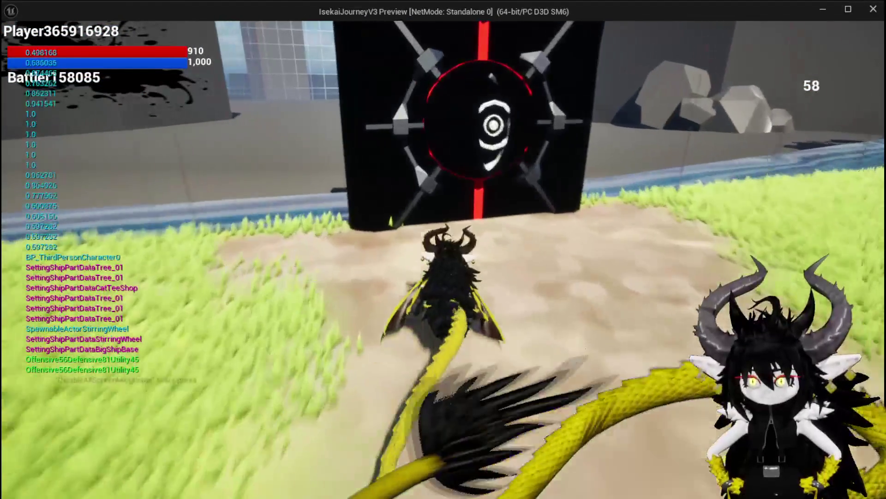
key("d")
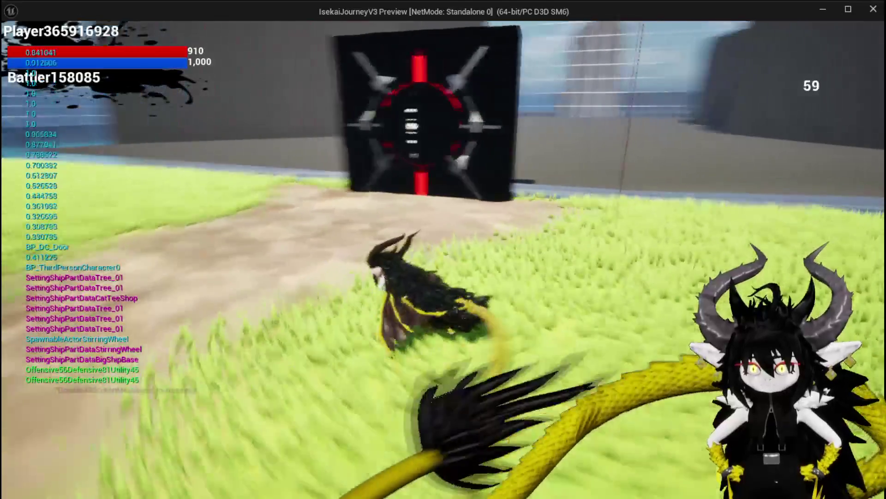
key("w")
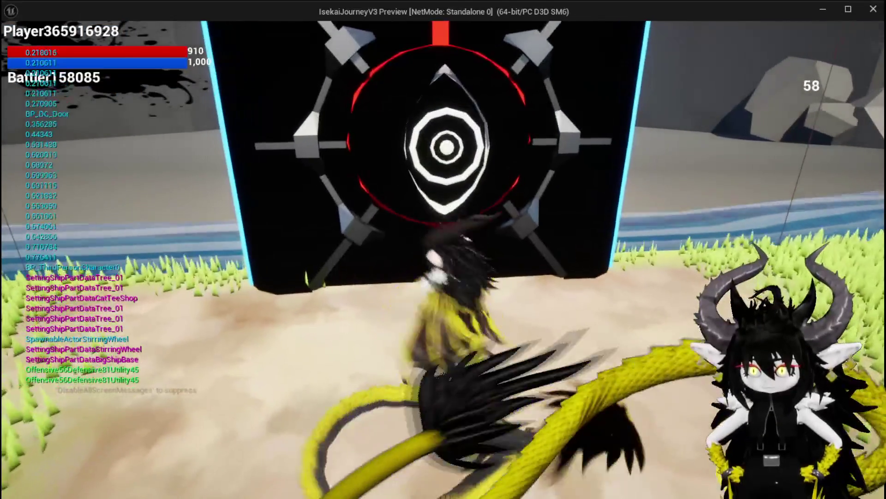
key("s")
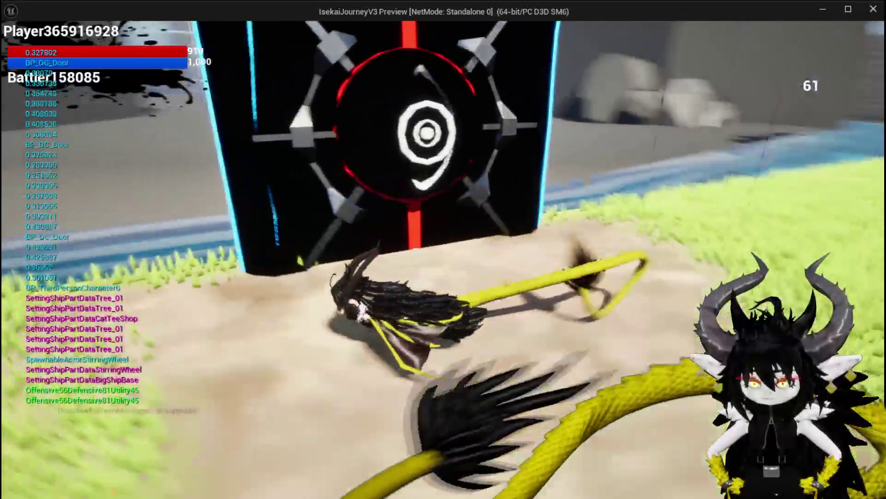
key("w")
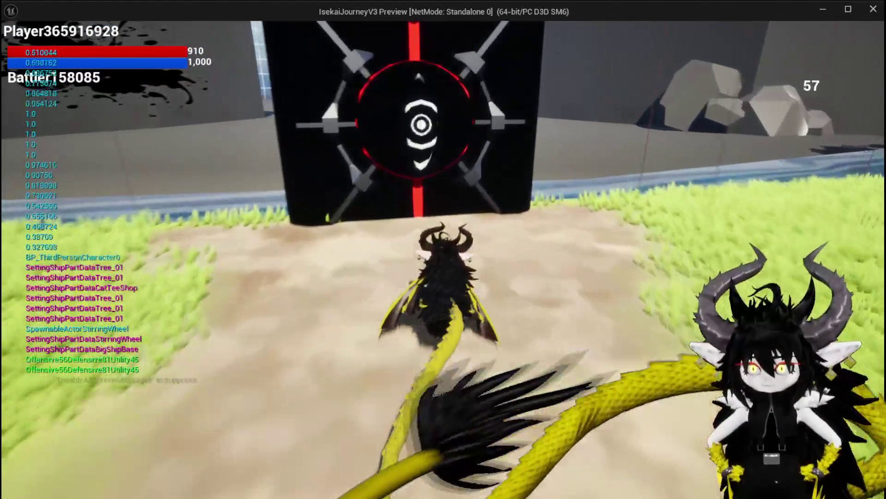
key("w")
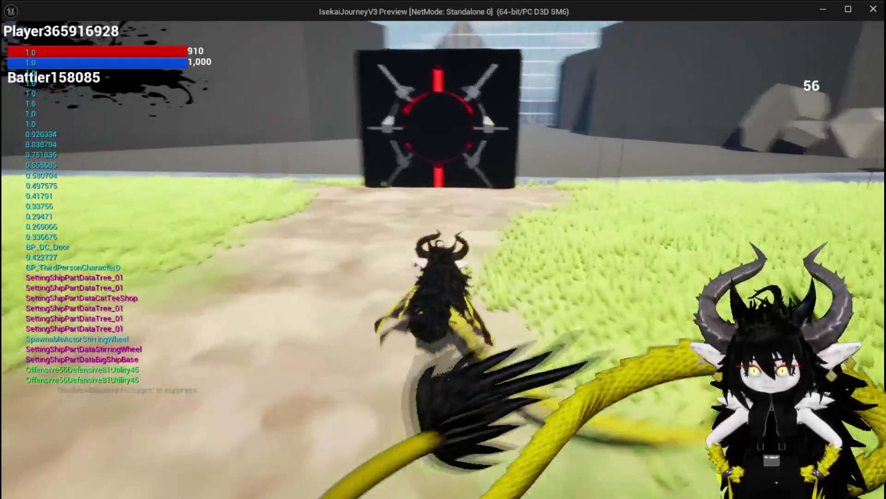
key("s")
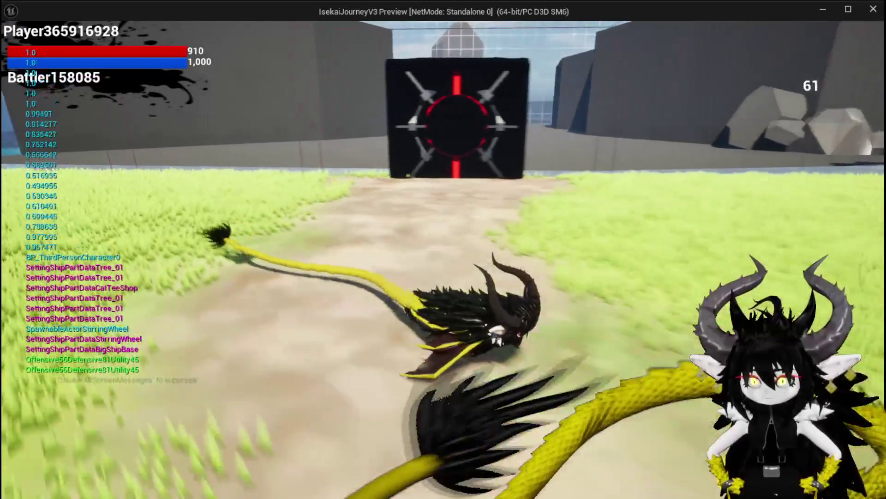
key("Escape")
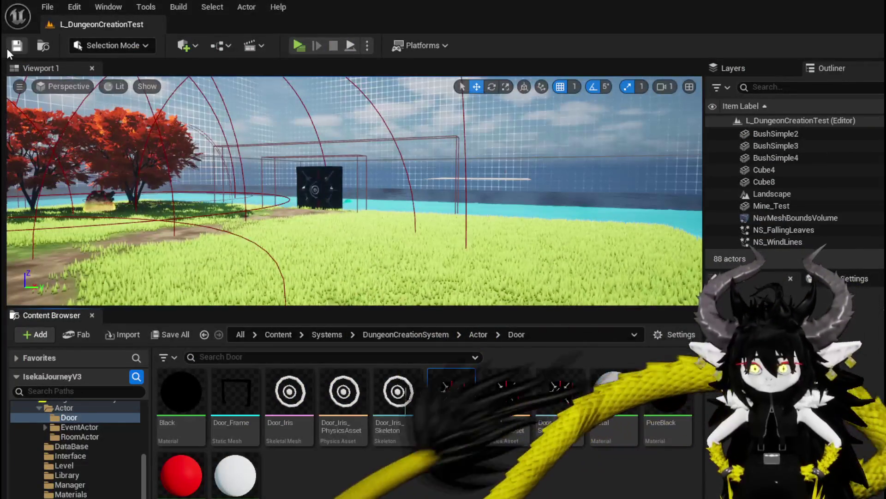
- Save the level, then line up EyeMoving, Print String and Set Morph Target in BP_DC_Door
left_click(8, 48)
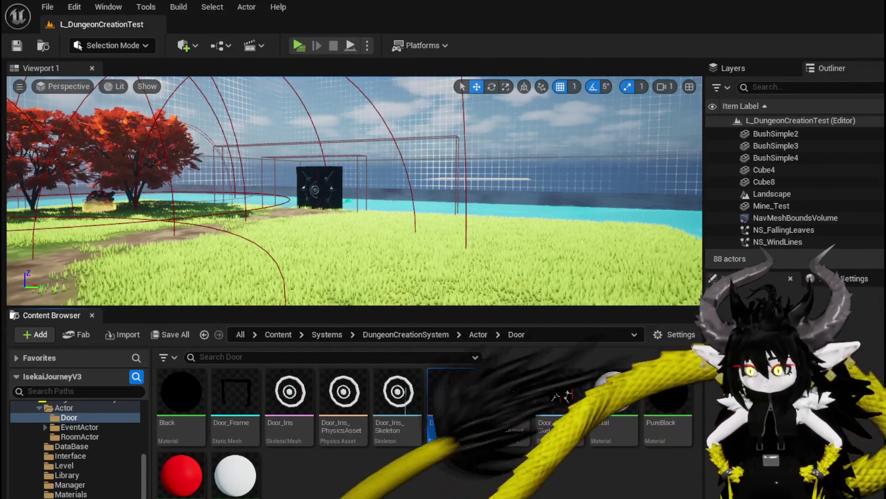
key("alt+Tab")
mouse_move(364, 179)
left_mouse_down()
mouse_move(422, 227)
mouse_move(462, 241)
left_mouse_up()
left_click_drag(298, 210, 322, 129)
mouse_move(487, 182)
left_mouse_down()
mouse_move(459, 130)
mouse_move(436, 135)
left_mouse_up()
left_click_drag(538, 162, 538, 137)
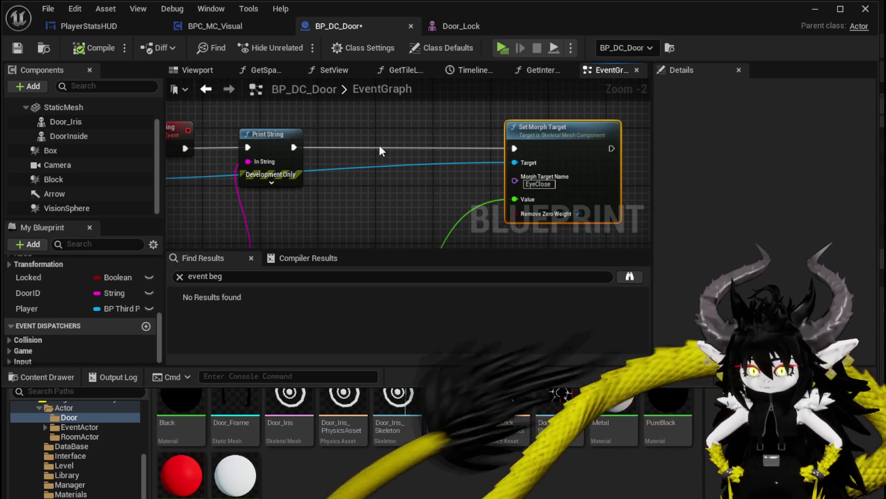
left_click_drag(379, 145, 409, 161)
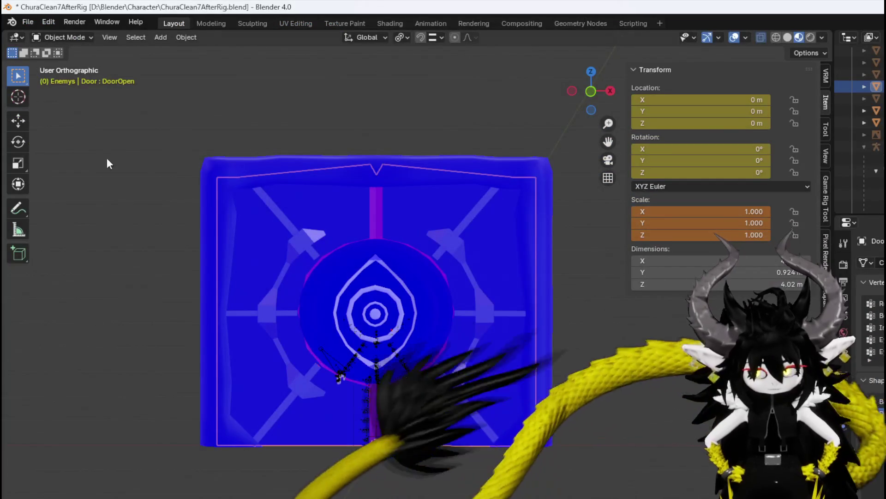
- Save ChuraClean7AfterRig.blend through Blender's File > Save
left_click(27, 23)
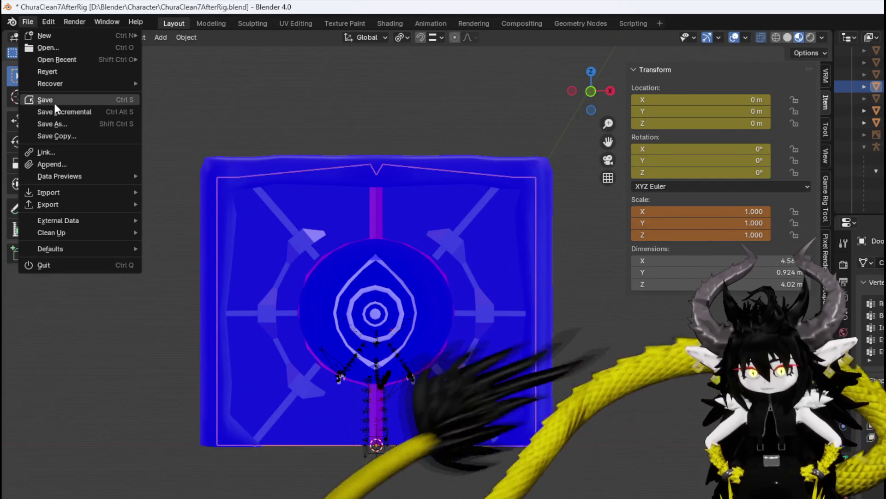
left_click(47, 98)
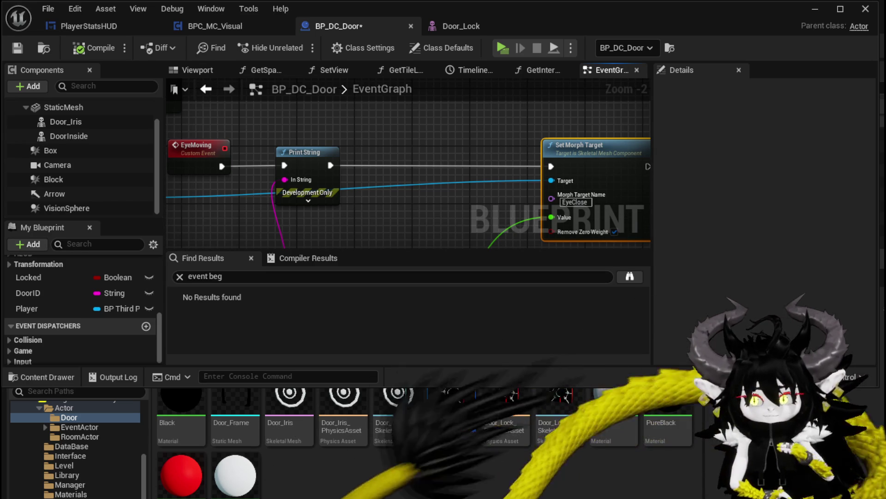
- Line up Set Morph Target, EyeMoving, Door Inside and Clamp (Float) beside Print String
mouse_move(450, 150)
left_mouse_down()
mouse_move(347, 129)
mouse_move(365, 129)
left_mouse_up()
mouse_move(309, 145)
left_mouse_down()
mouse_move(381, 131)
mouse_move(417, 187)
mouse_move(340, 181)
left_mouse_up()
left_click_drag(576, 140, 496, 140)
left_click_drag(166, 159, 372, 167)
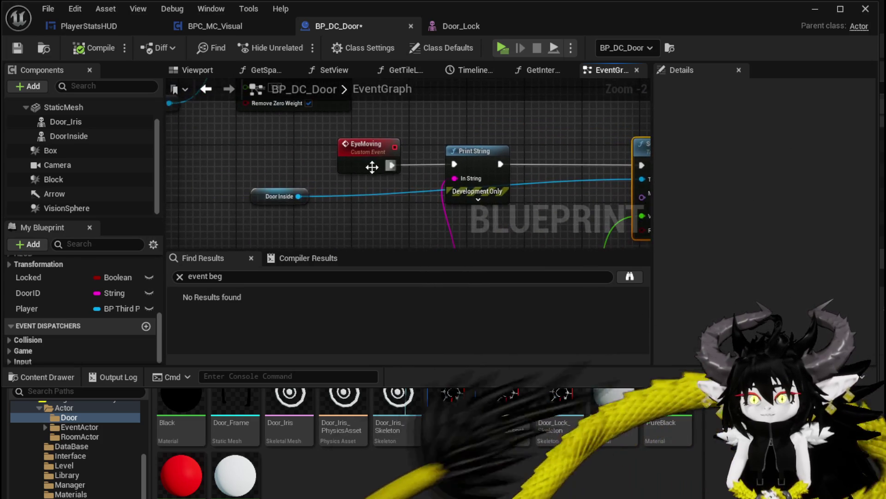
mouse_move(275, 195)
left_mouse_down()
mouse_move(577, 137)
mouse_move(353, 146)
mouse_move(367, 140)
mouse_move(367, 157)
left_mouse_up()
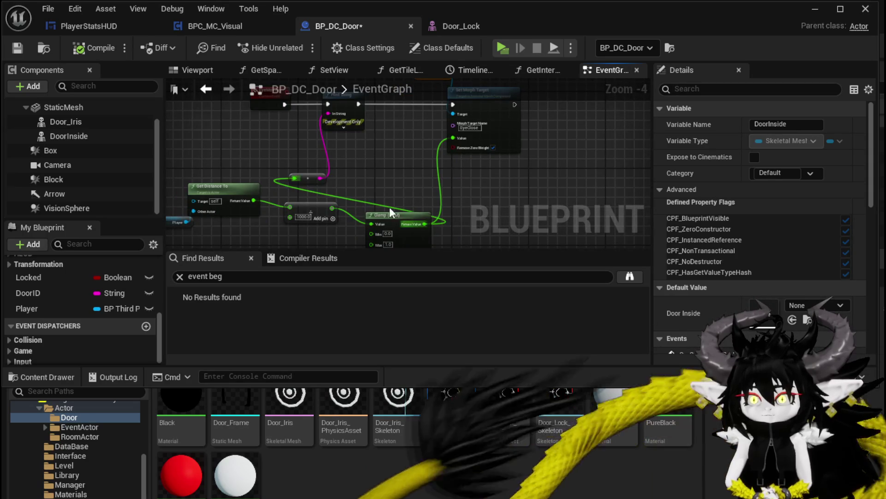
mouse_move(390, 211)
left_mouse_down()
mouse_move(362, 184)
mouse_move(370, 213)
left_mouse_up()
- Place the Player, Get Distance To and Clamp (Float) nodes next to the multiply node
mouse_move(265, 231)
left_mouse_down()
mouse_move(334, 175)
mouse_move(311, 114)
mouse_move(298, 140)
mouse_move(334, 207)
mouse_move(363, 201)
left_mouse_up()
left_click(333, 207)
left_click(254, 176)
left_click(279, 171)
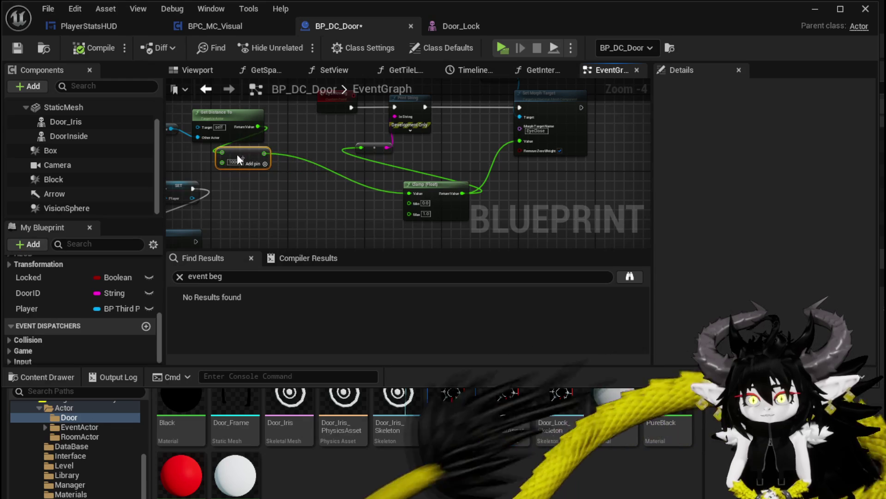
left_click_drag(418, 189, 288, 163)
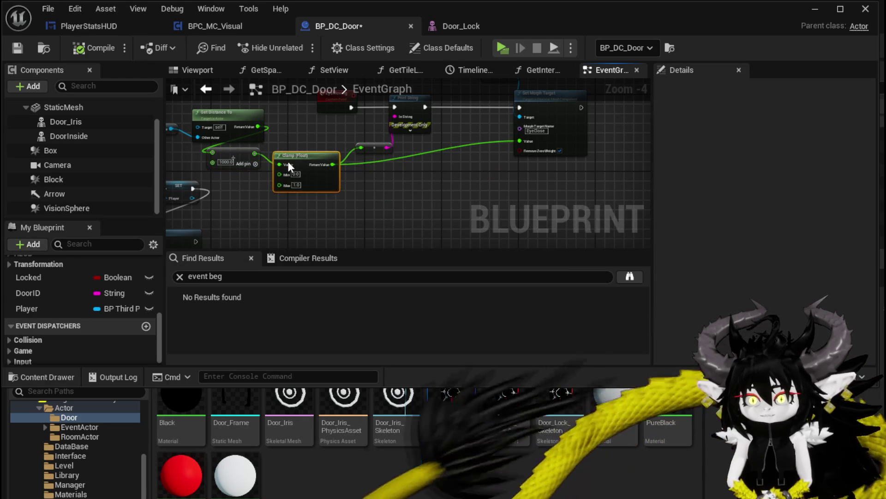
left_click_drag(393, 187, 445, 216)
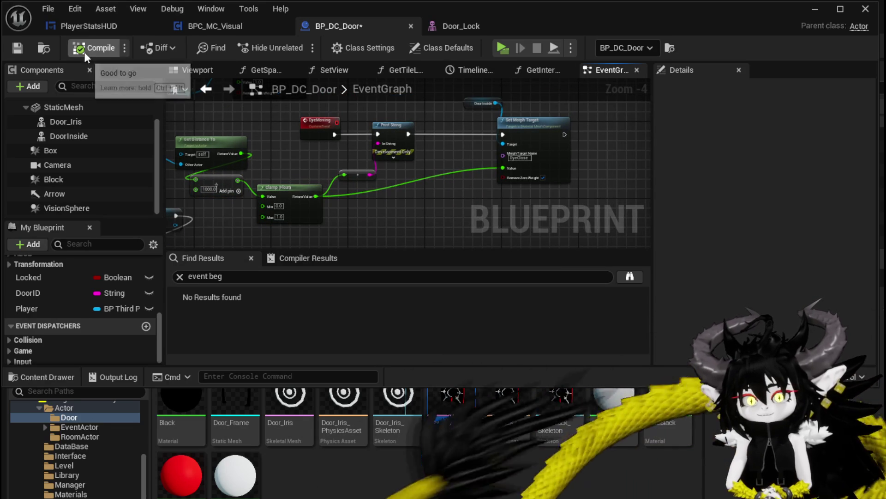
left_click_drag(448, 155, 443, 159)
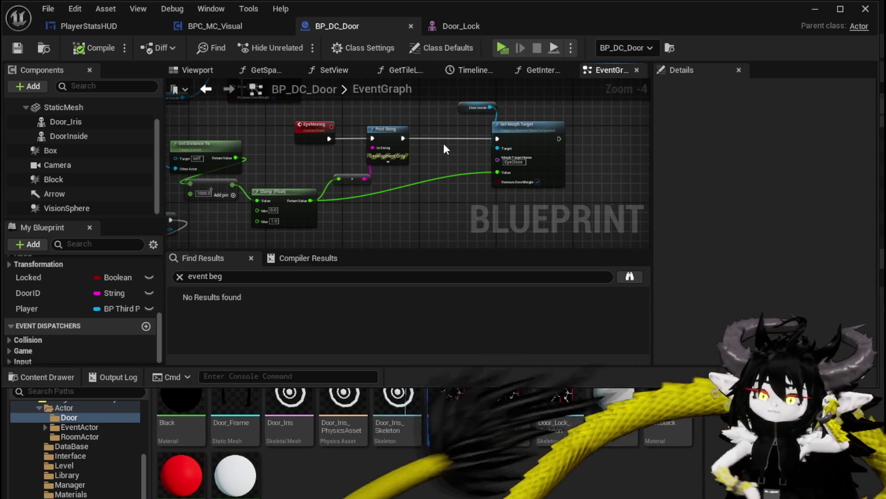
mouse_move(440, 161)
left_mouse_down()
mouse_move(426, 154)
mouse_move(412, 164)
mouse_move(415, 182)
left_mouse_up()
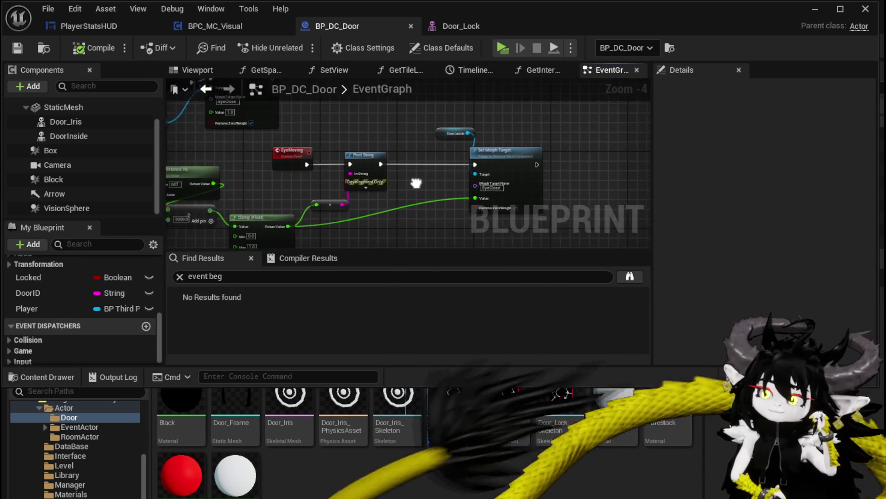
mouse_move(322, 126)
left_mouse_down()
mouse_move(392, 150)
mouse_move(357, 153)
left_mouse_up()
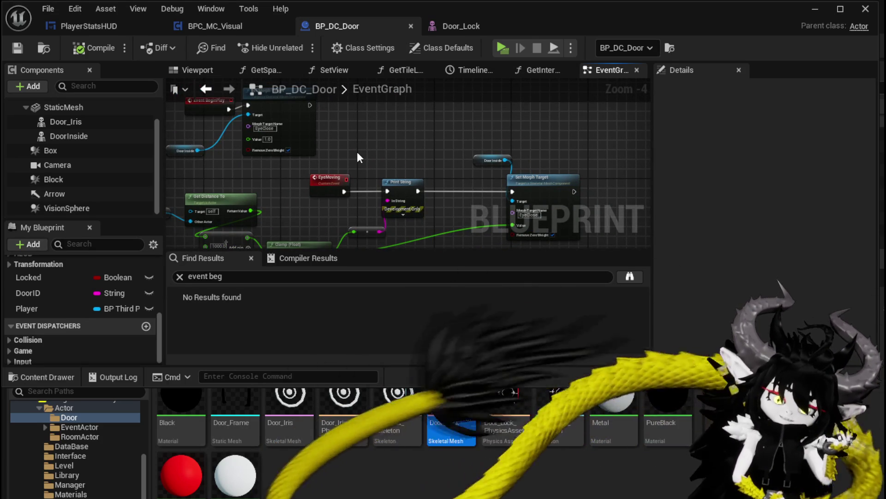
scroll(356, 152, "up", 2)
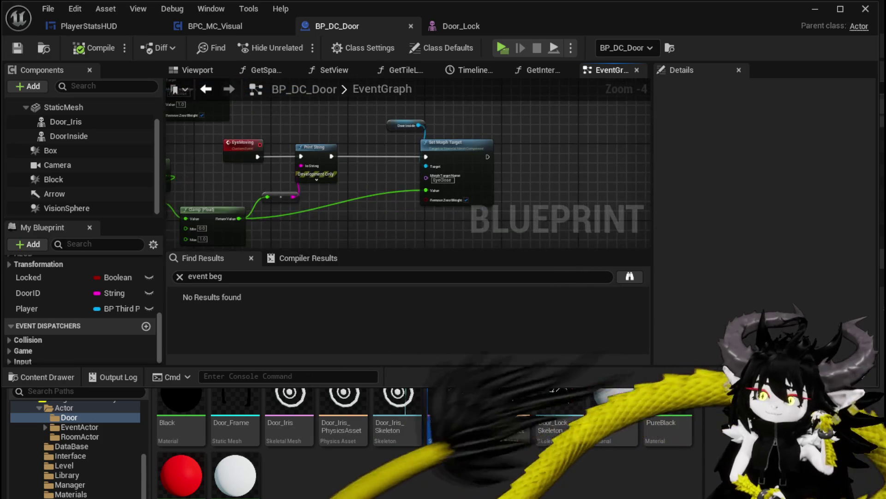
scroll(353, 129, "down", 1)
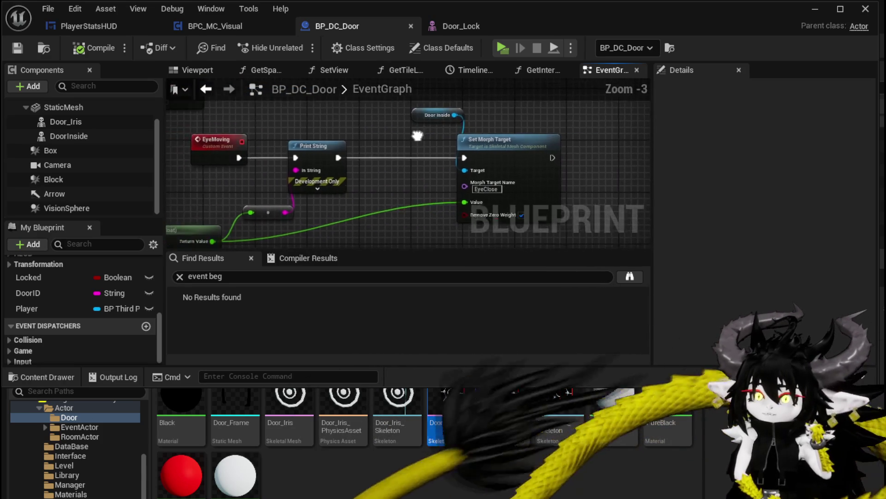
left_click_drag(366, 149, 385, 149)
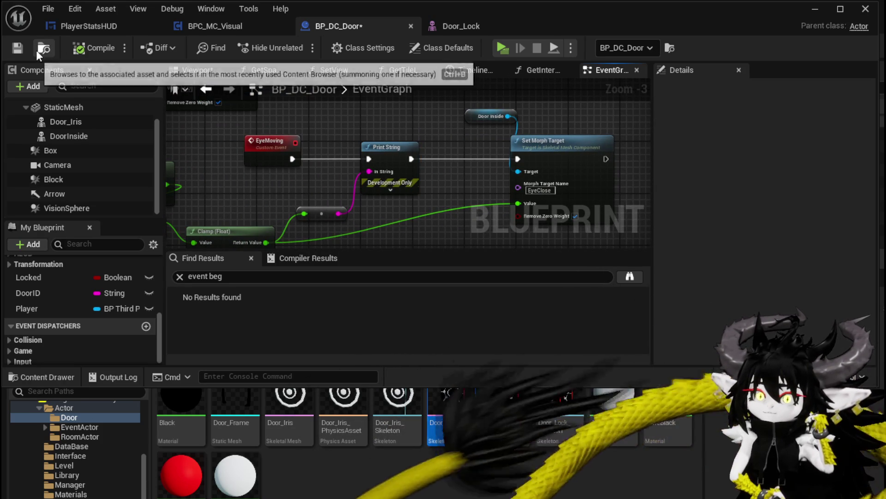
- Browse to BP_DC_Door and save it with Save Selected
left_click(35, 49)
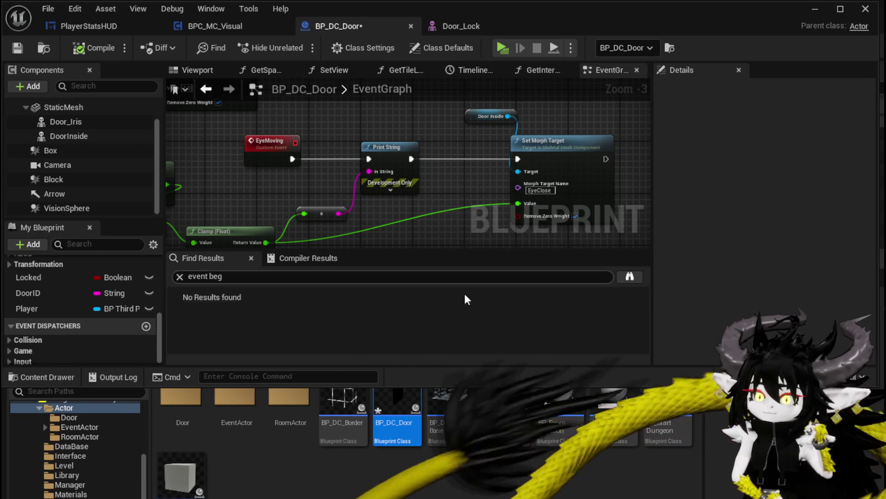
key("ctrl+shift+s")
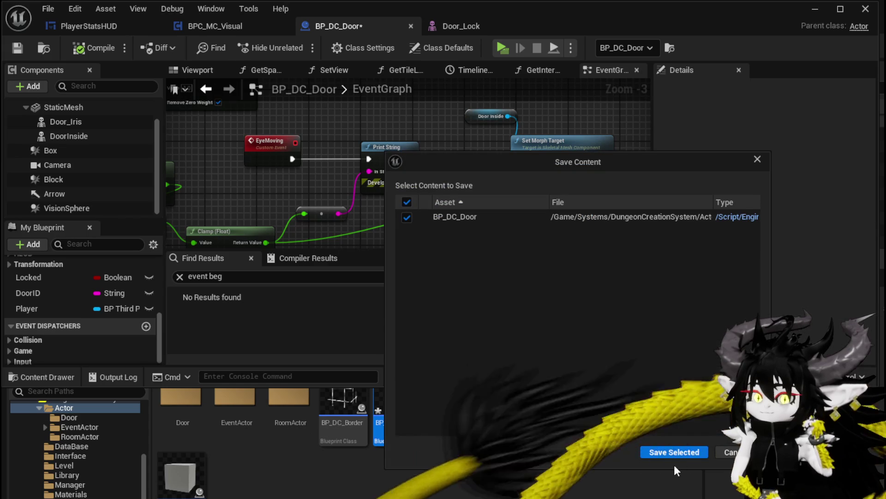
left_click(672, 452)
mouse_move(433, 210)
left_mouse_down()
mouse_move(345, 211)
mouse_move(348, 193)
mouse_move(404, 229)
left_mouse_up()
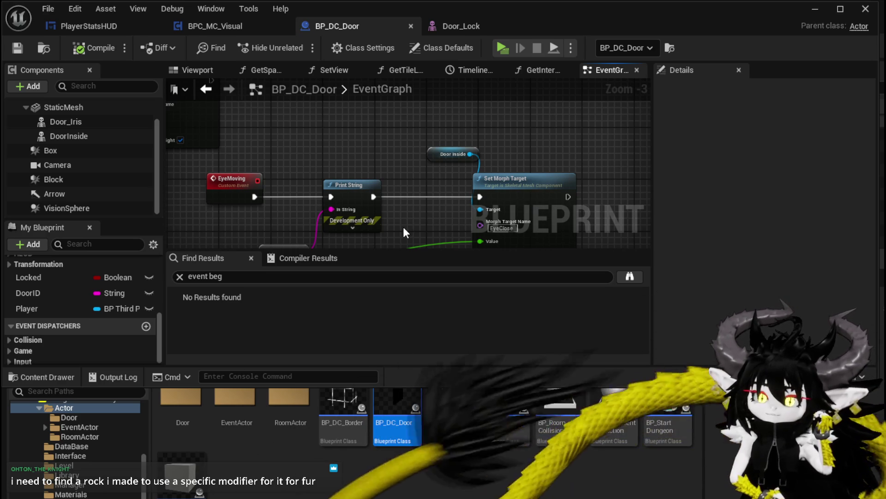
- Drag a Door_Iris reference from the Components panel into the EventGraph
mouse_move(368, 192)
left_mouse_down()
mouse_move(310, 135)
mouse_move(268, 142)
left_mouse_up()
scroll(289, 143, "up", 3)
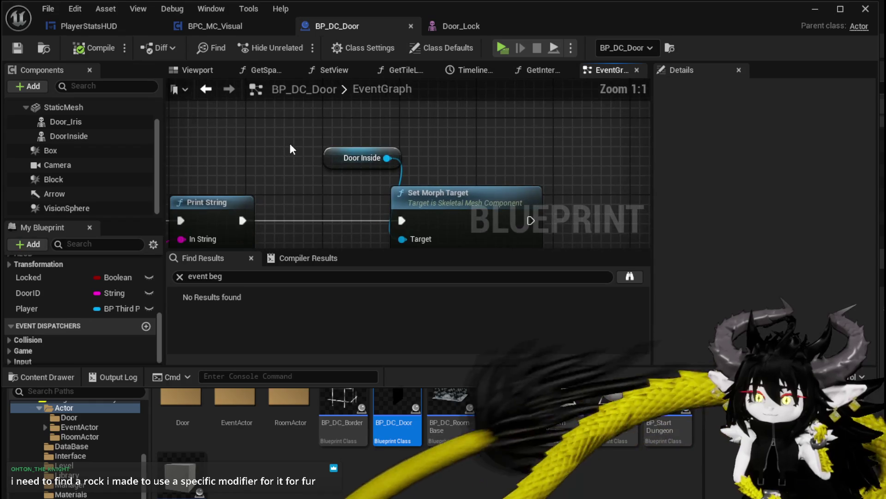
scroll(275, 111, "down", 2)
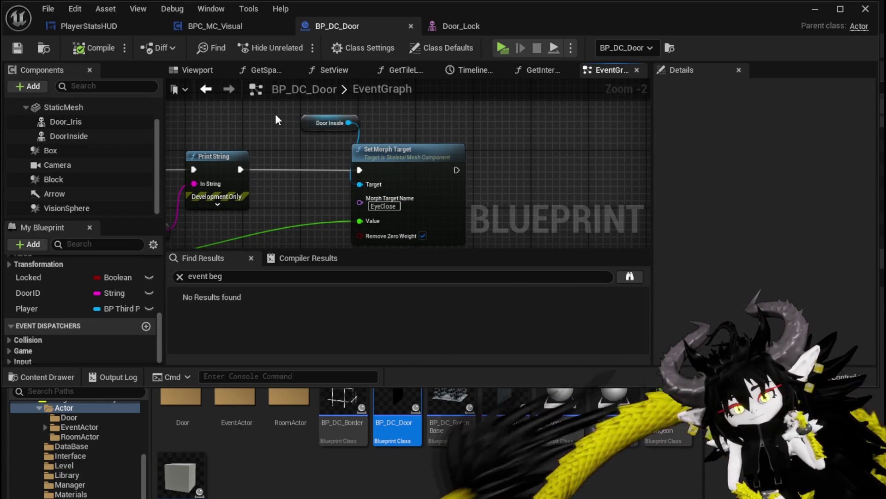
left_click_drag(66, 121, 457, 123)
- Add a Set World Rotation node targeting Door Iris via the 'set rota' search
left_click_drag(538, 179, 430, 213)
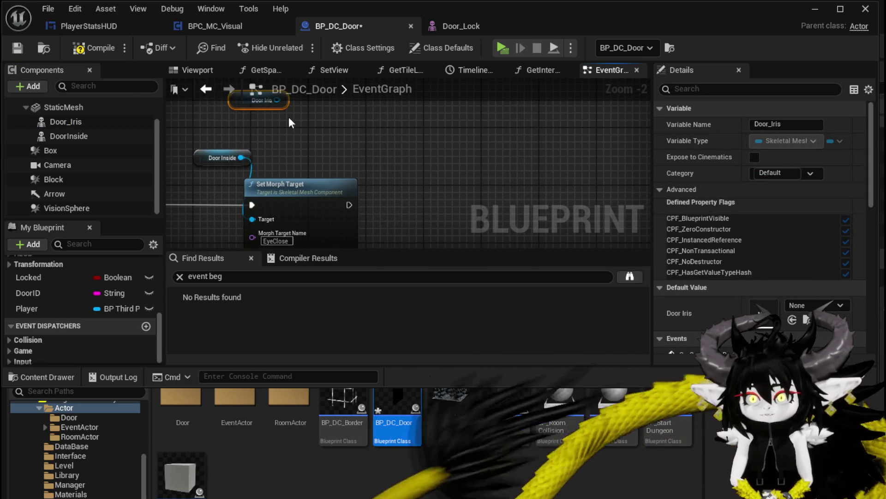
mouse_move(291, 122)
left_mouse_down()
mouse_move(355, 161)
mouse_move(398, 150)
left_mouse_up()
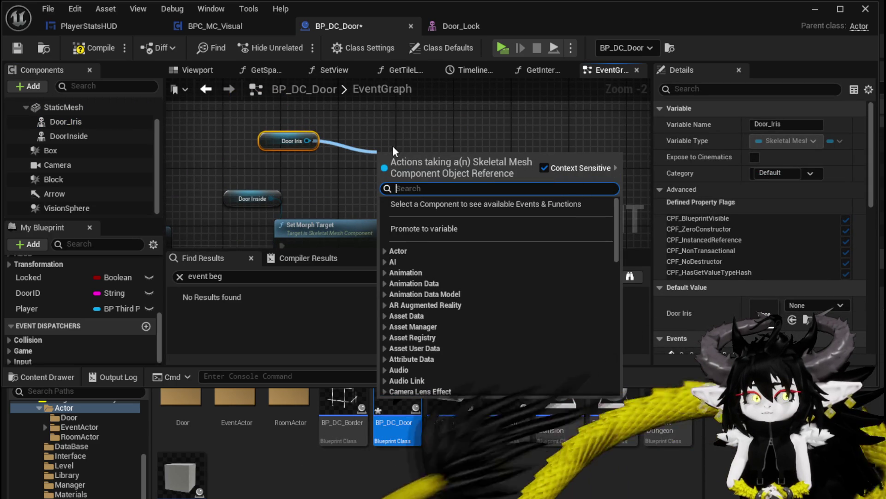
left_click_drag(308, 140, 376, 139)
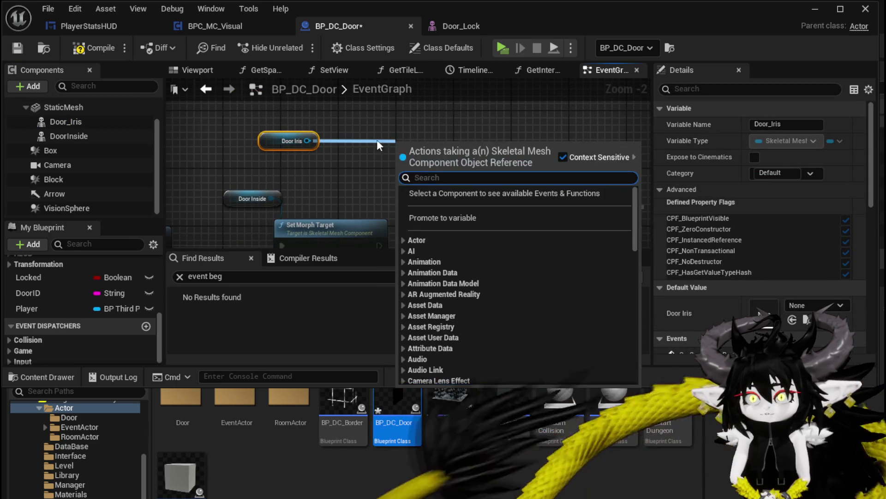
left_click_drag(309, 141, 475, 144)
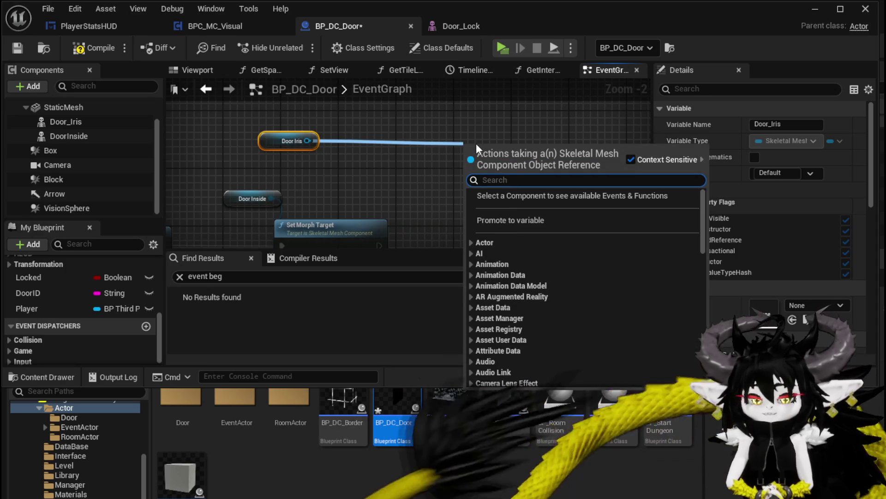
type("Se")
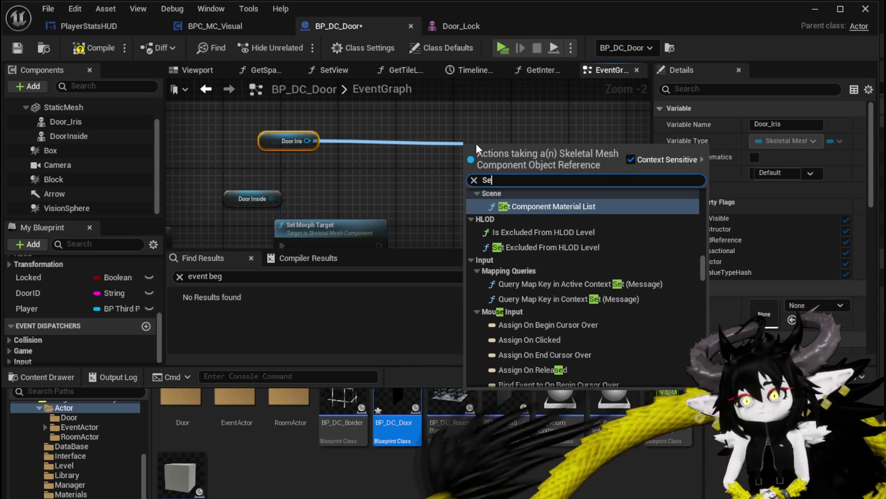
key("BackSpace")
key("BackSpace")
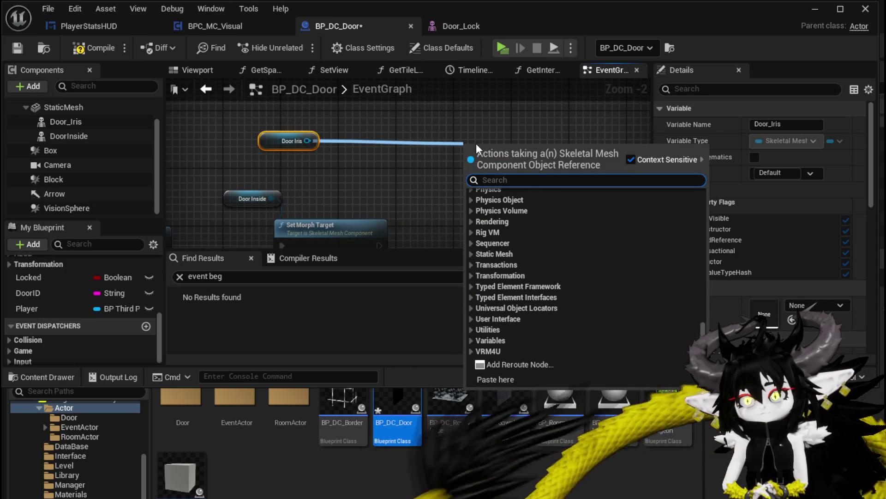
type("get l")
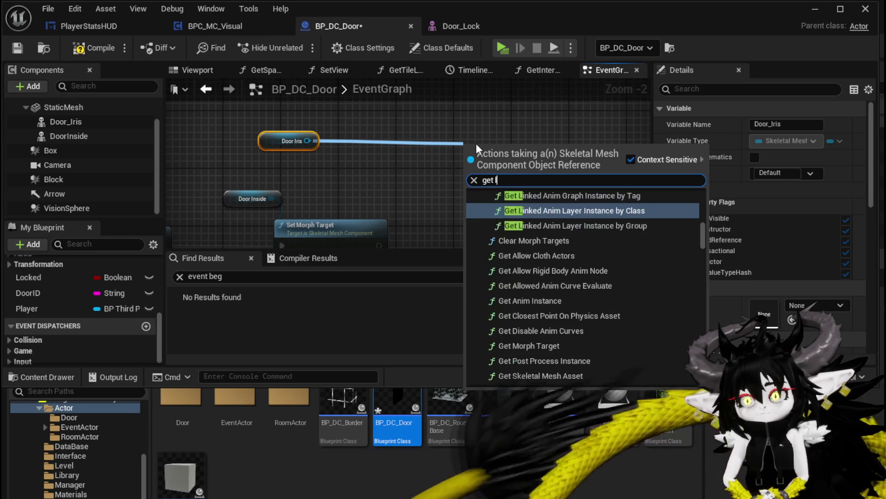
type("od")
key("BackSpace")
key("BackSpace")
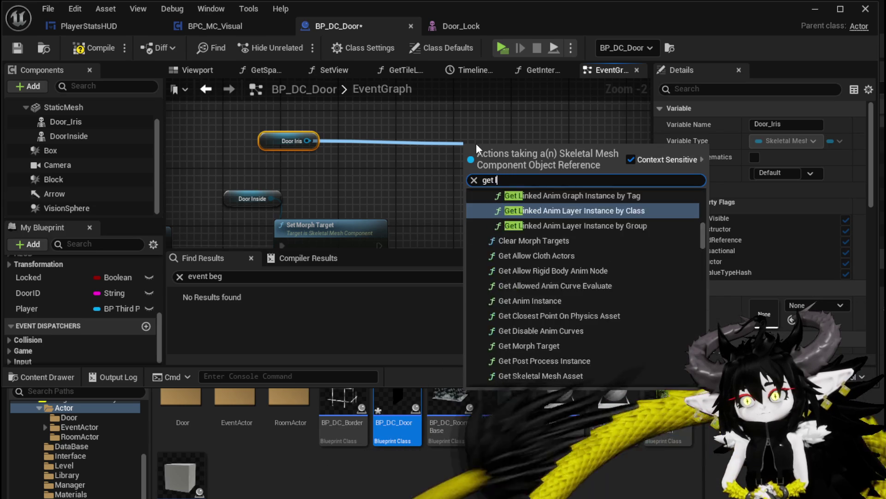
key("BackSpace")
key("BackSpace")
key("BackSpace")
type("set ro")
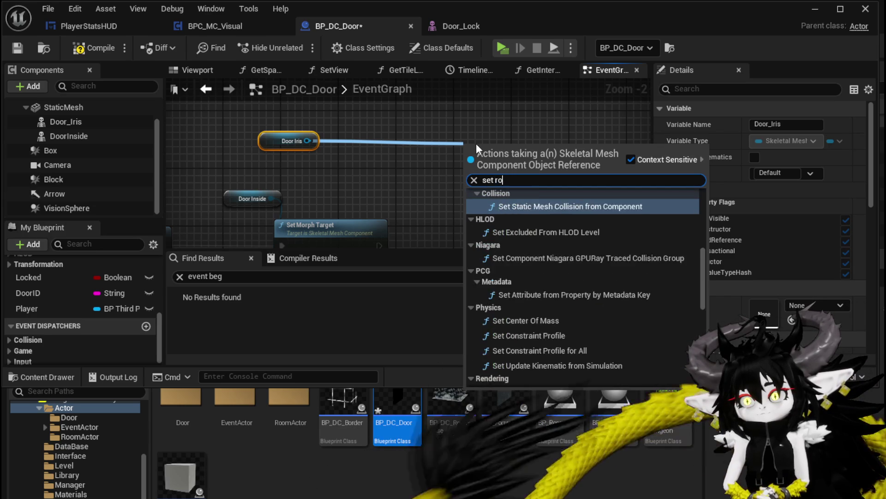
type("ta")
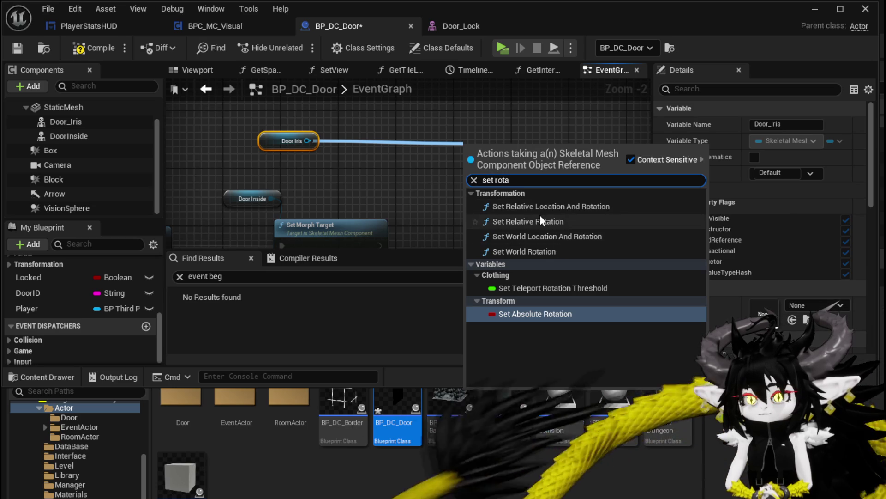
left_click(522, 253)
- Rearrange the Set World Rotation and Door Inside nodes to free space in the graph
left_click_drag(501, 217, 517, 181)
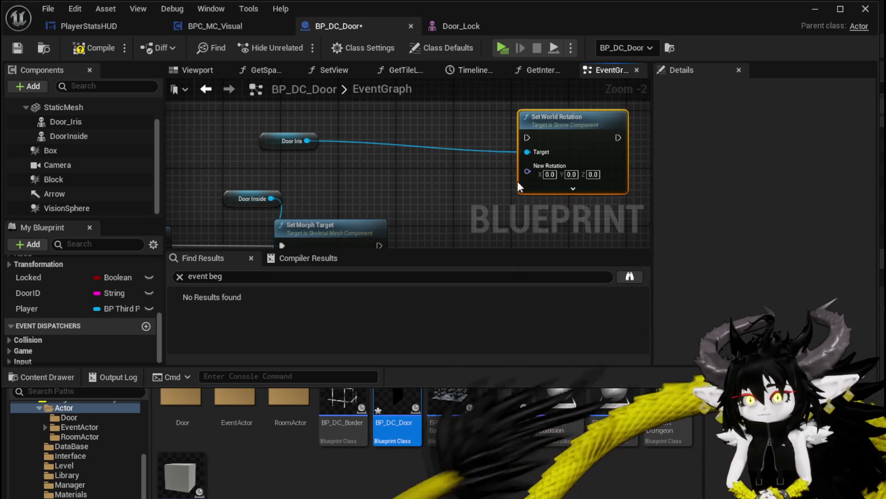
left_click_drag(286, 171, 271, 199)
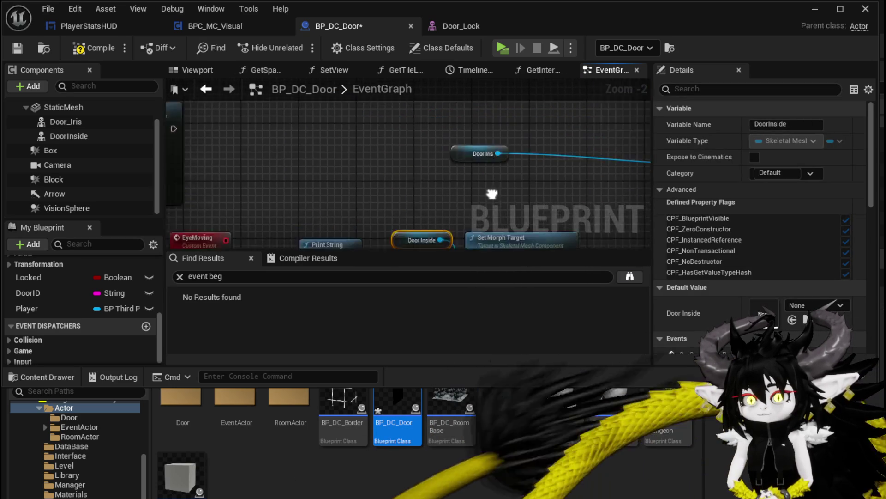
scroll(467, 183, "down", 4)
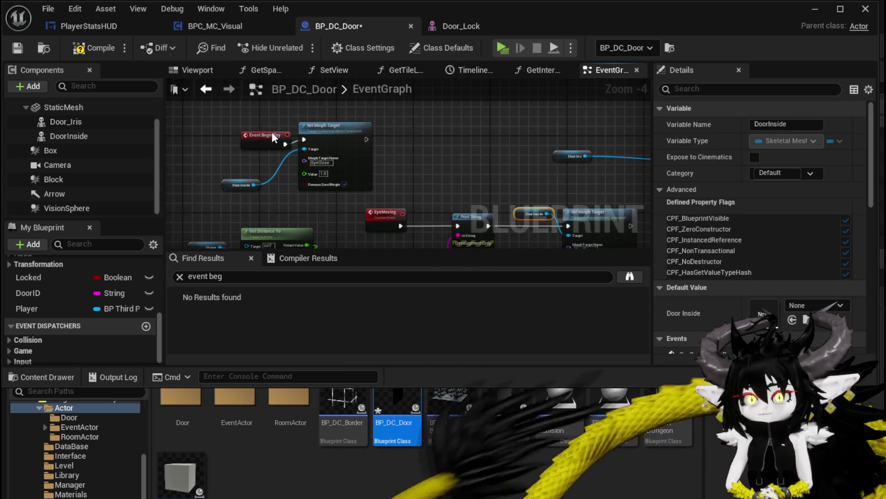
left_click_drag(272, 137, 273, 132)
left_click_drag(229, 189, 239, 171)
mouse_move(530, 189)
left_mouse_down()
mouse_move(601, 166)
mouse_move(545, 143)
left_mouse_up()
left_click_drag(646, 134, 408, 153)
right_click(361, 145)
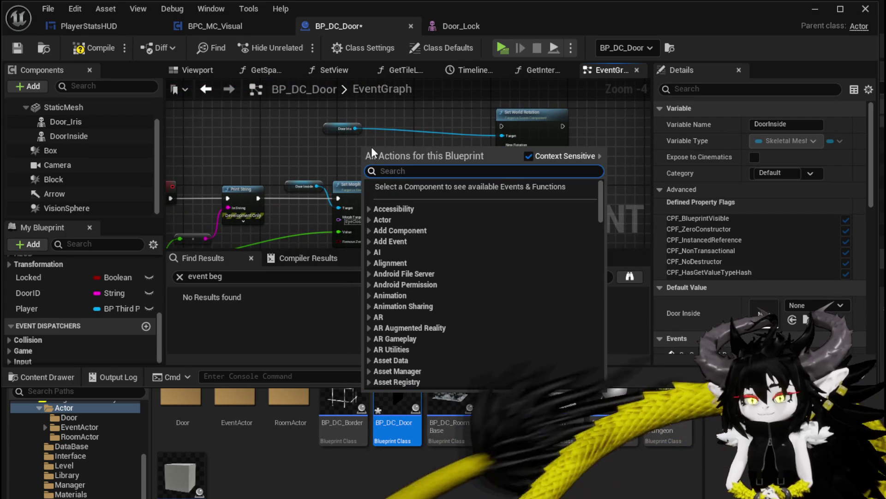
- Add Find Look at Rotation with the door's Get Actor Location feeding its Start
type("find loo")
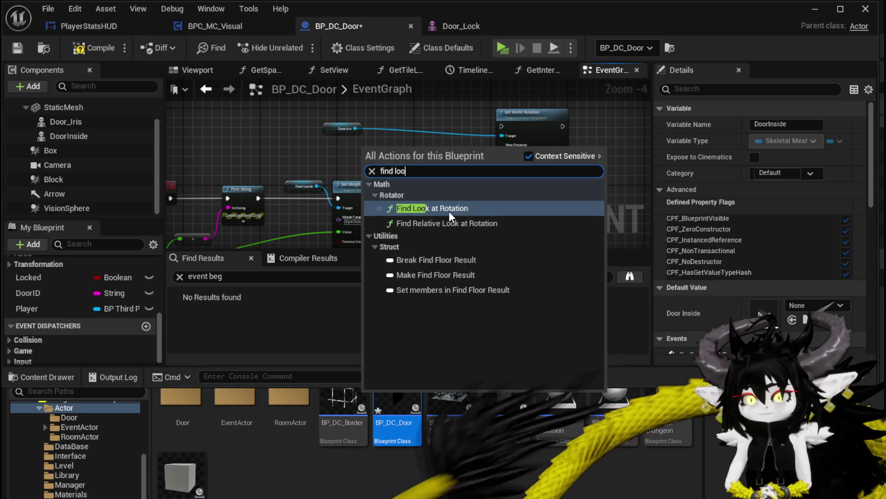
left_click(443, 208)
scroll(387, 139, "up", 2)
scroll(368, 149, "down", 1)
mouse_move(369, 149)
left_mouse_down()
mouse_move(420, 154)
mouse_move(312, 157)
left_mouse_up()
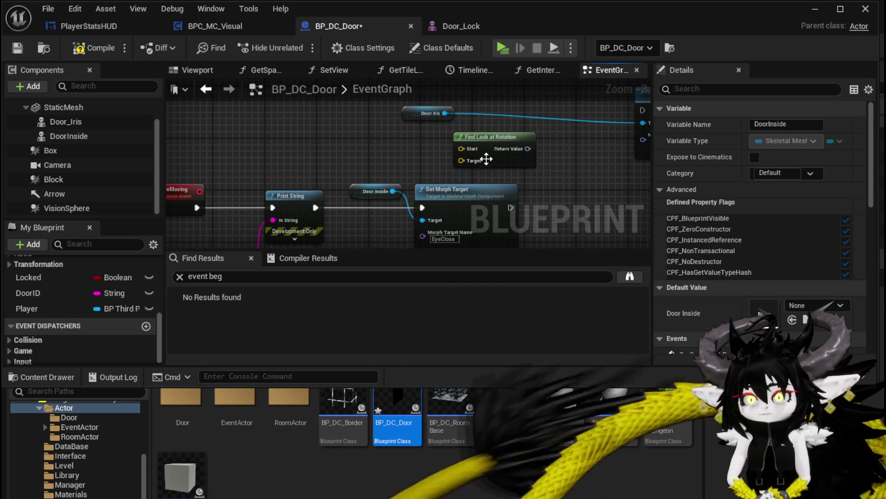
right_click(372, 144)
type("get")
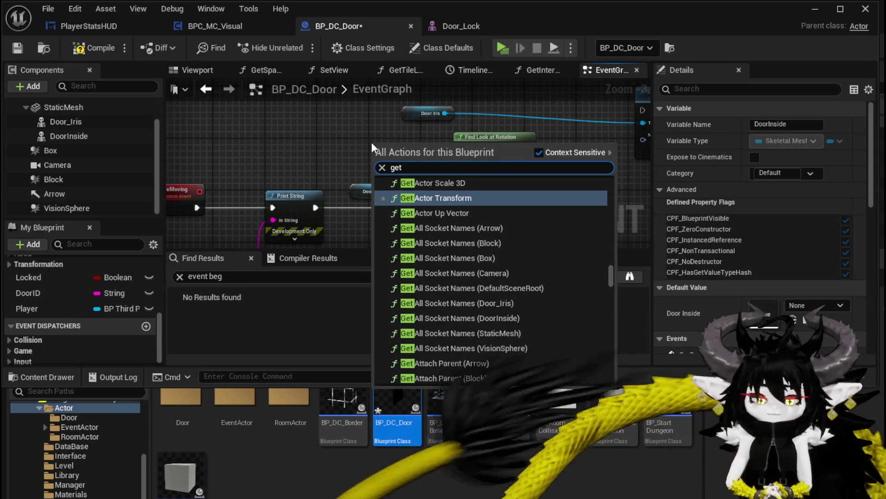
type(" act")
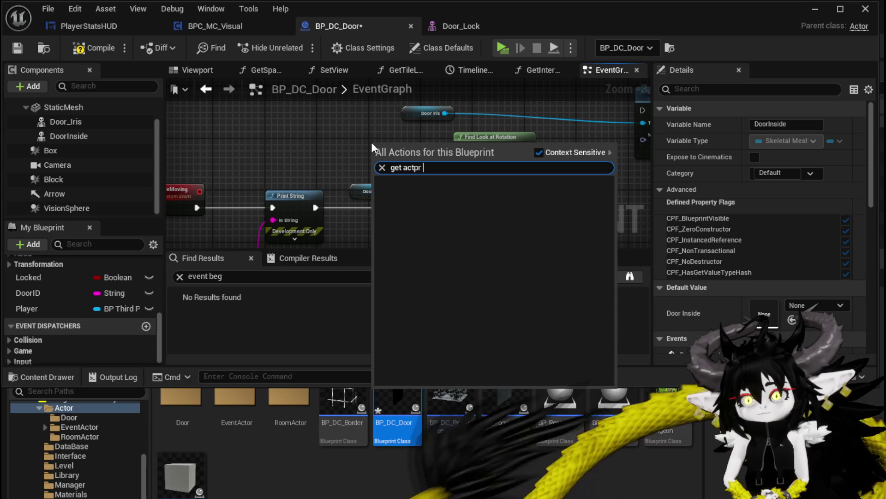
type("or loca")
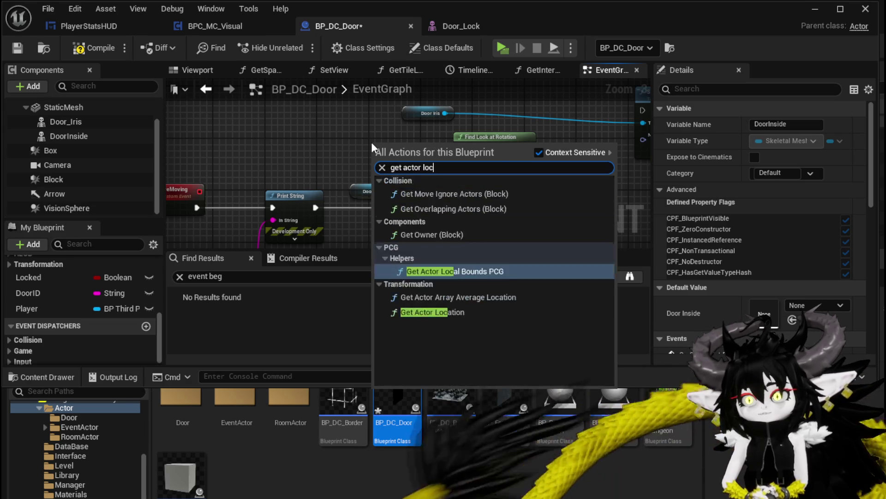
left_click(433, 245)
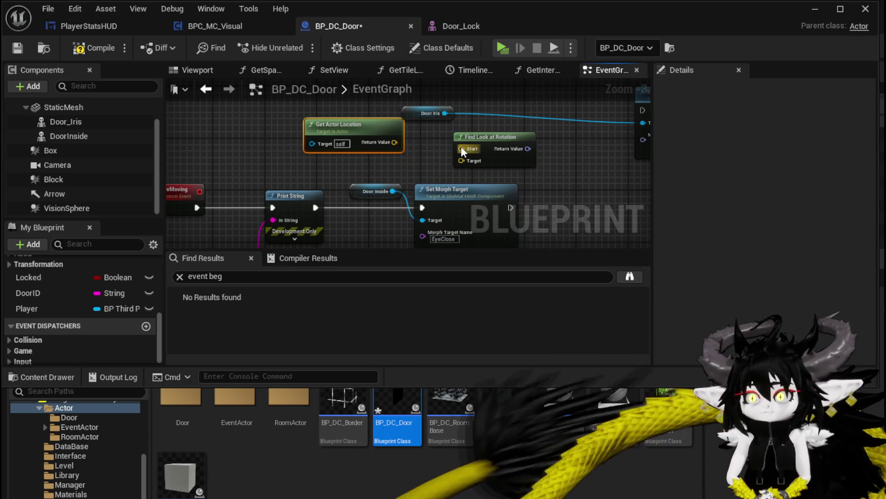
left_click_drag(389, 145, 462, 149)
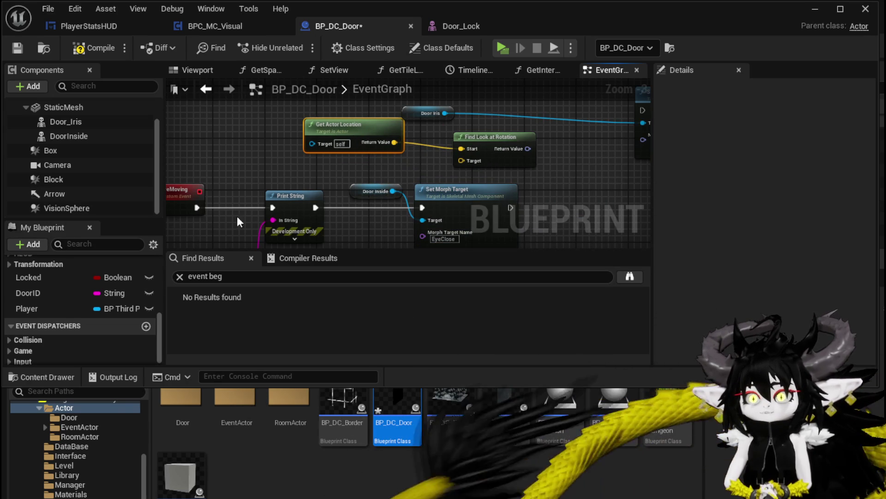
- Feed the Player's actor location into Target and the Return Value into Set World Rotation
mouse_move(27, 308)
left_mouse_down()
mouse_move(422, 166)
mouse_move(323, 148)
mouse_move(359, 129)
left_mouse_up()
left_click(339, 158)
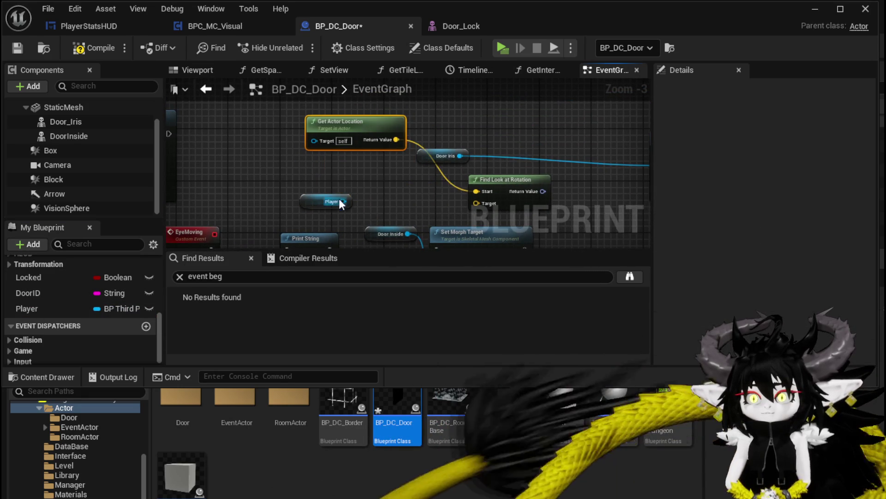
left_click_drag(343, 201, 344, 180)
type("get a")
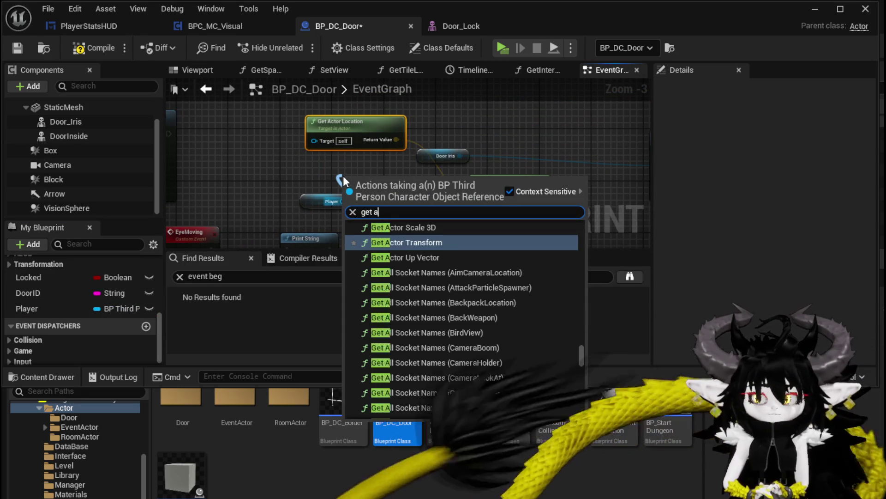
type("ctor loca")
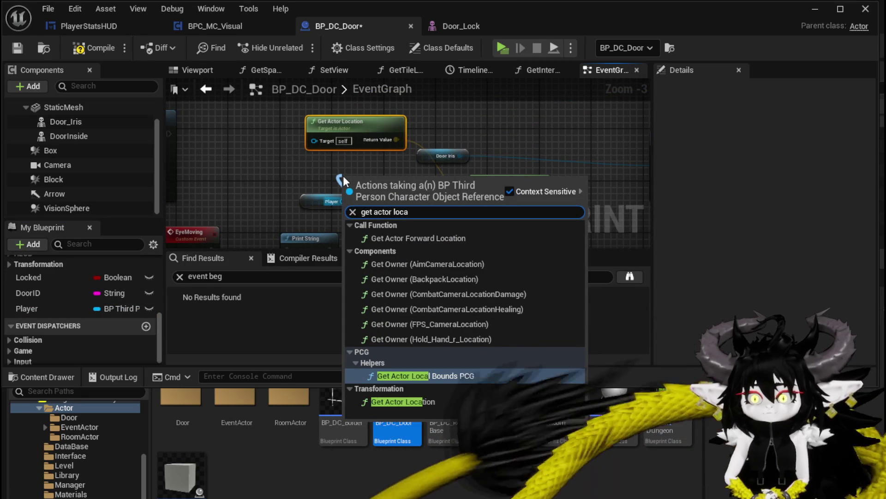
left_click(406, 401)
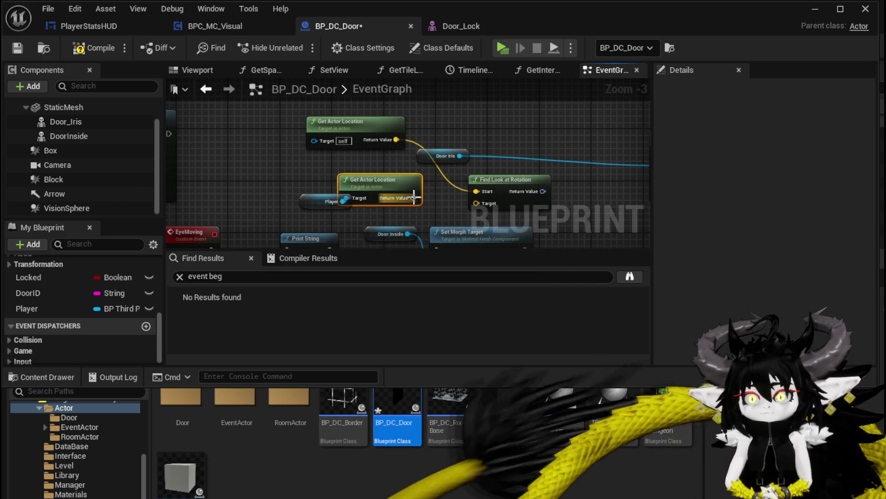
left_click_drag(413, 198, 488, 207)
mouse_move(389, 150)
left_mouse_down()
mouse_move(534, 142)
mouse_move(504, 136)
left_mouse_up()
- Run Set World Rotation after Set Morph Target and tidy the Door Iris and Player nodes
left_click_drag(454, 177, 448, 188)
left_click_drag(277, 148, 396, 135)
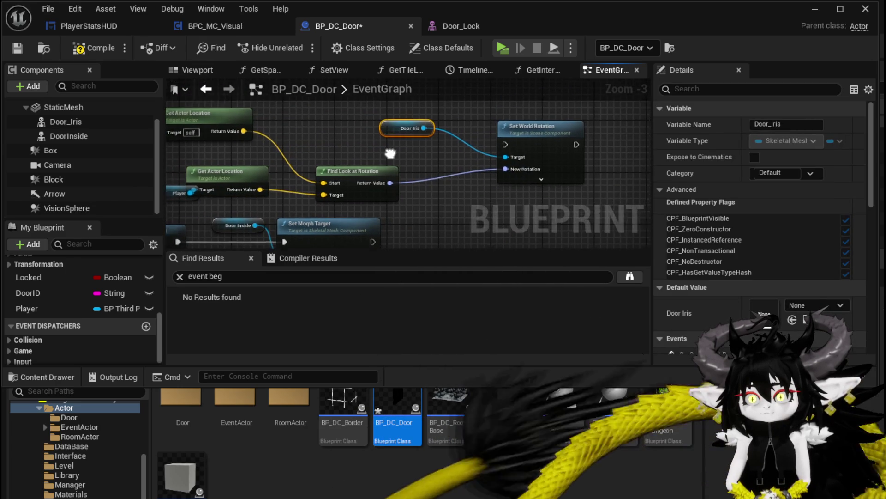
left_click_drag(538, 147, 440, 218)
left_click_drag(358, 210, 366, 187)
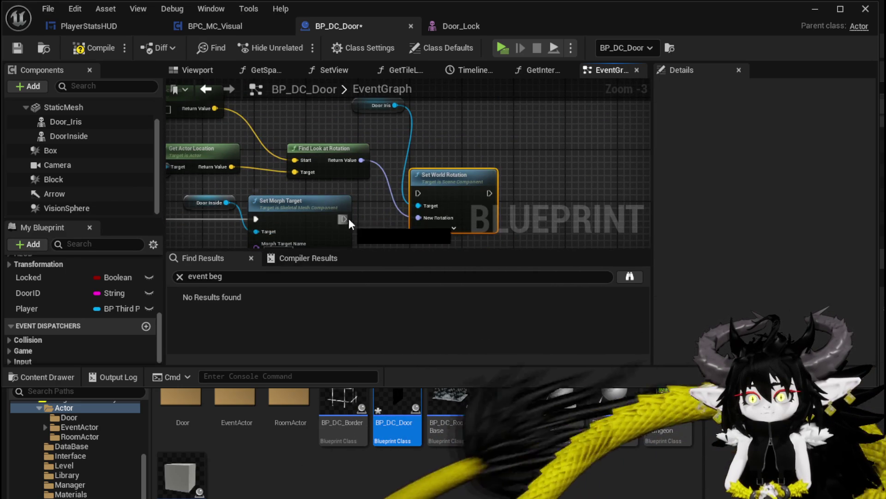
mouse_move(346, 220)
left_mouse_down()
mouse_move(426, 190)
mouse_move(418, 193)
left_mouse_up()
left_click_drag(370, 140, 481, 153)
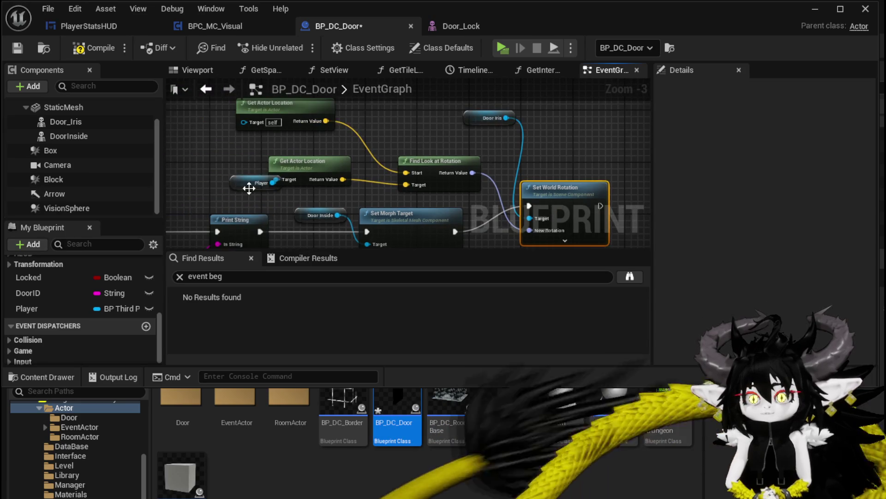
mouse_move(249, 188)
left_mouse_down()
mouse_move(210, 180)
mouse_move(273, 158)
left_mouse_up()
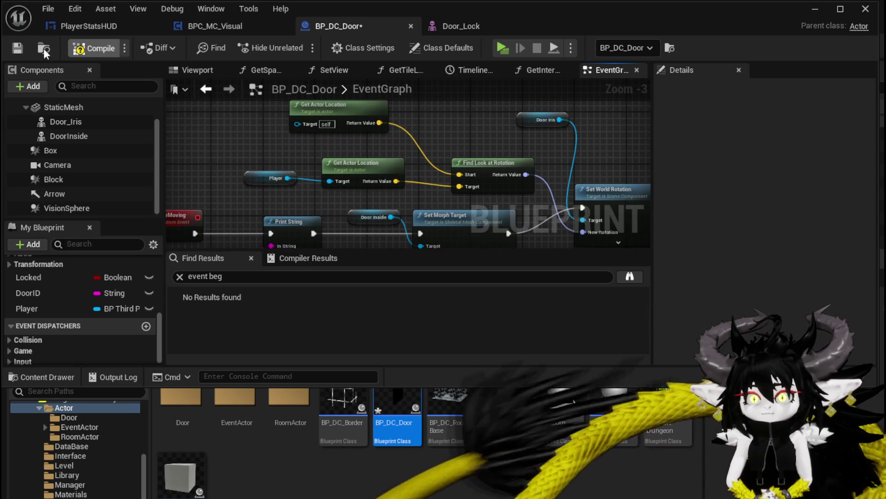
- Test-spin the DoorInside mesh around Z in the Viewport, then reset its rotation
left_click(64, 137)
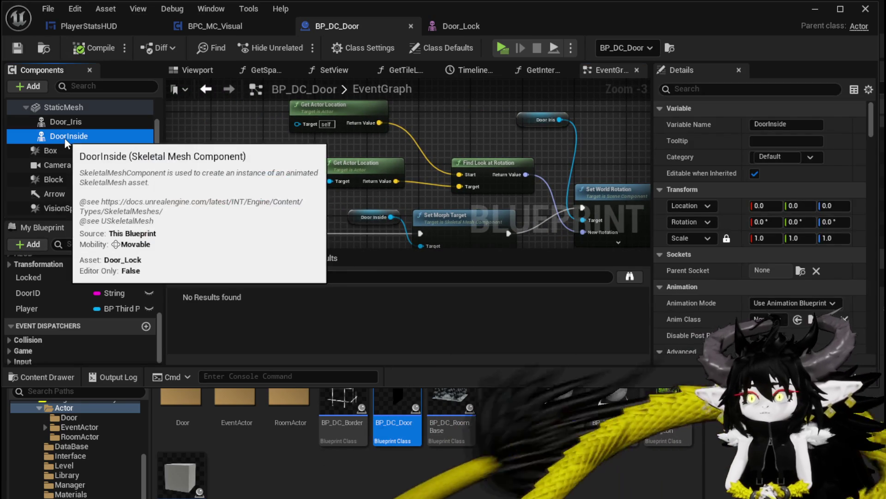
left_click(198, 69)
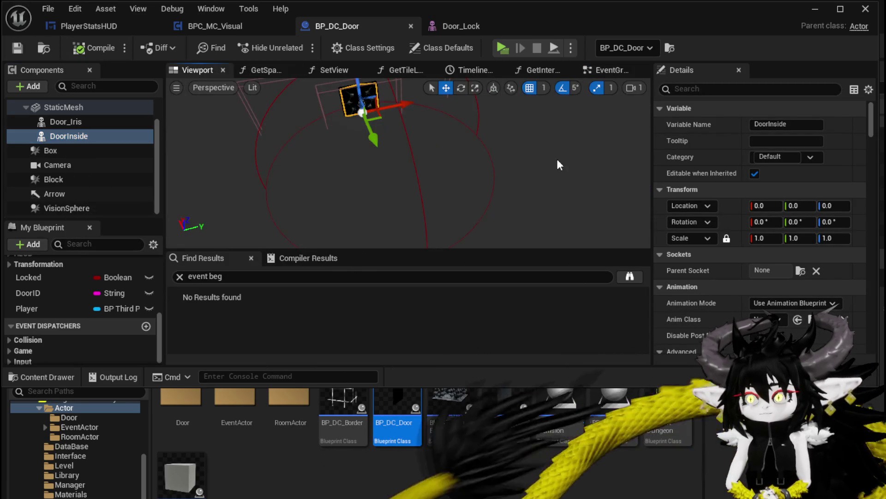
key("f")
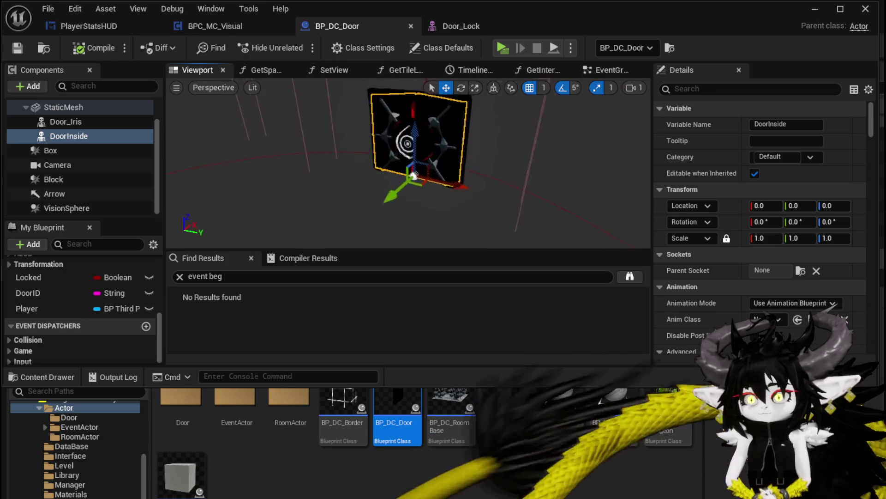
scroll(432, 166, "up", 5)
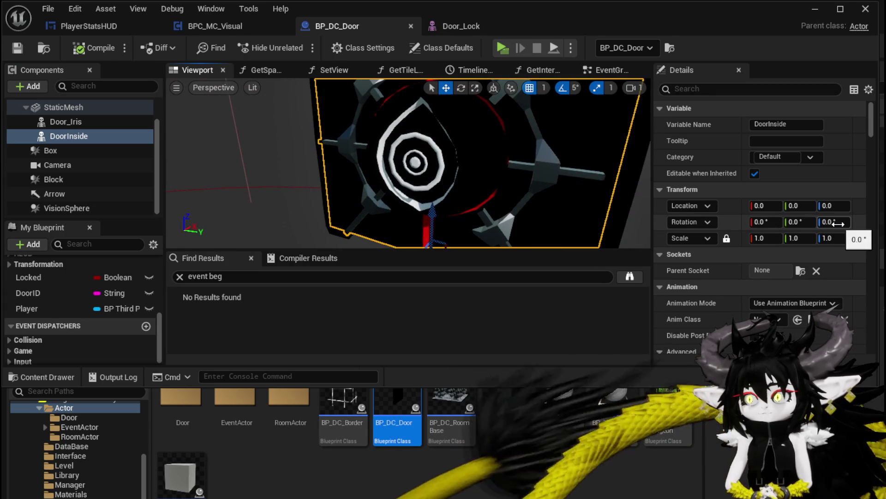
left_click_drag(836, 223, 850, 223)
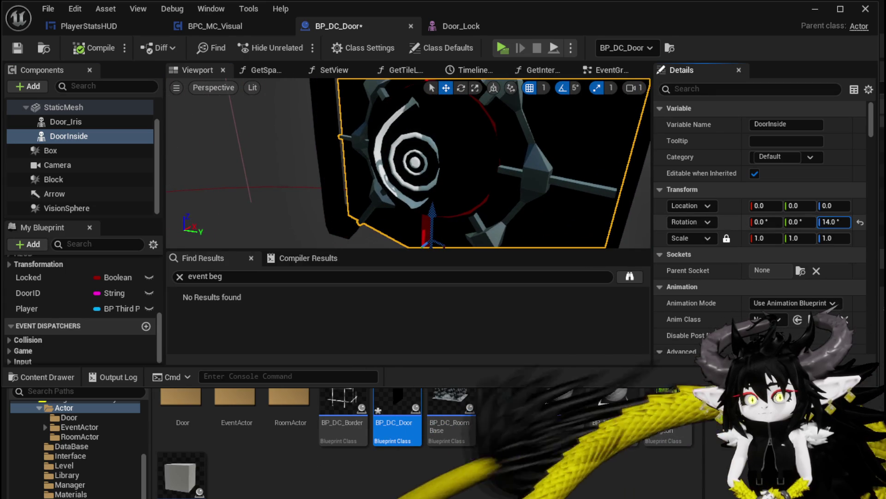
key("Return")
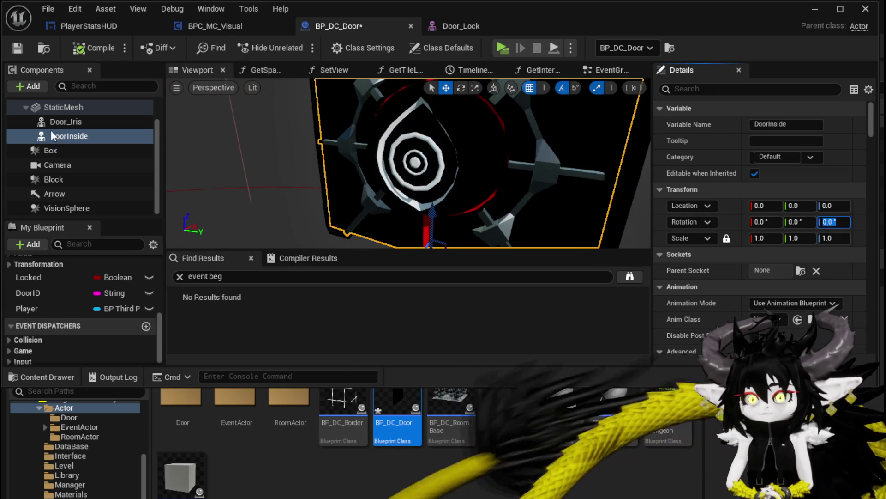
- Test-spin Door_Iris around Z, then reset its rotation to 0, 0, 0
left_click(66, 122)
mouse_move(831, 222)
left_mouse_down()
mouse_move(801, 222)
mouse_move(844, 222)
mouse_move(727, 222)
mouse_move(761, 222)
left_mouse_up()
key("Return")
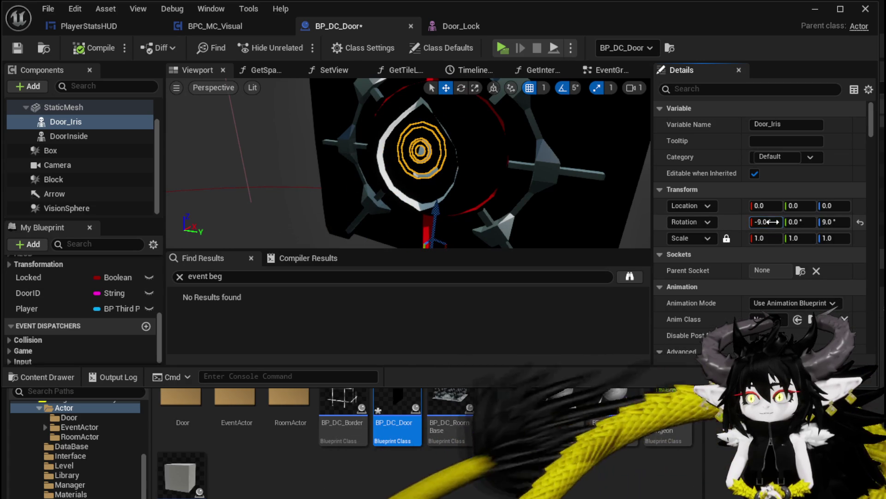
key("Return")
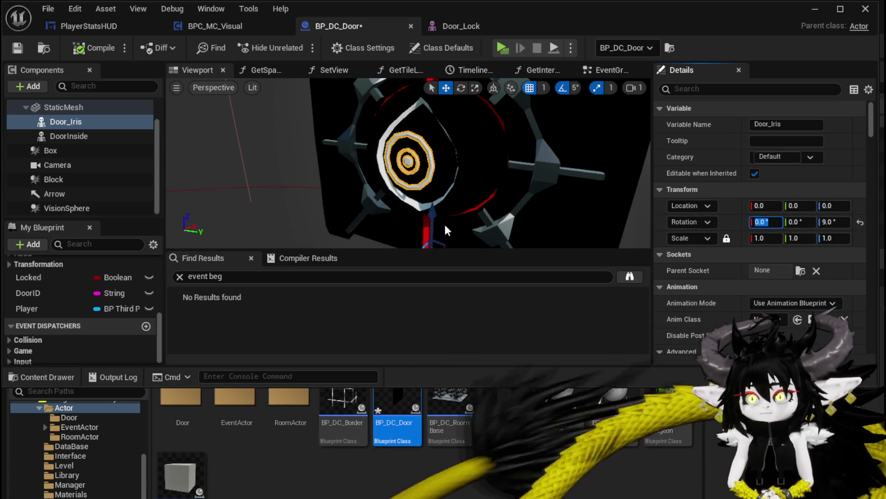
left_click_drag(432, 141, 429, 175)
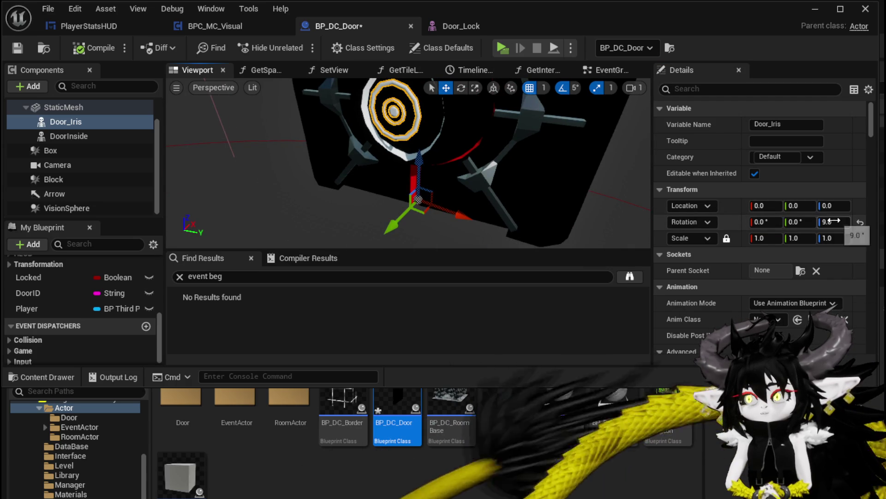
left_click(835, 221)
type("0")
key("Return")
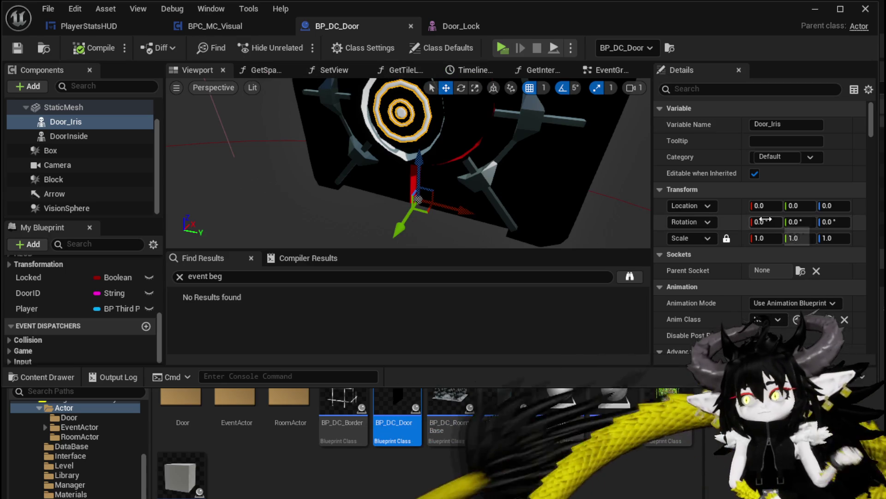
- Shift the Set World Rotation node right in the EventGraph and minimize the Blueprint editor
left_click(603, 71)
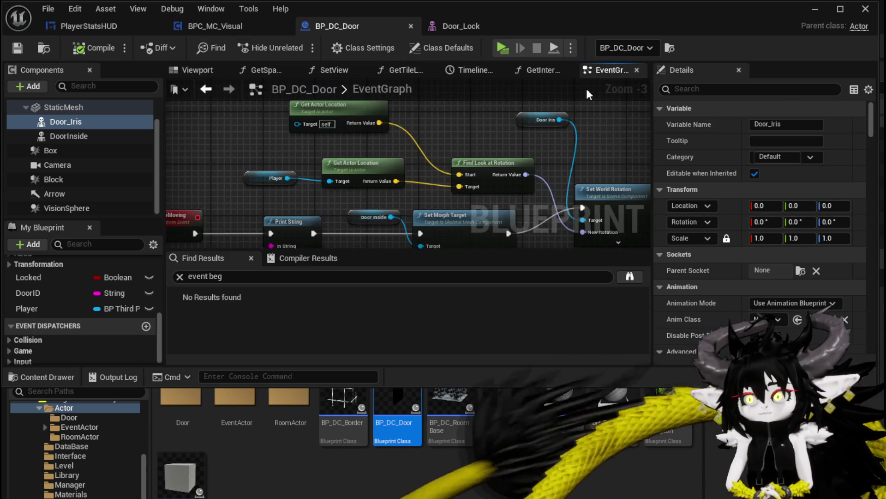
scroll(402, 180, "up", 3)
left_click_drag(402, 181, 454, 177)
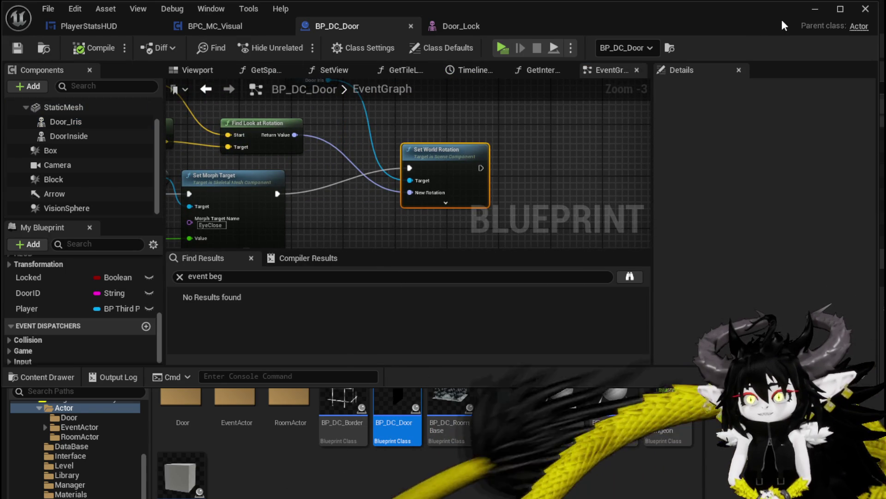
left_click(813, 10)
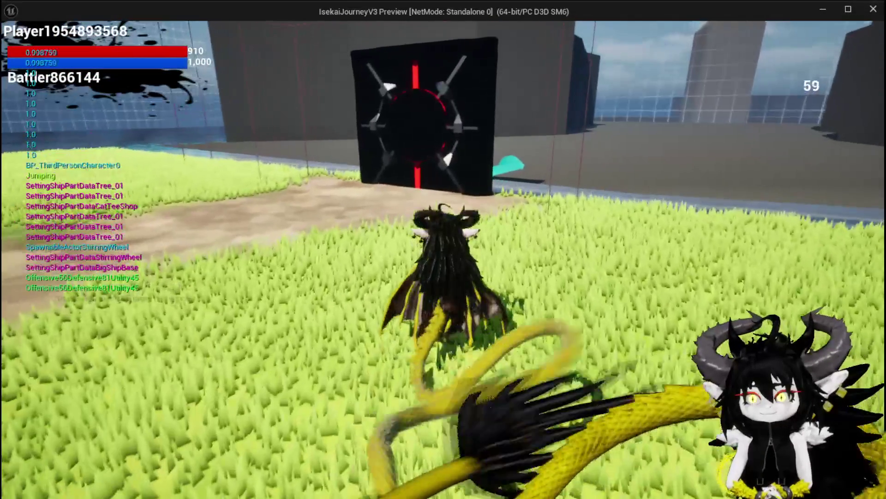
- Walk the character around the eye door with W and A, then stop with Esc
key("w")
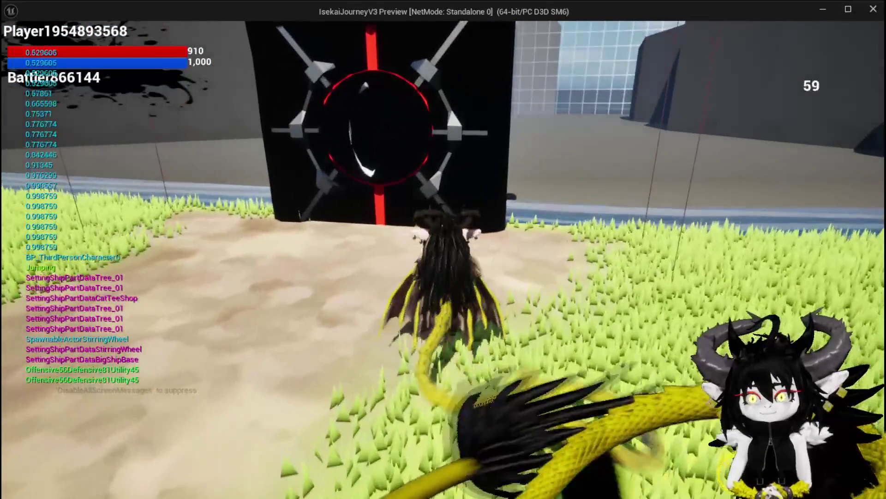
key("a")
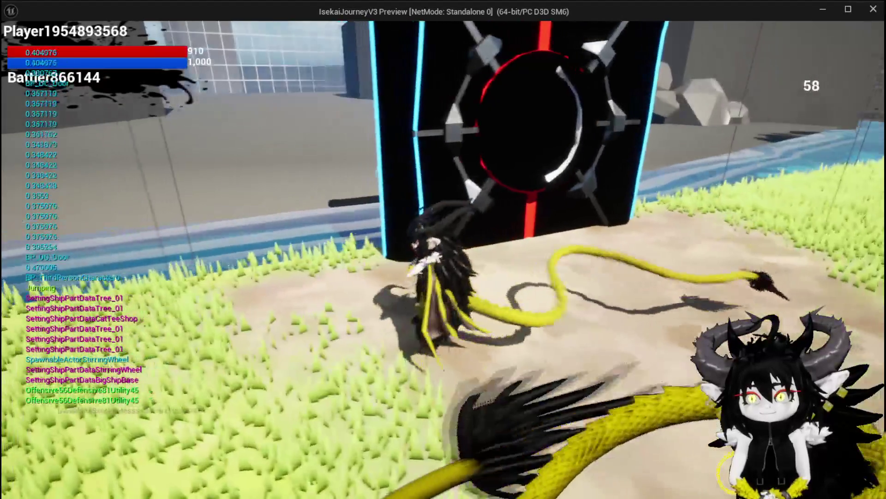
key("w")
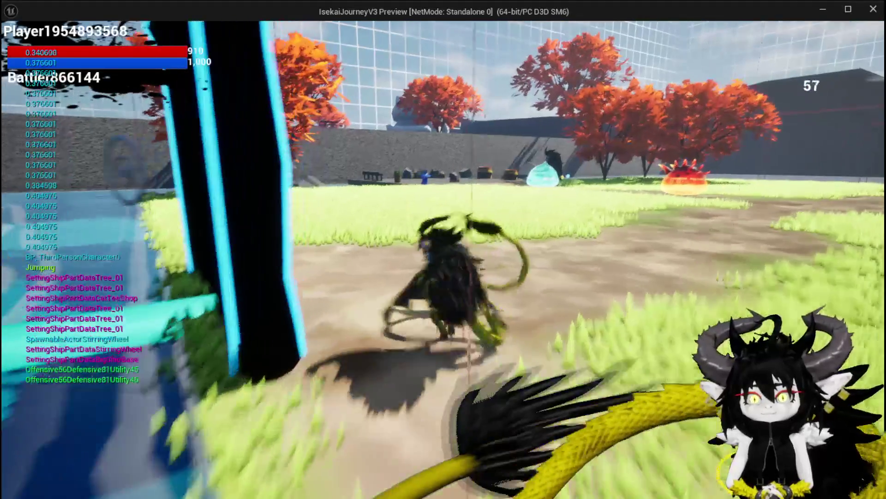
key("a")
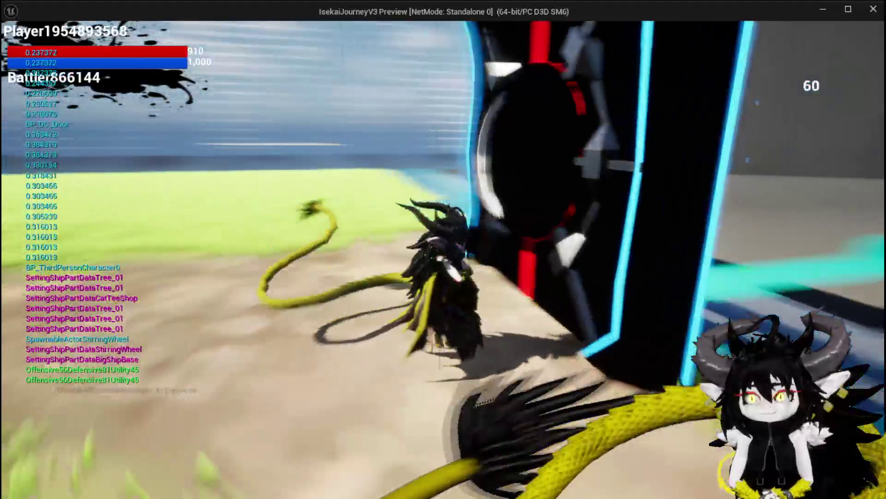
key("w")
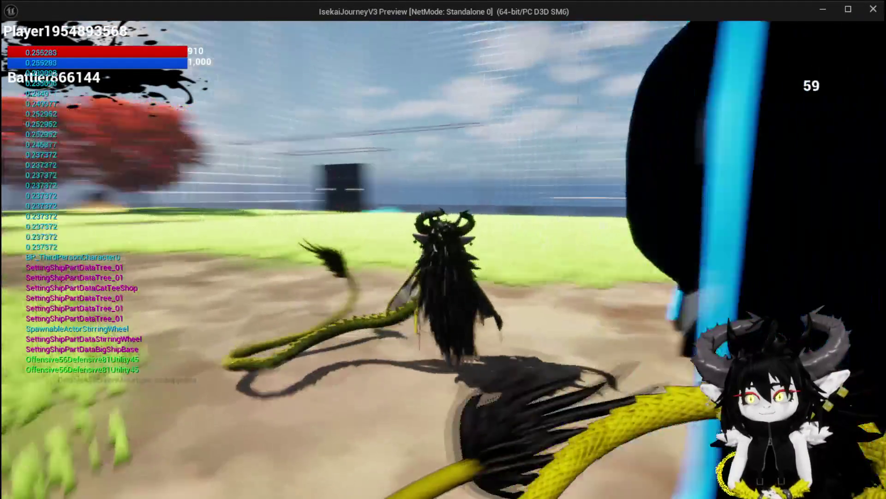
key("w")
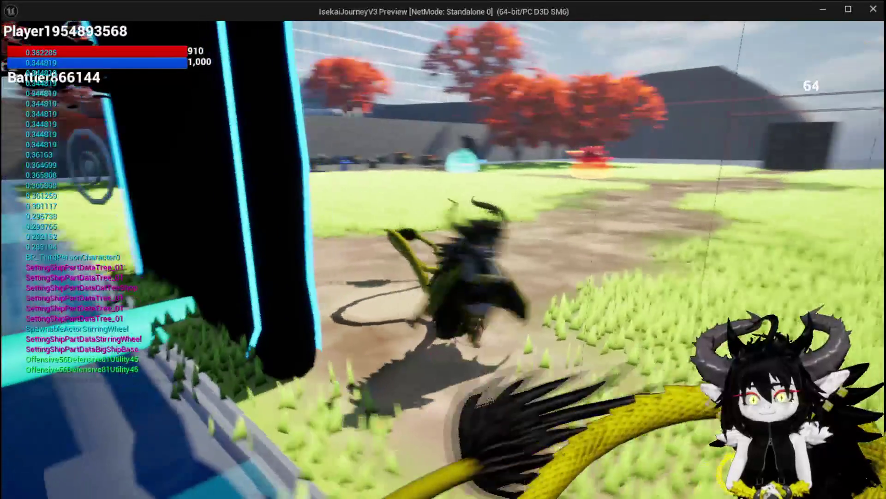
key("w")
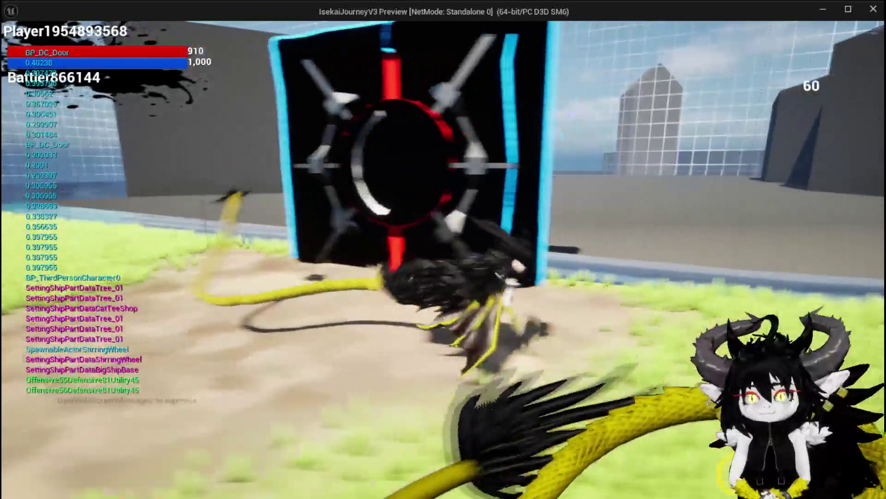
key("w")
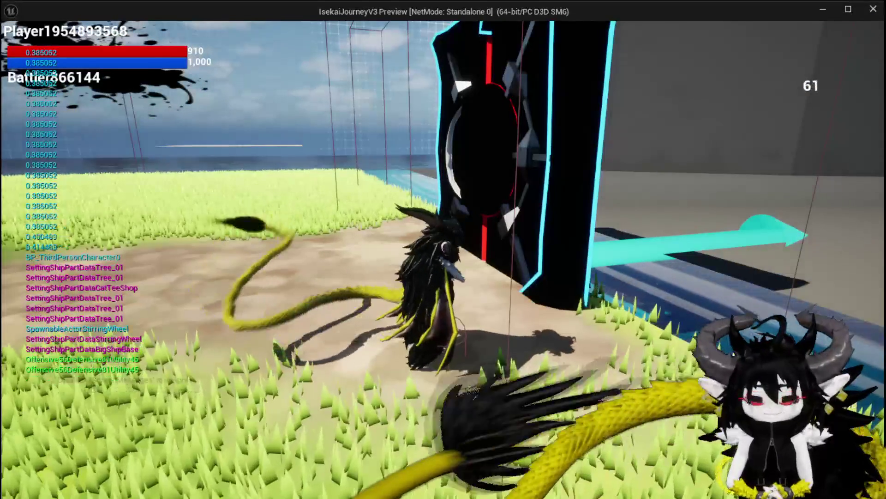
key("Escape")
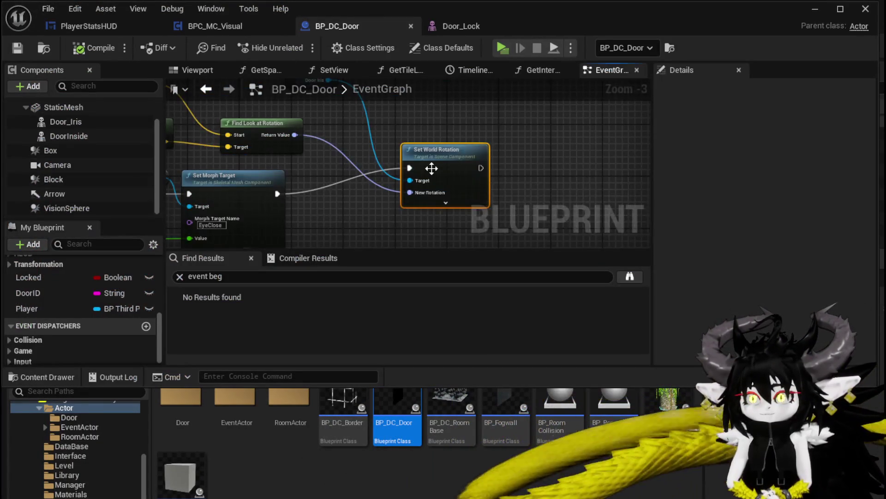
- Feed Door Iris's Get World Location into Find Look at Rotation's Start and save the blueprint
left_click_drag(326, 202, 377, 239)
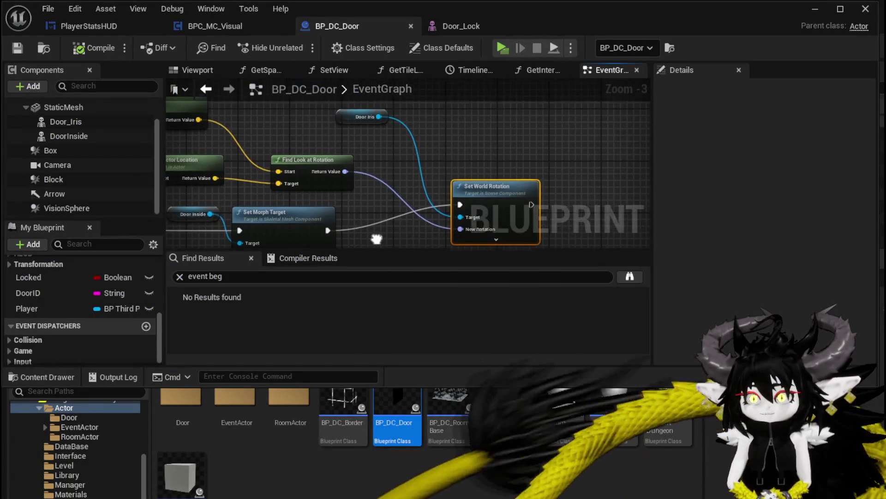
left_click_drag(328, 160, 321, 155)
left_click_drag(389, 172, 469, 200)
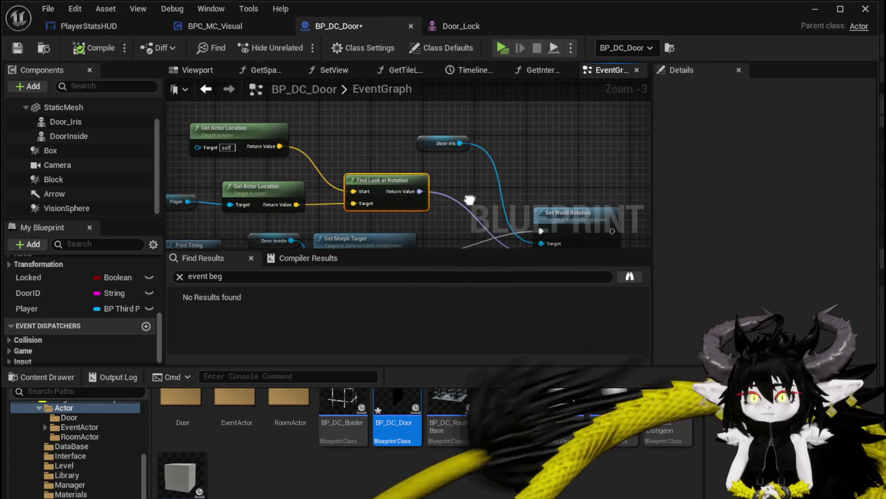
mouse_move(420, 142)
left_mouse_down()
mouse_move(303, 115)
mouse_move(314, 144)
left_mouse_up()
type("get ")
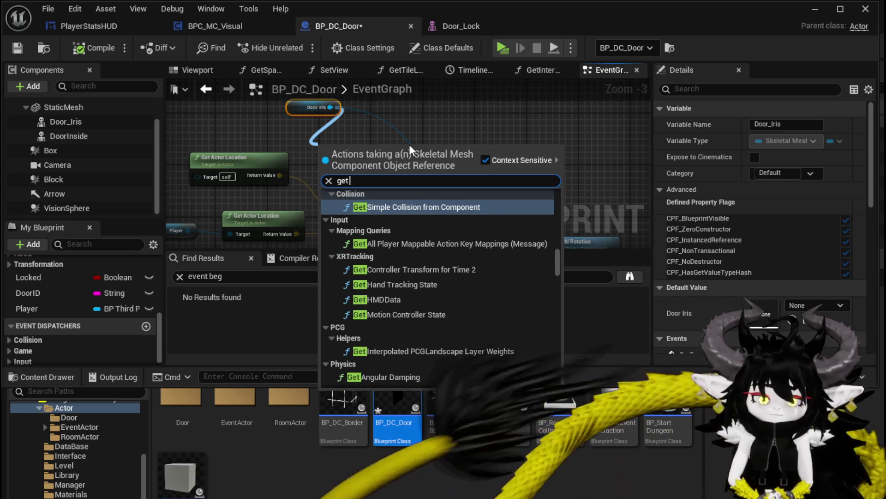
type("world lo")
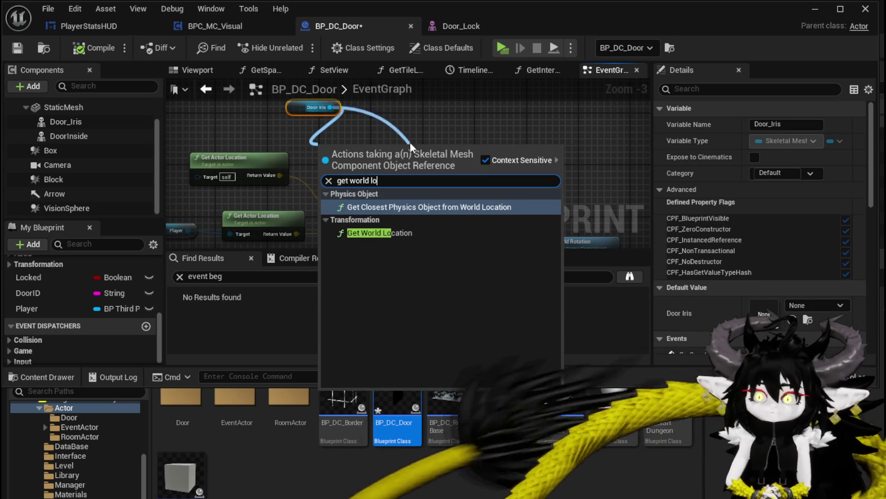
left_click(402, 231)
mouse_move(391, 163)
left_mouse_down()
mouse_move(359, 223)
mouse_move(488, 185)
left_mouse_up()
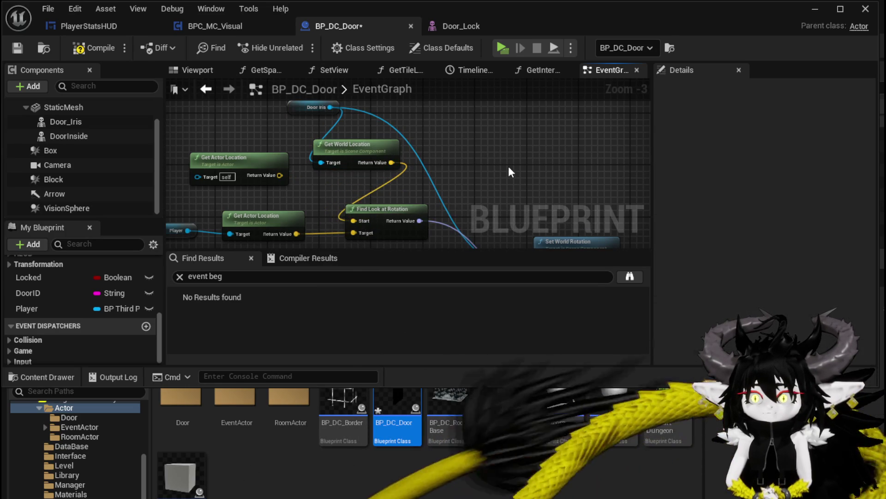
left_click(14, 49)
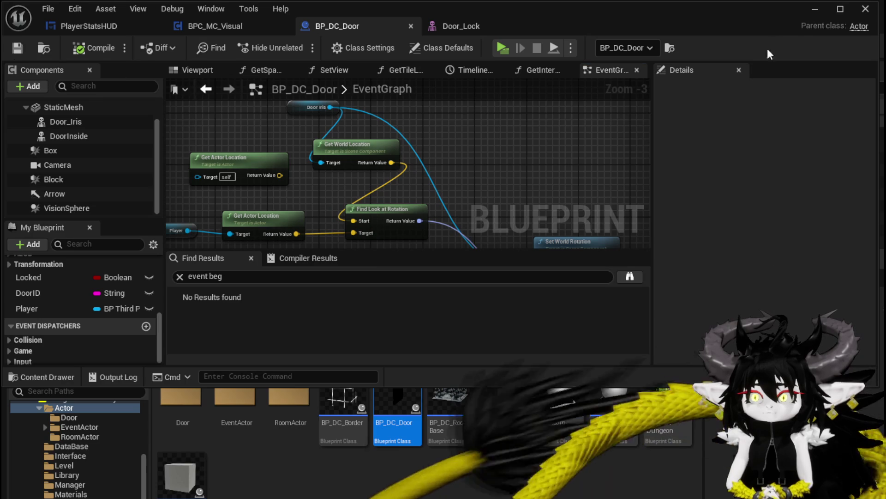
left_click(812, 11)
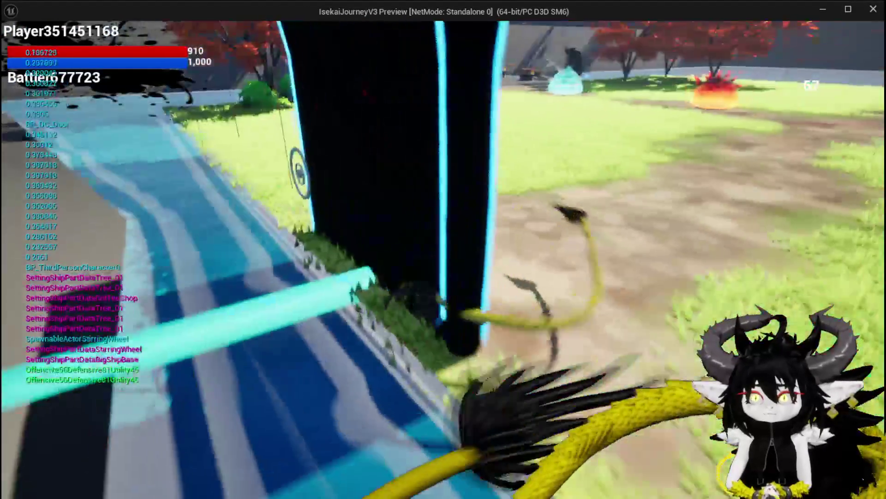
- End the standalone preview with Esc to return to the level editor
key("Escape")
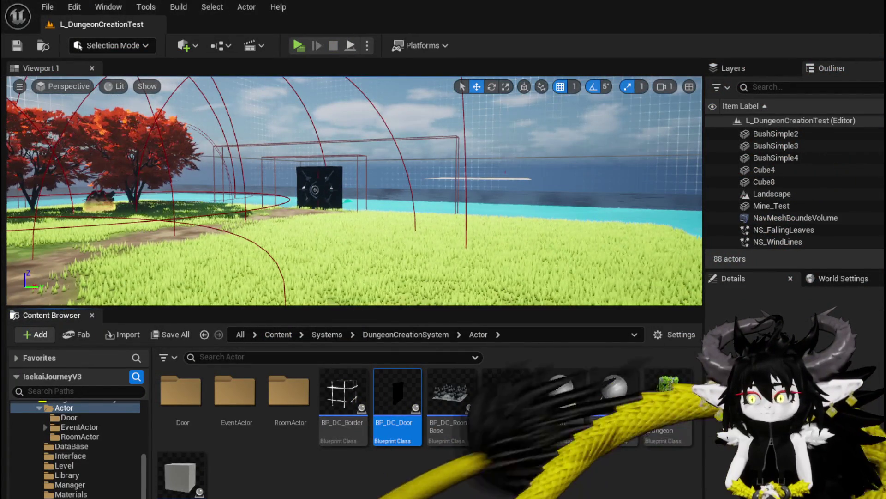
- Add a Break Rotator off the Find Look at Rotation result and a Make Rotator for the rotation input
key("alt+Tab")
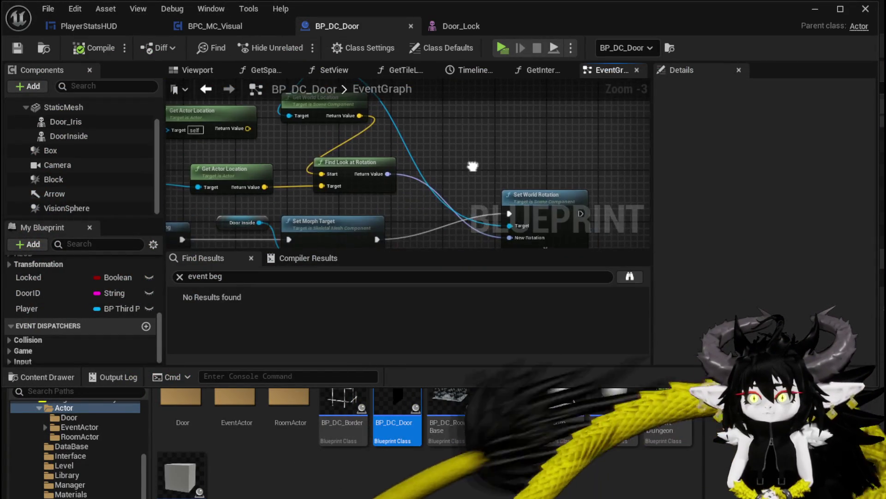
mouse_move(507, 168)
left_mouse_down()
mouse_move(530, 195)
mouse_move(563, 203)
mouse_move(518, 174)
left_mouse_up()
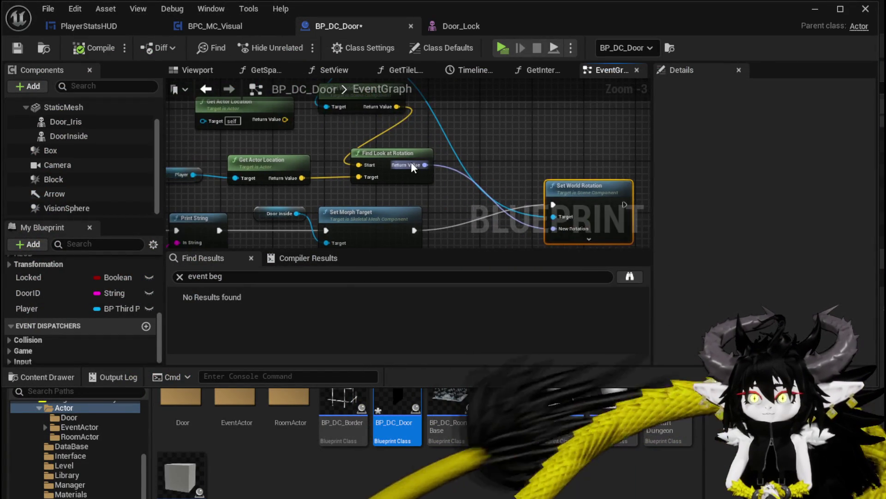
left_click_drag(424, 165, 463, 161)
type("brea")
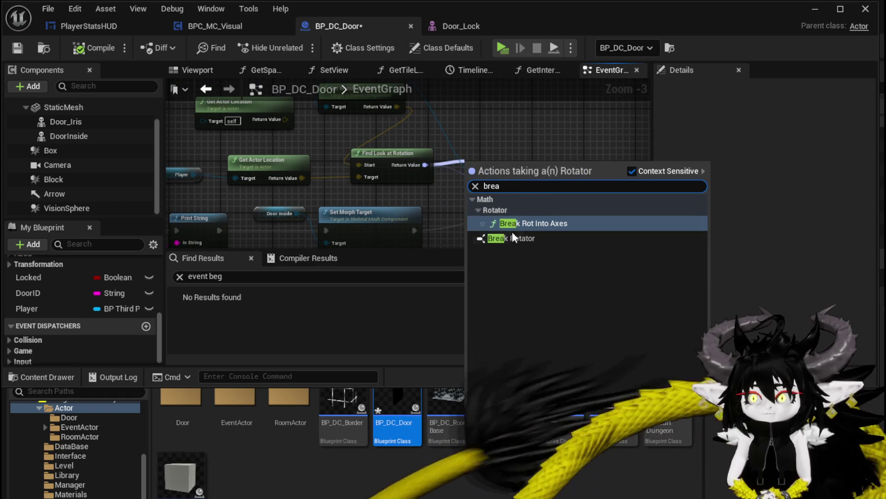
left_click(513, 234)
left_click_drag(484, 208, 425, 167)
type("make rot")
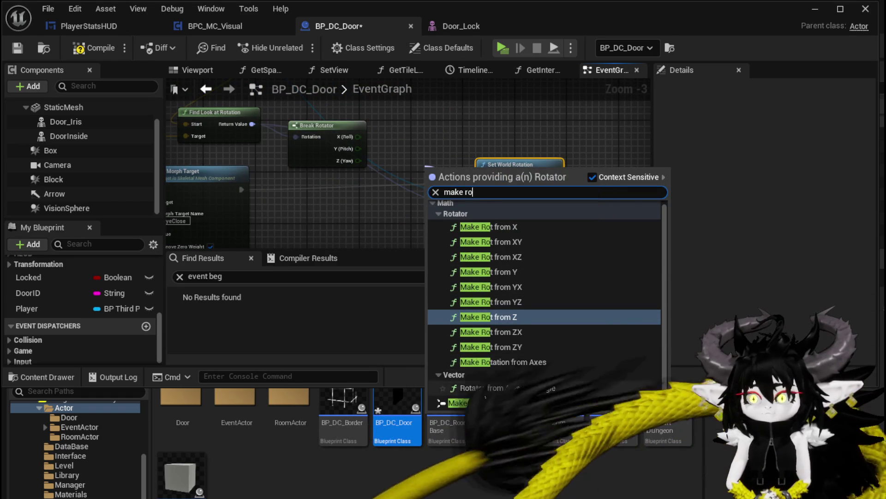
left_click(462, 402)
- Arrange the rotator nodes and wire roll, pitch and yaw from Break Rotator into Make Rotator
left_click_drag(486, 184, 356, 184)
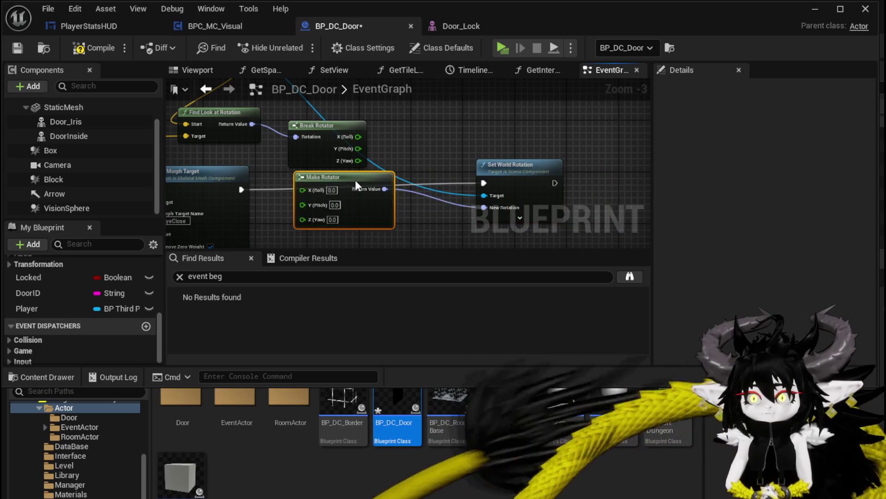
left_click_drag(508, 164, 599, 164)
left_click_drag(358, 186, 481, 134)
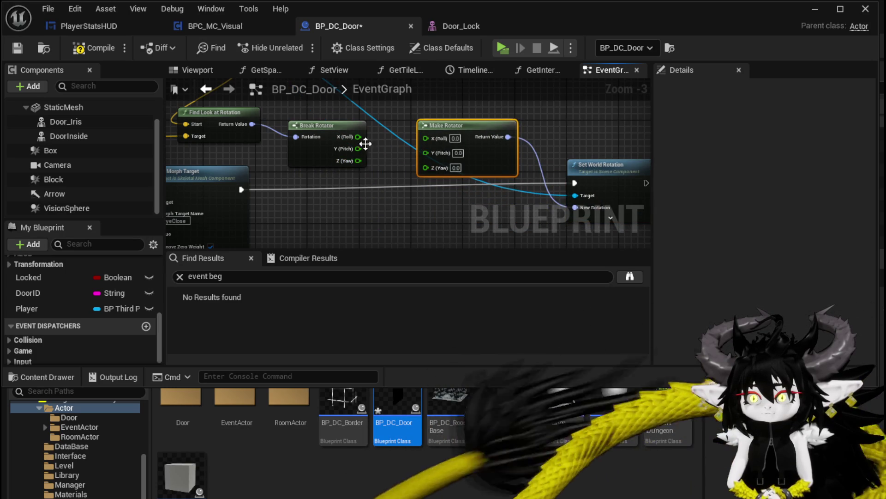
left_click_drag(350, 139, 435, 136)
mouse_move(349, 151)
left_mouse_down()
mouse_move(426, 149)
mouse_move(425, 162)
left_mouse_up()
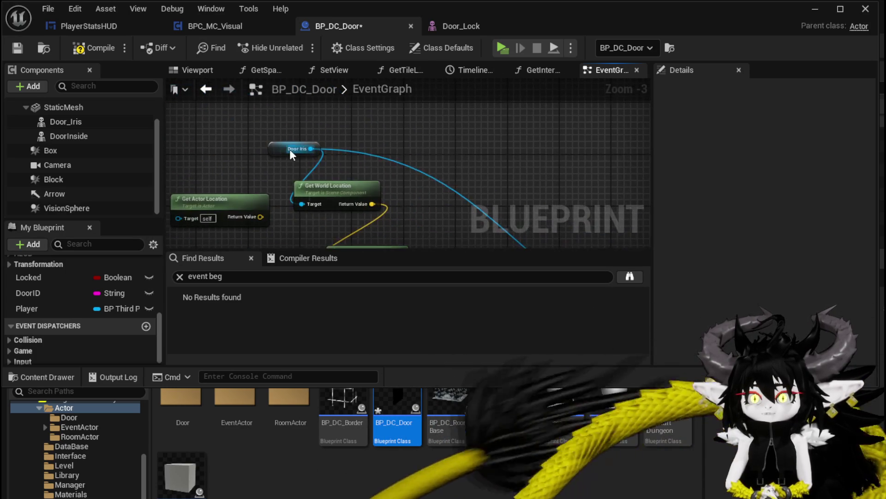
left_click_drag(312, 149, 455, 147)
- Add a Set Relative Rotation node for Door Iris, fed by Make Rotator's result
type("Se")
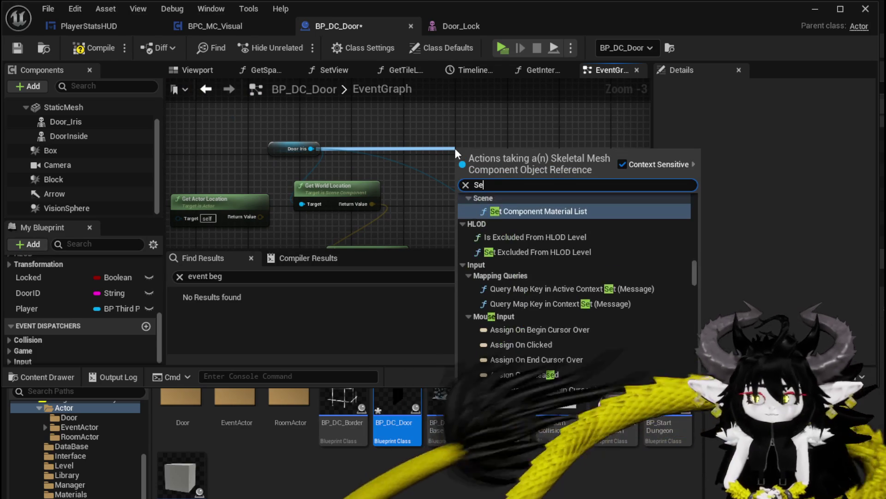
type("t rela")
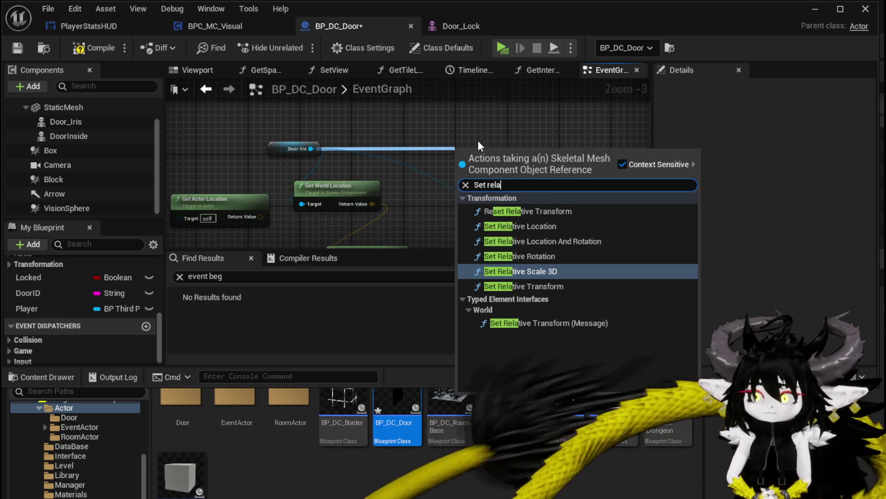
left_click(548, 258)
scroll(577, 199, "down", 9)
scroll(577, 198, "up", 12)
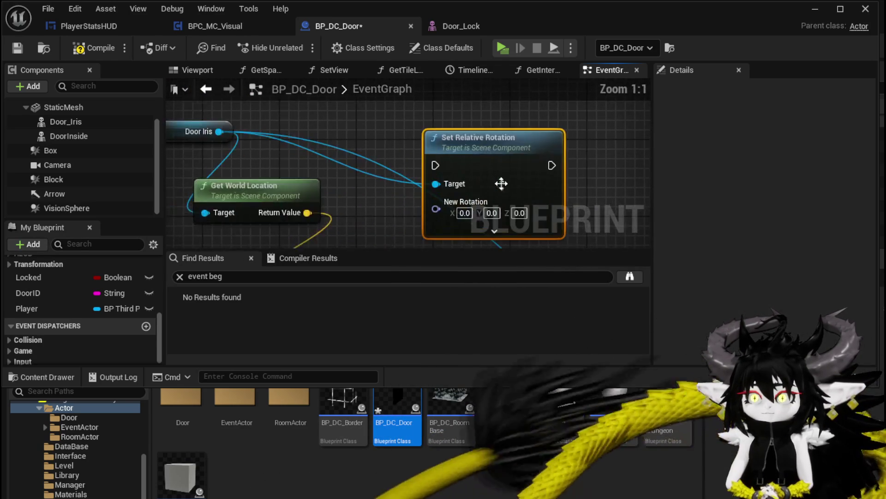
scroll(588, 205, "down", 1)
mouse_move(587, 204)
left_mouse_down()
mouse_move(398, 111)
mouse_move(316, 112)
left_mouse_up()
scroll(397, 112, "down", 3)
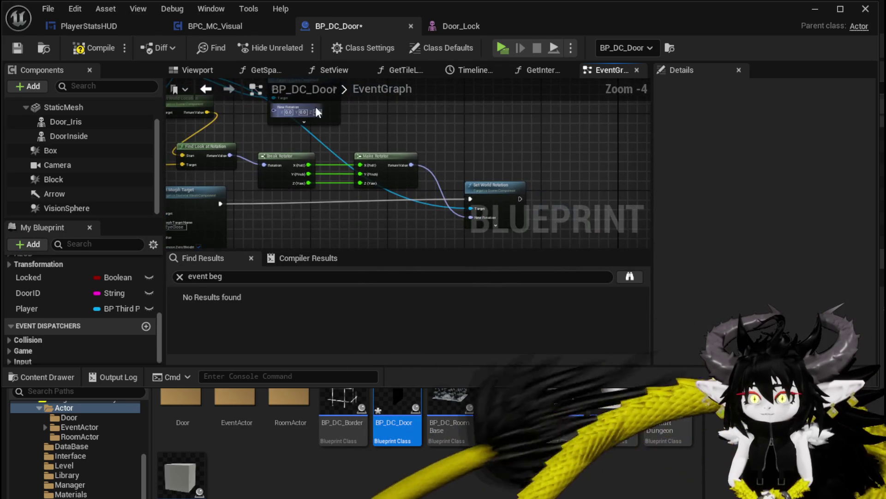
left_click_drag(585, 144, 266, 112)
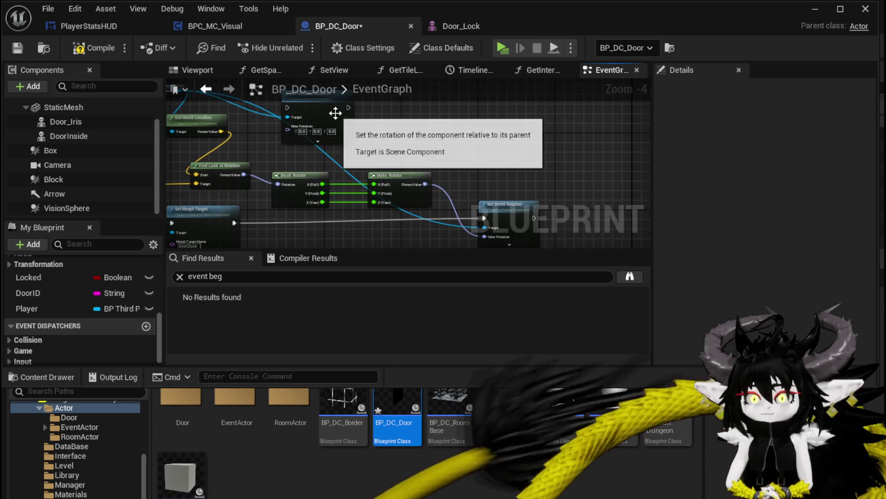
left_click_drag(334, 116, 539, 165)
left_click_drag(486, 238, 503, 185)
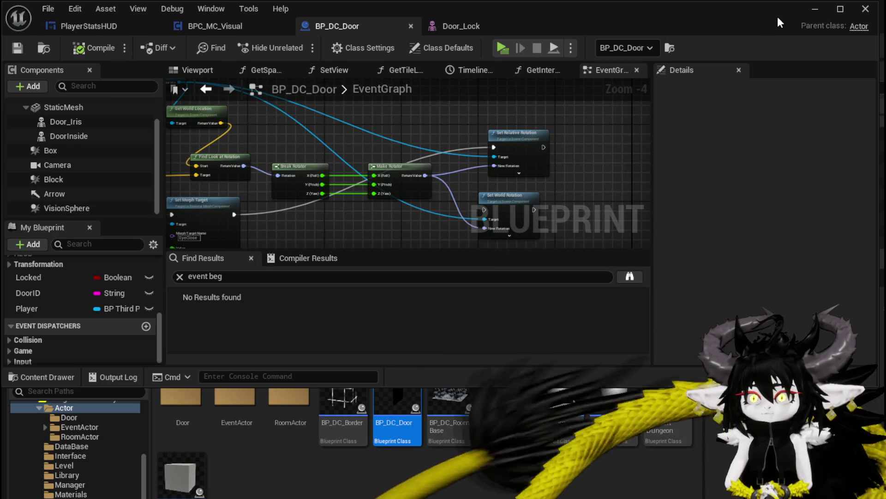
- Play the level, walk and jump the character around the eye door watching the iris, then stop
left_click(809, 16)
left_click(460, 82)
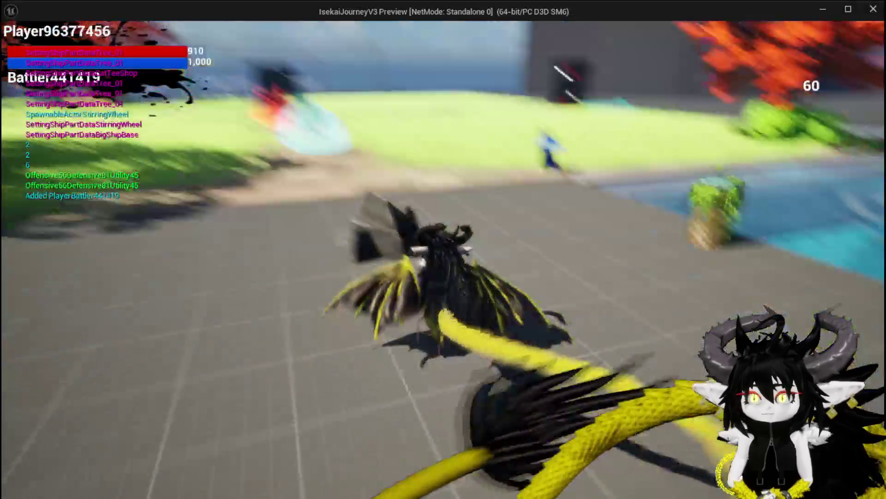
key("space")
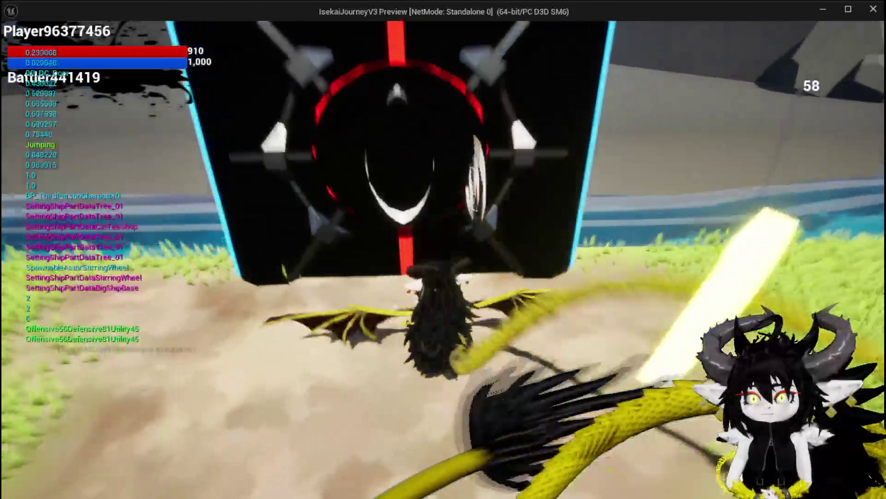
key("w")
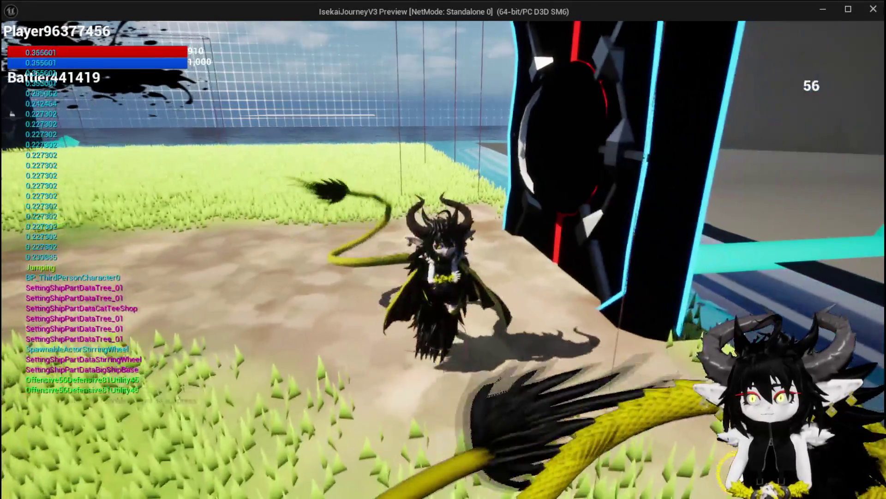
key("w")
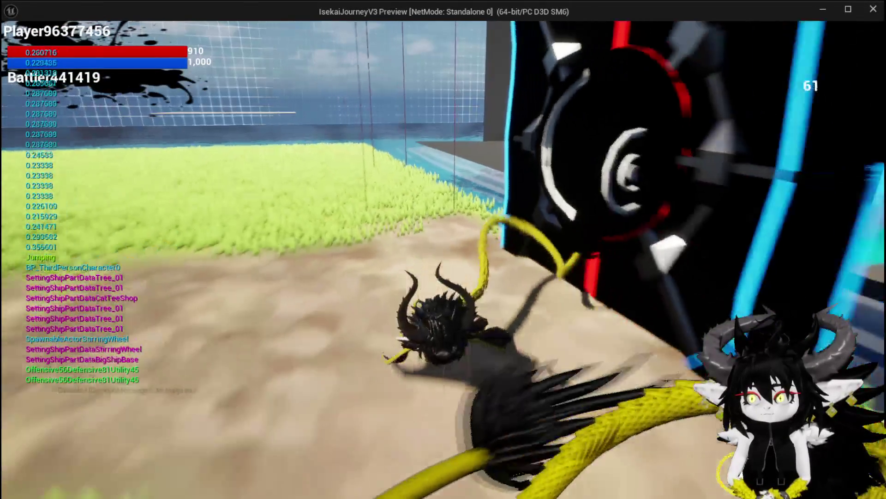
key("w")
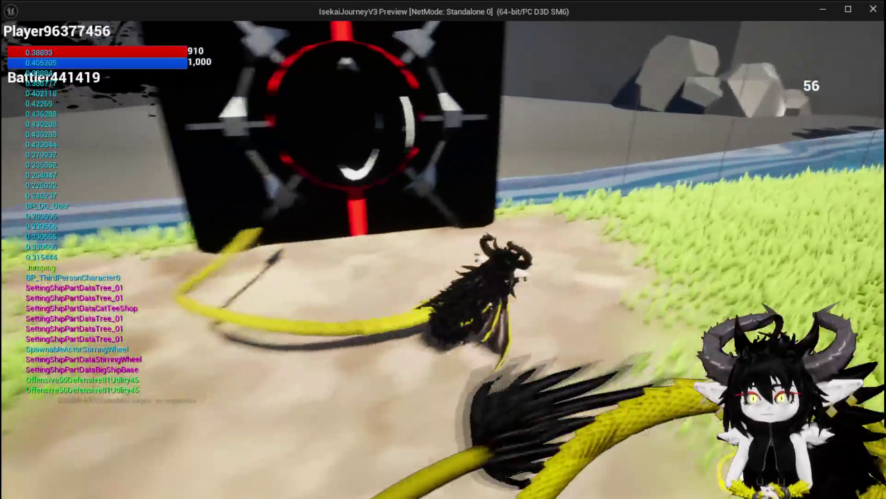
key("space")
key("space")
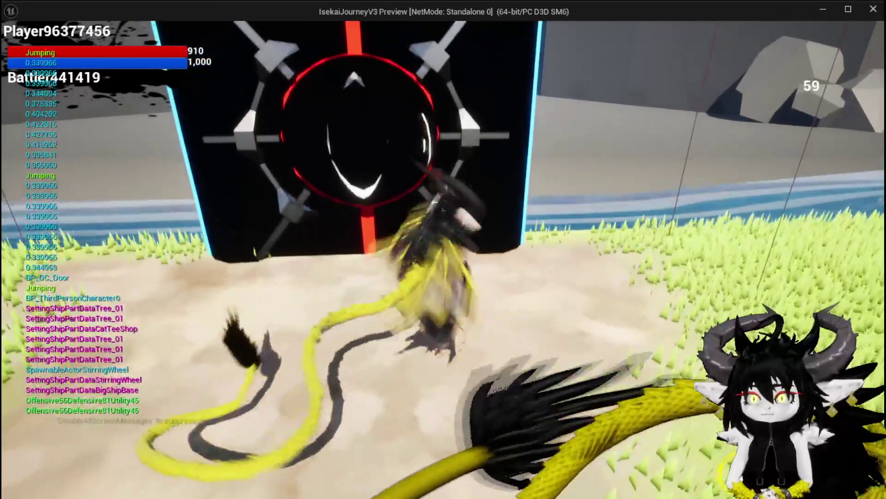
key("space")
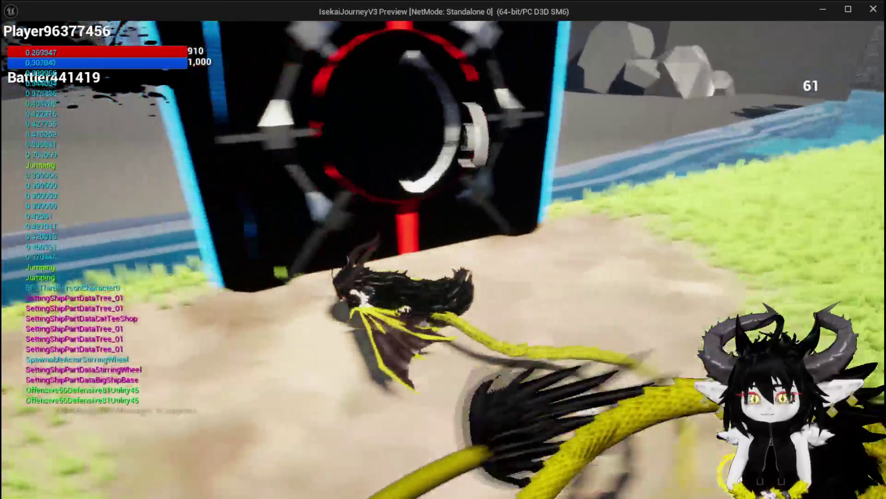
key("space")
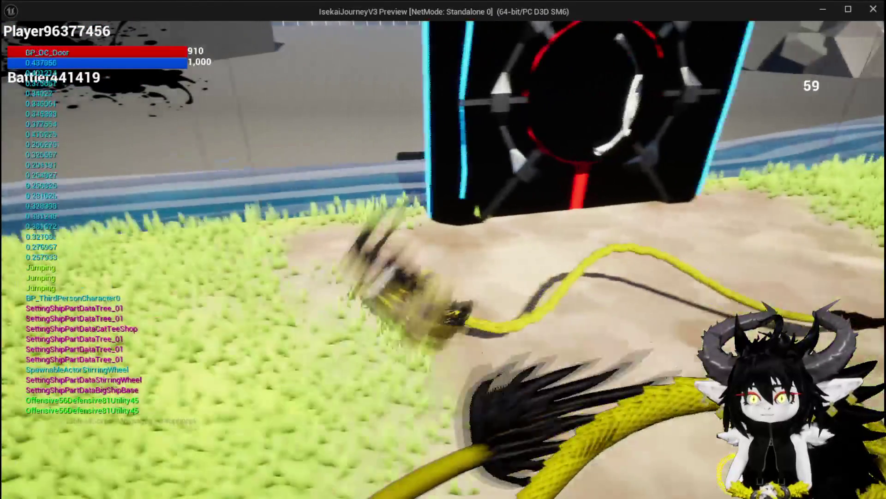
key("w")
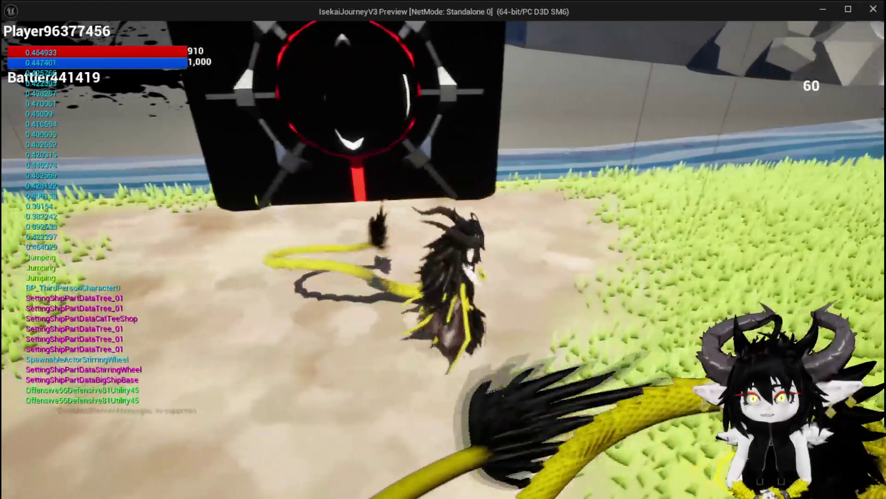
key("s")
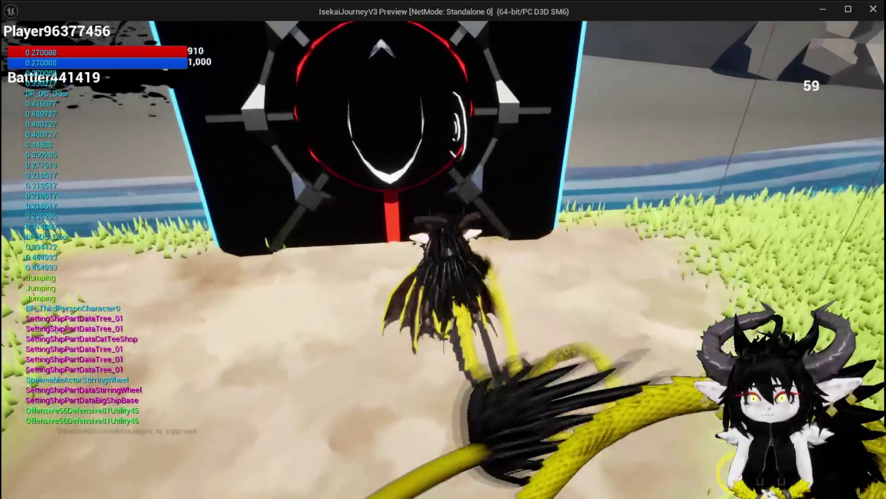
key("Escape")
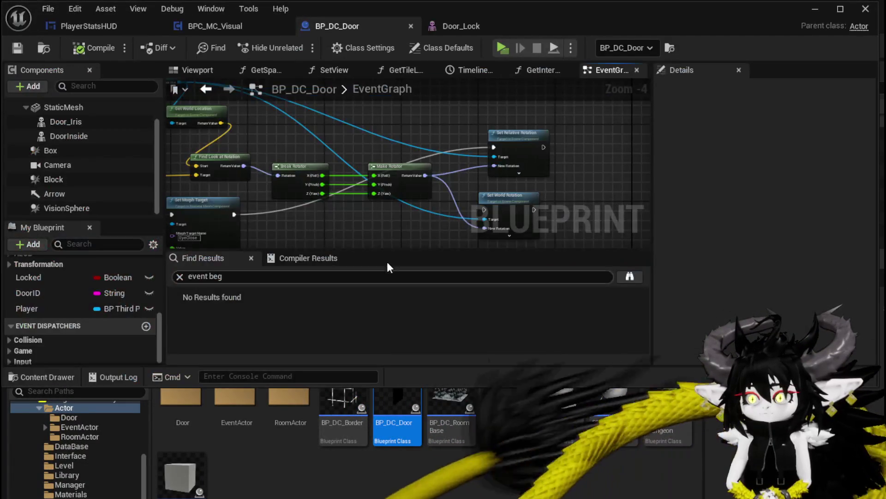
- Add a Get Relative Rotation getter off the Door Iris reference
scroll(309, 240, "up", 2)
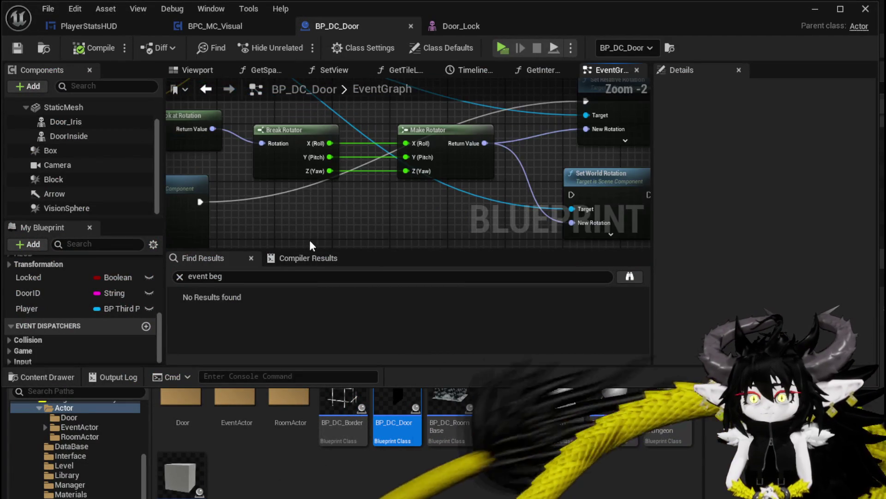
left_click_drag(356, 140, 367, 202)
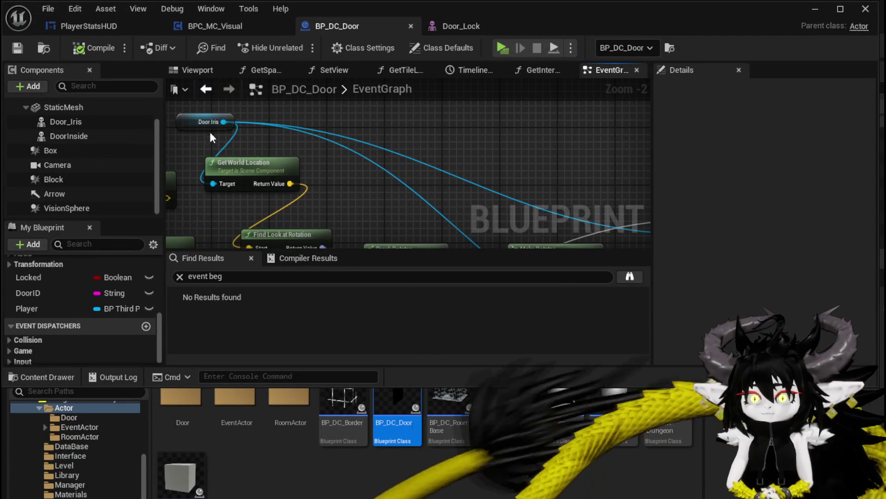
left_click_drag(323, 142, 338, 139)
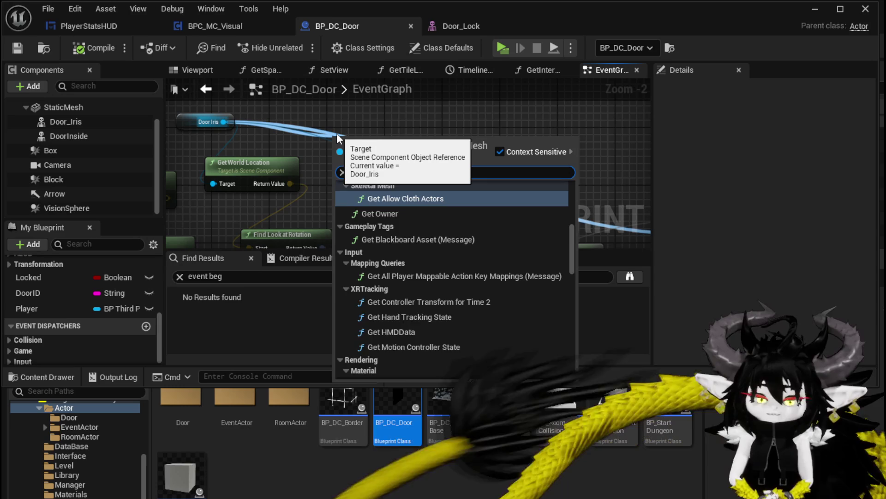
type("owner")
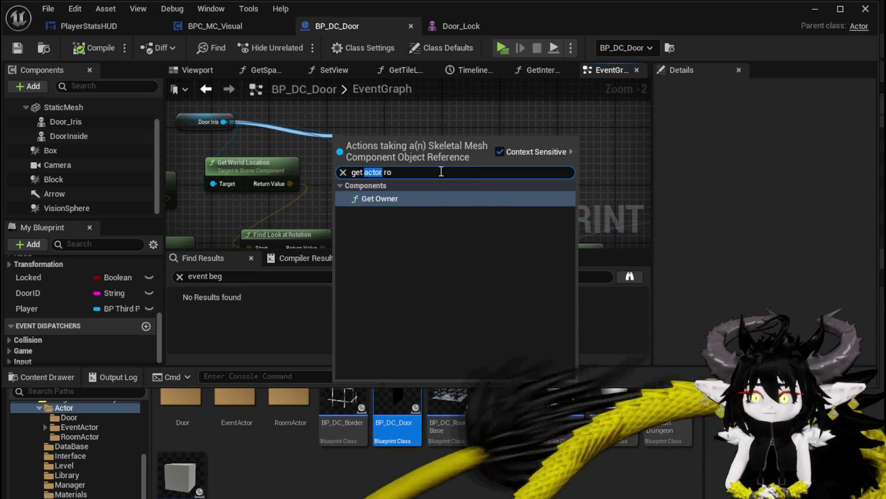
key("BackSpace")
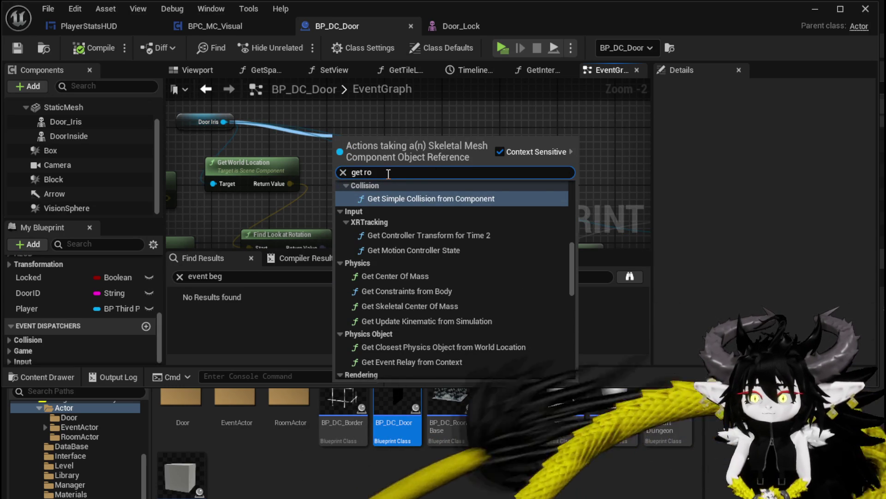
type("tat")
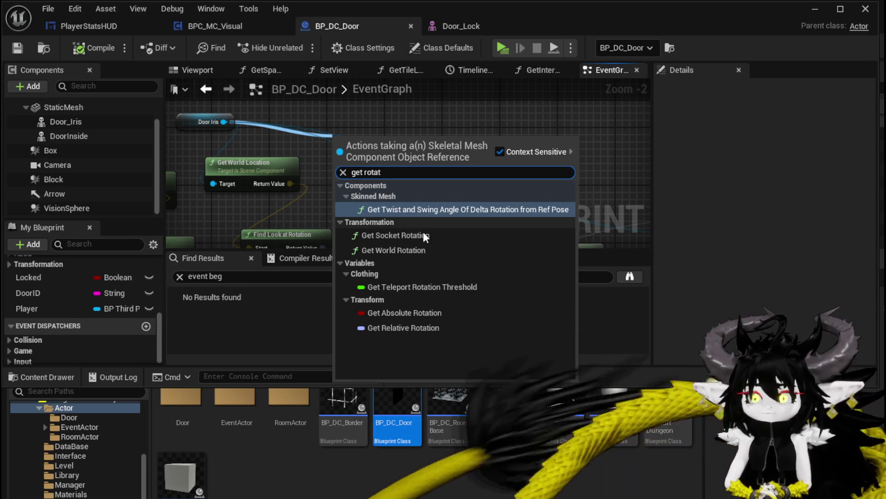
left_click(400, 328)
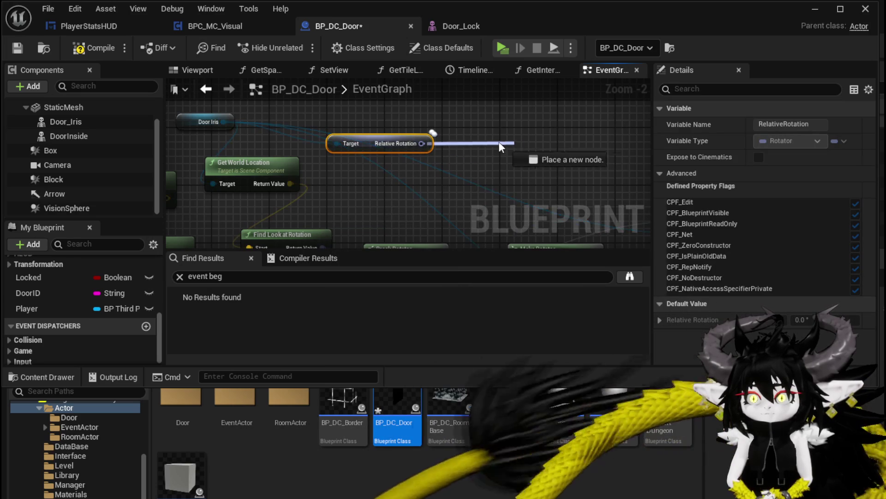
- Split the iris's relative rotation with a new Break Rotator placed to the left
left_click_drag(500, 146, 487, 146)
type("brea")
left_click(528, 217)
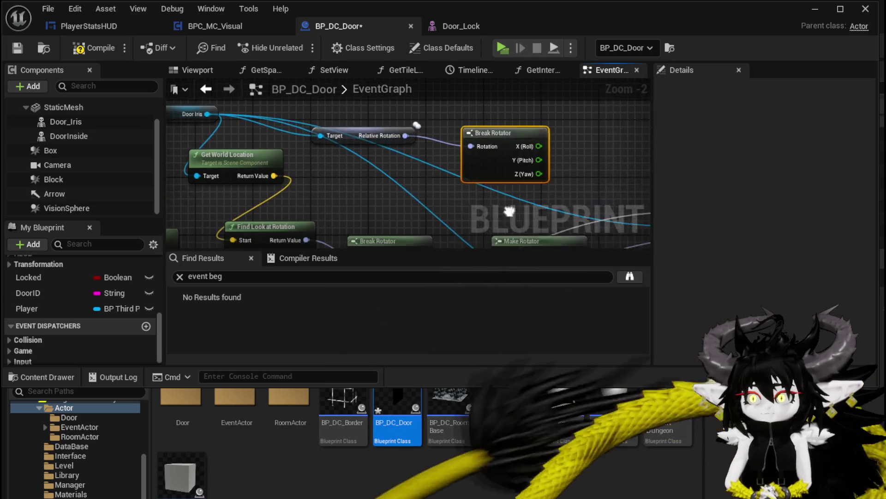
left_click_drag(425, 133, 302, 160)
left_click_drag(361, 179, 356, 123)
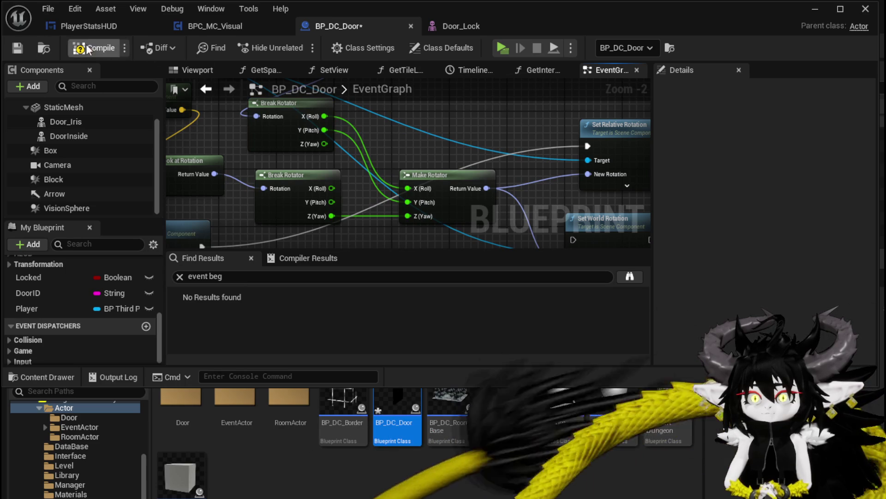
left_click(814, 9)
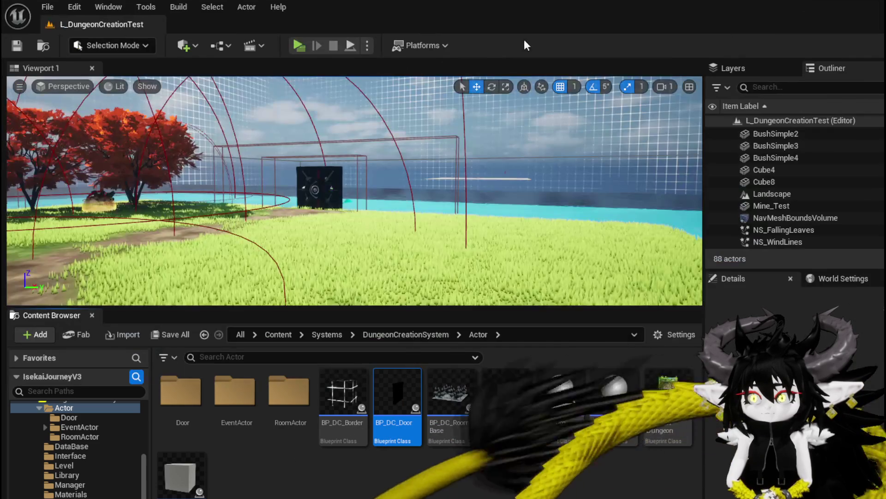
left_click(296, 46)
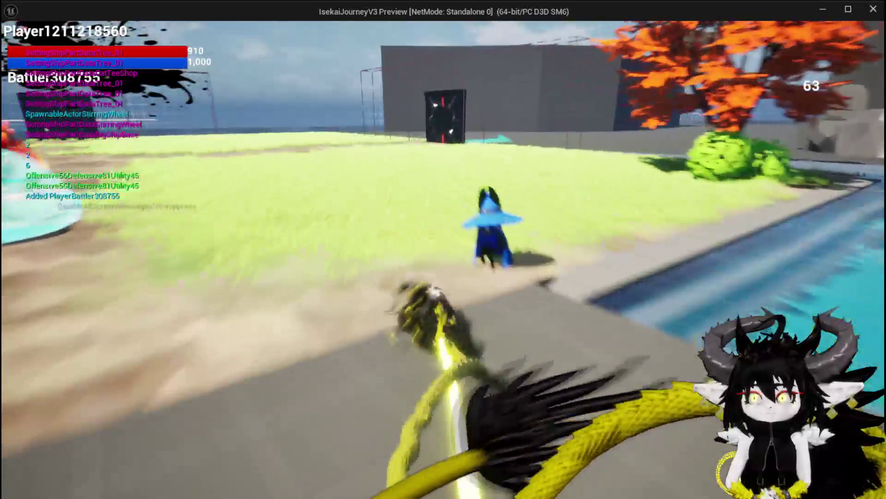
key("space")
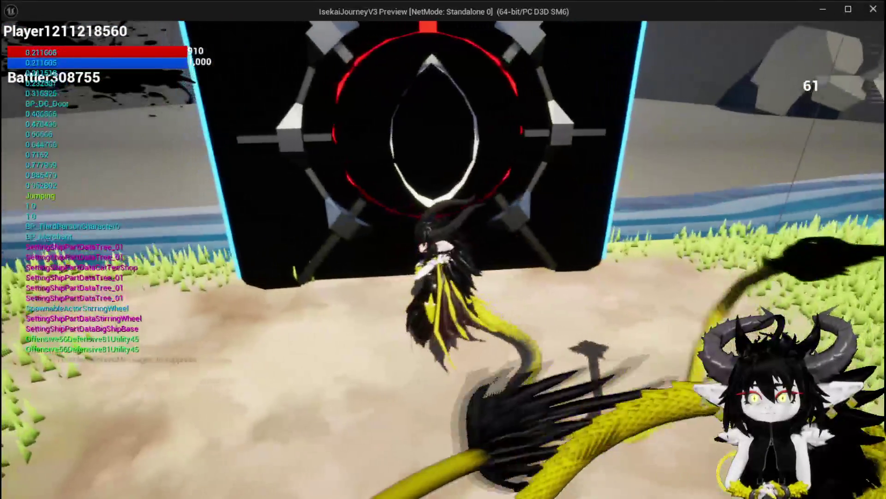
key("w")
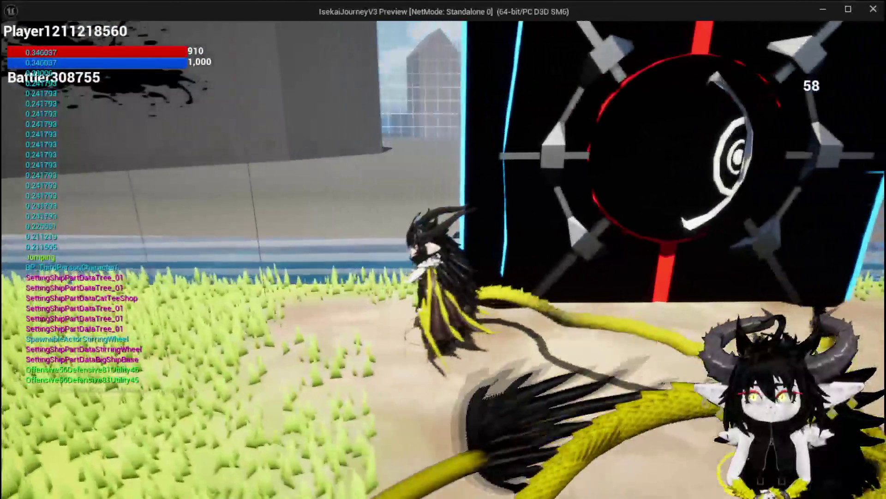
key("w")
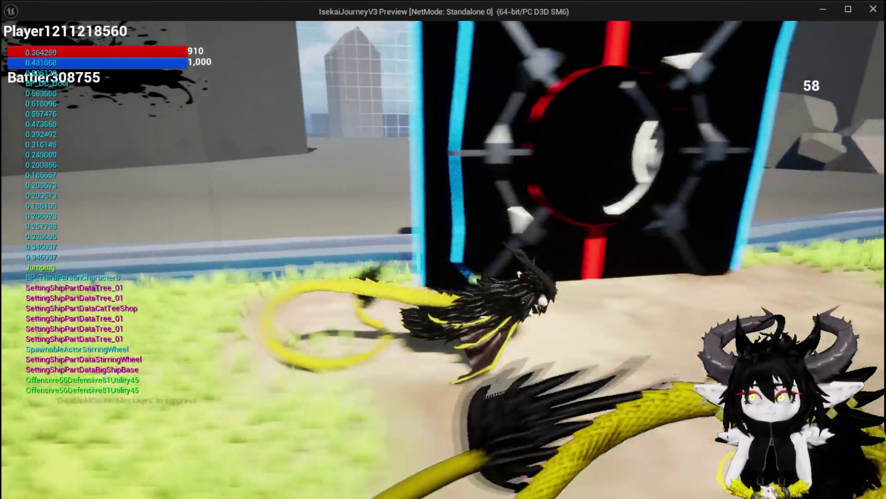
key("w")
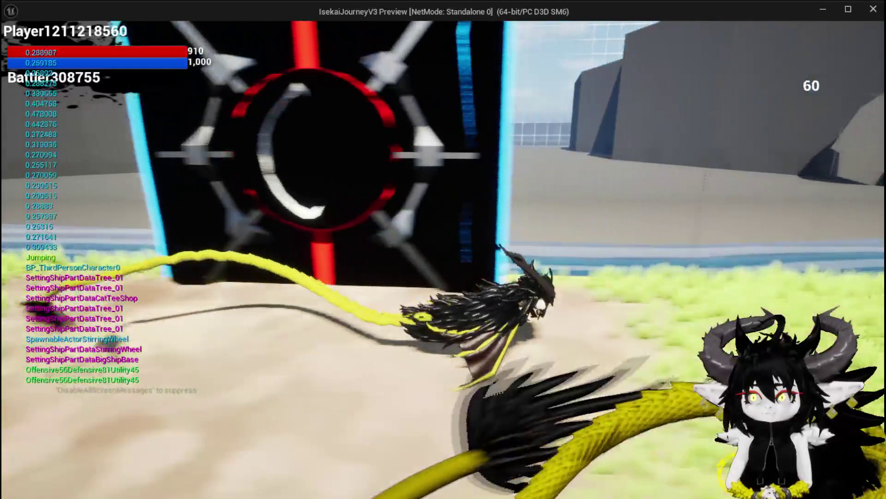
key("w")
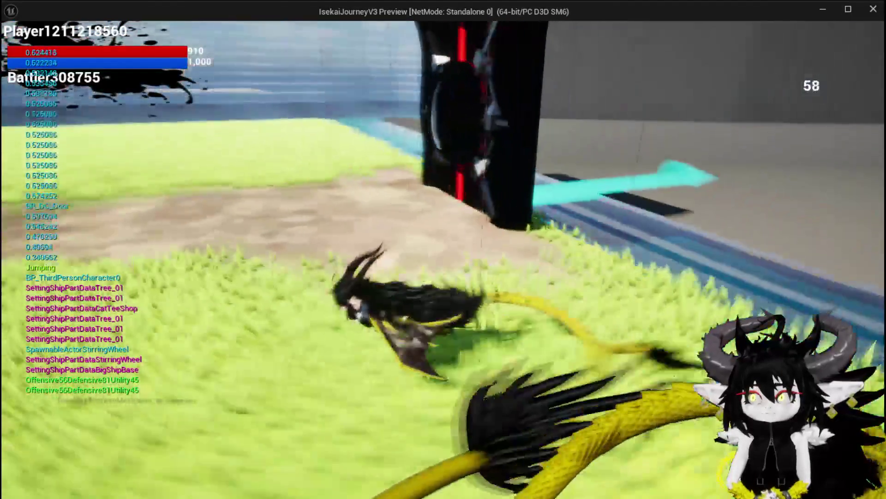
key("w")
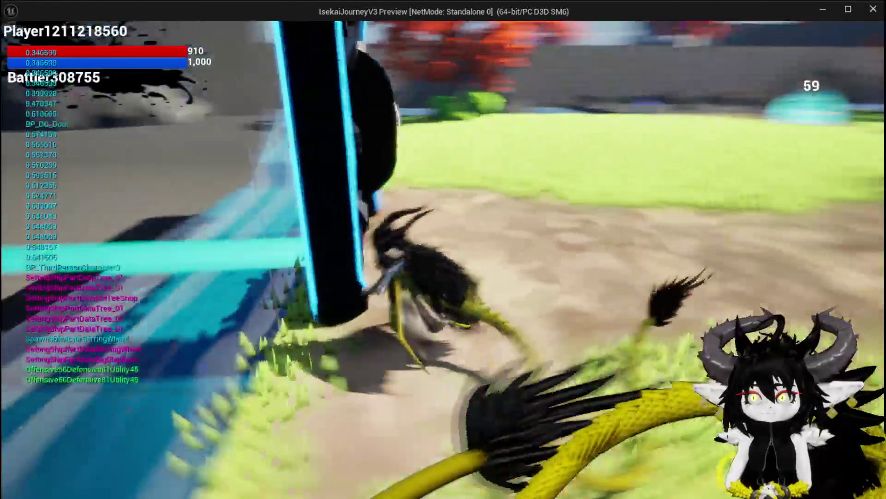
key("w")
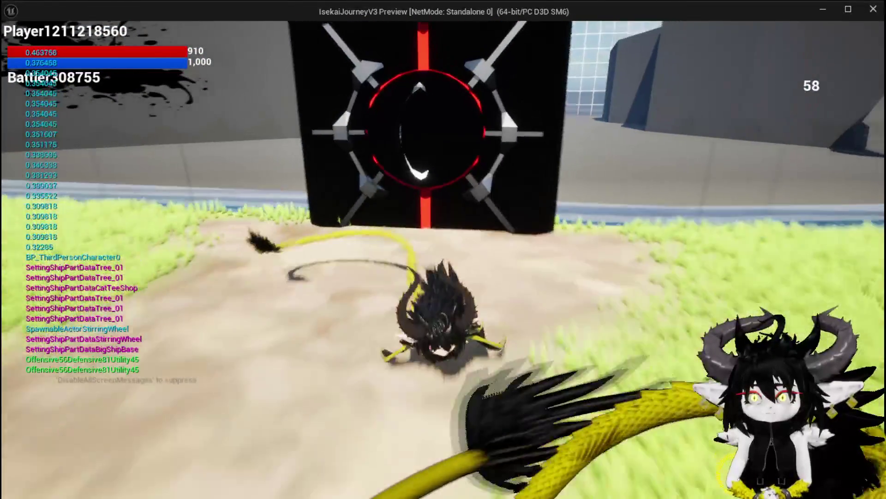
key("w")
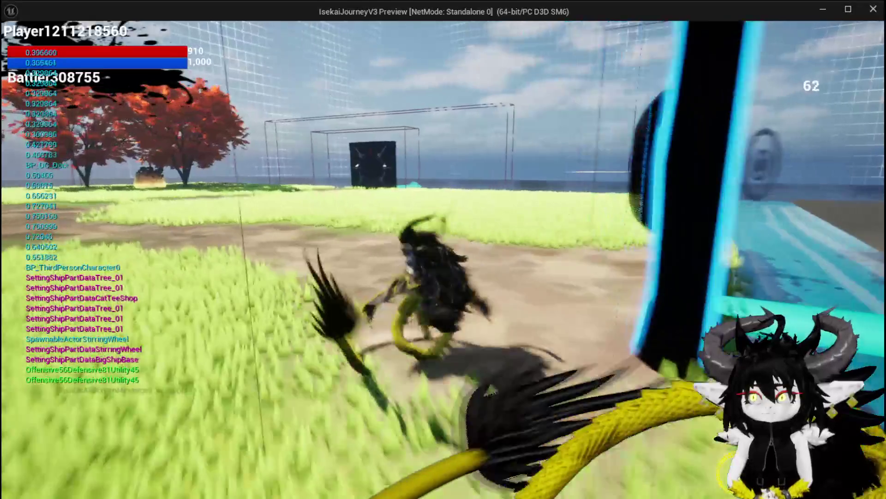
key("w")
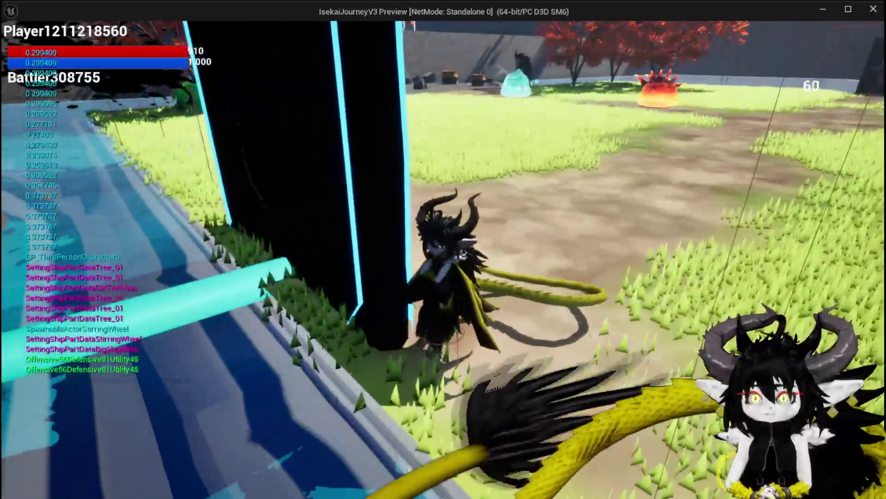
key("alt+Tab")
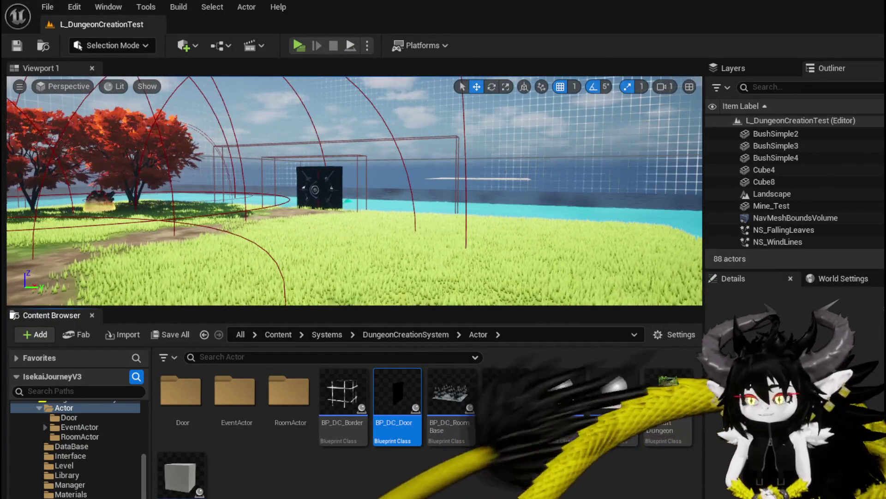
- Set the StaticMesh component's Z rotation to 90 and save BP_DC_Door
key("alt+Tab")
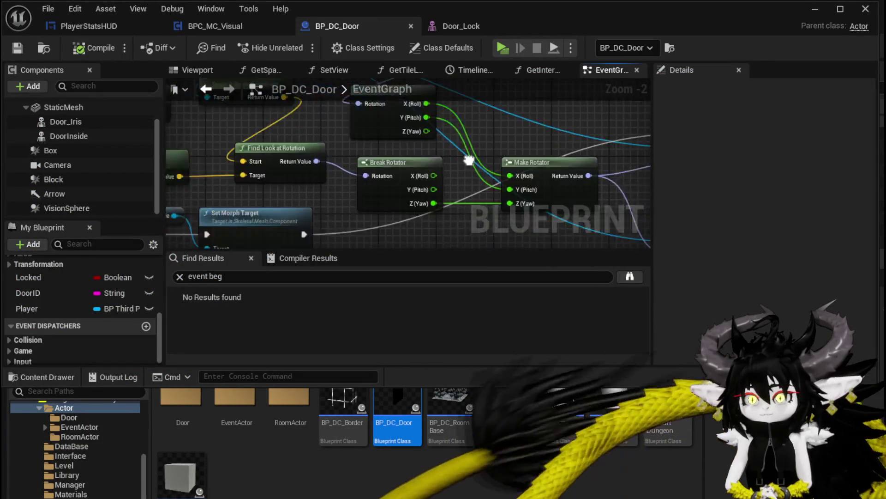
left_click_drag(399, 172, 313, 186)
mouse_move(360, 205)
left_mouse_down()
mouse_move(428, 192)
mouse_move(445, 199)
mouse_move(436, 193)
left_mouse_up()
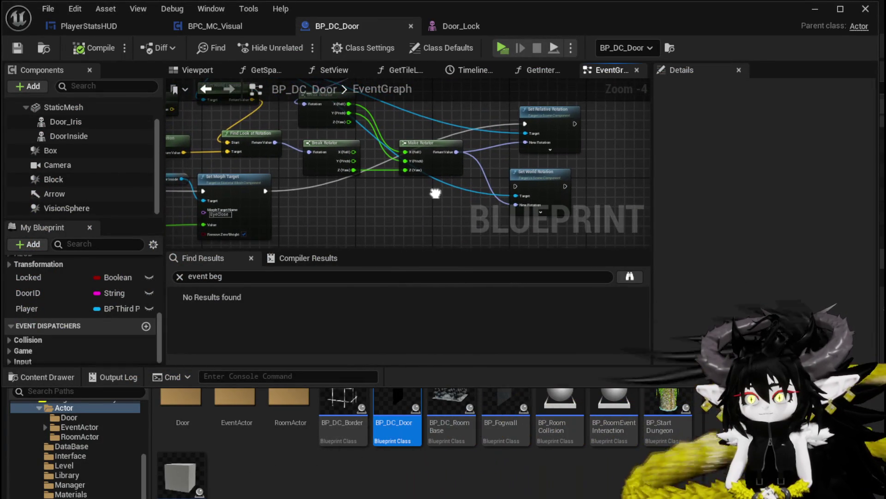
left_click(90, 133)
left_click(87, 122)
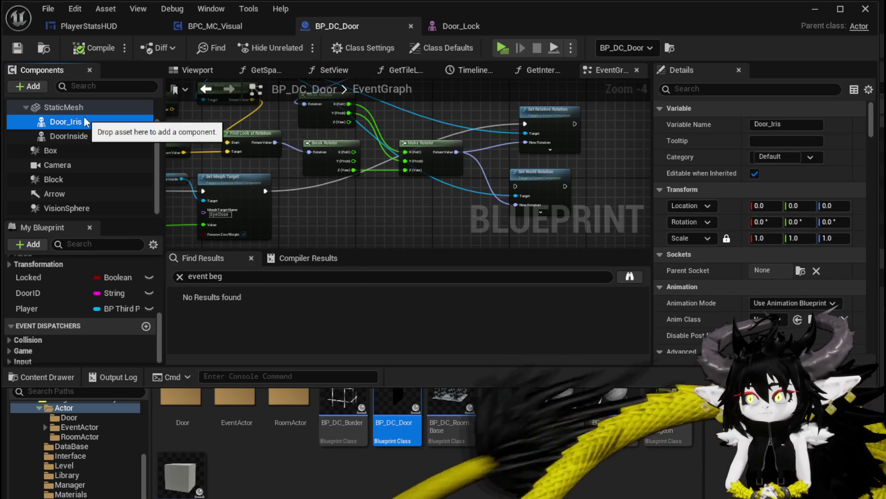
left_click(82, 111)
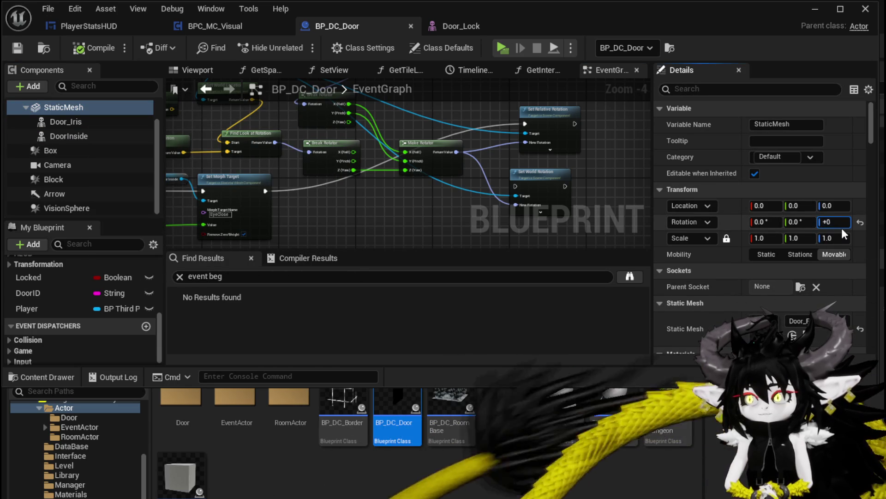
type("90")
key("Return")
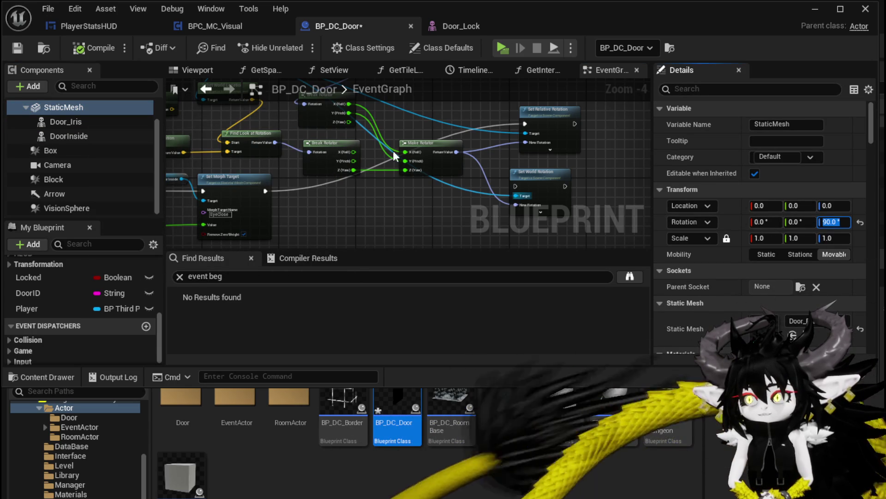
left_click(17, 48)
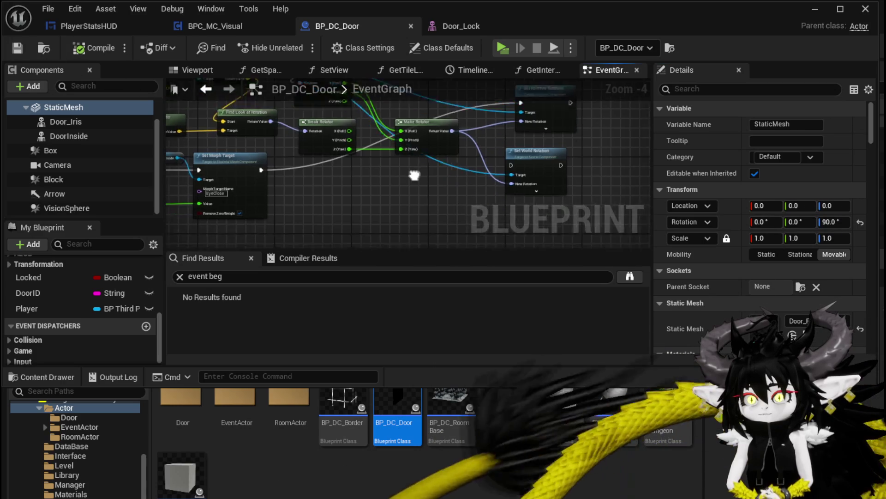
- Add a float + node onto the Z (Yaw) output
left_click_drag(352, 136, 377, 154)
type("+")
left_click(406, 261)
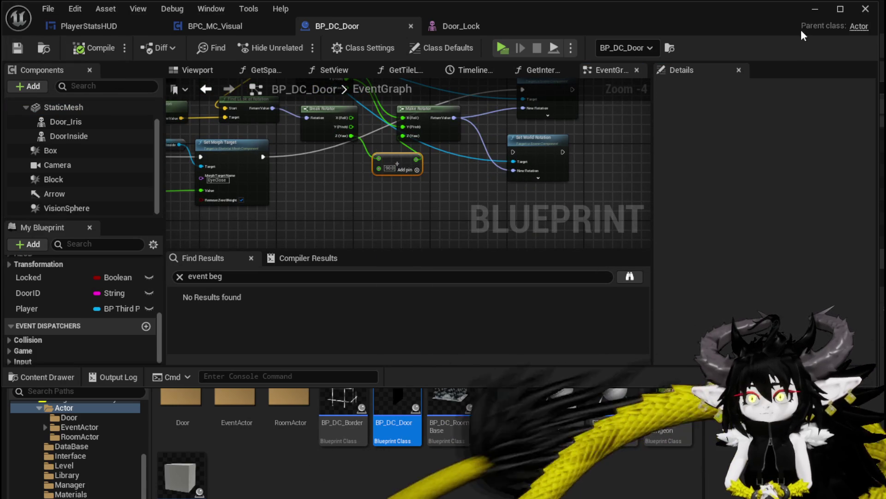
left_click(815, 8)
- Play with Alt+P, run the character up to the round door, then back onto the grass
key("alt+p")
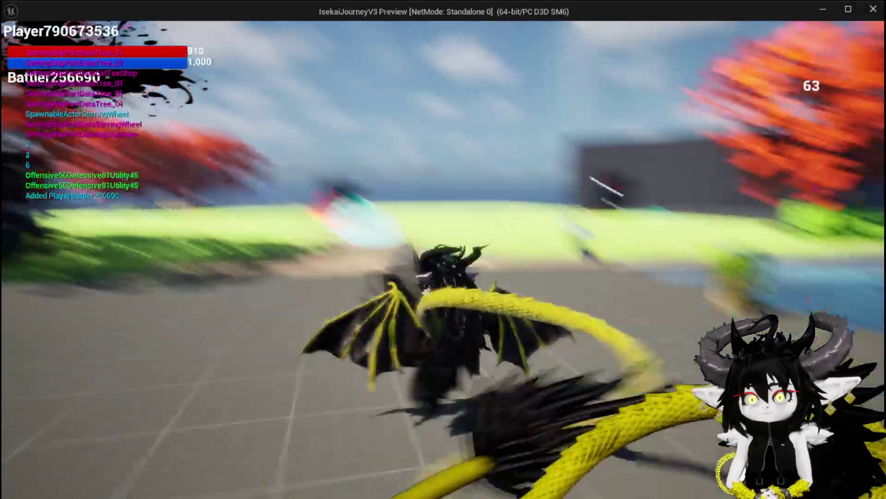
key("w")
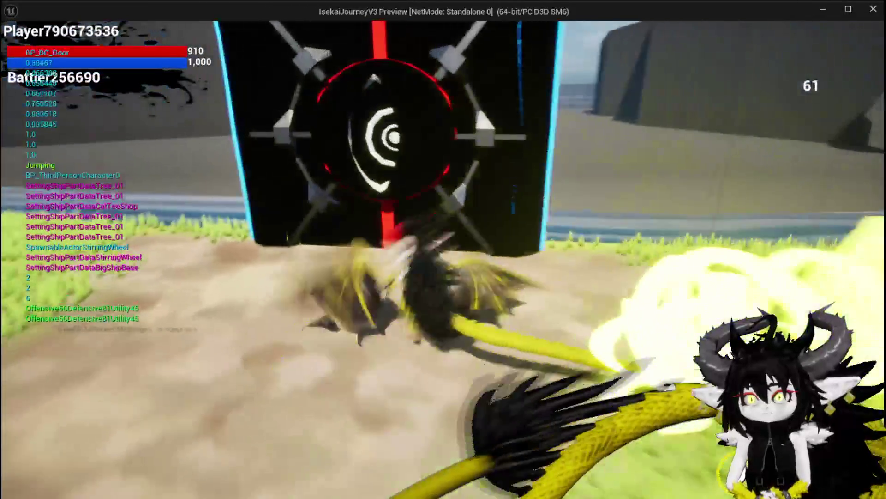
key("w")
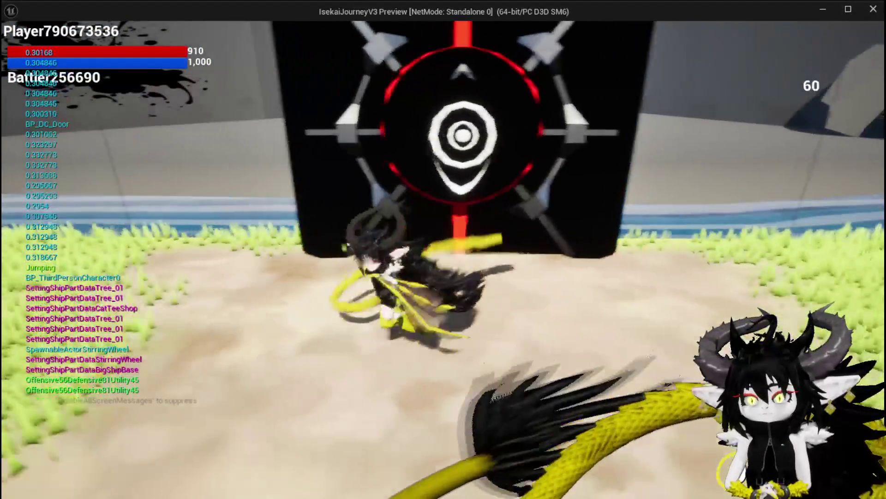
key("w")
key("s")
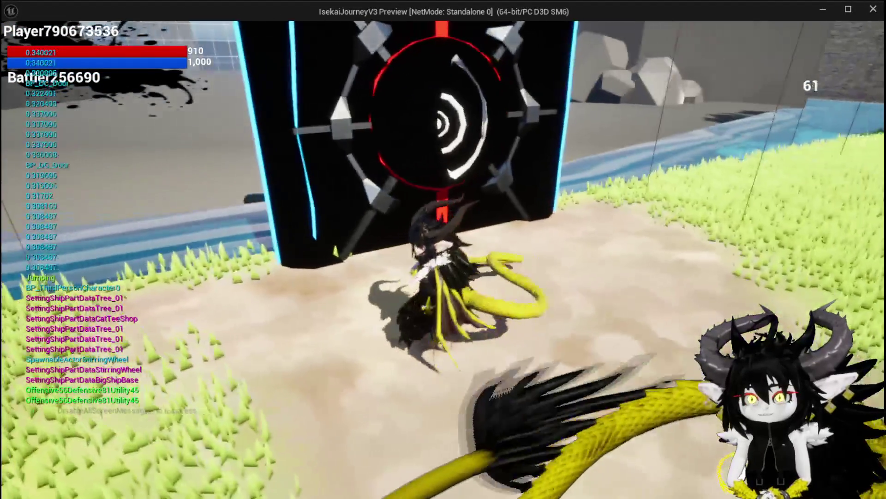
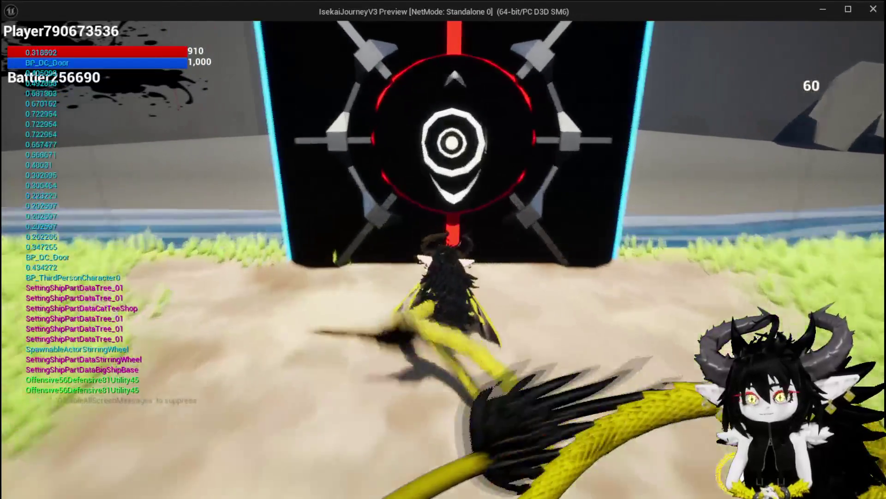
- Walk the character around the door and onto the grass to see the iris follow
key("a")
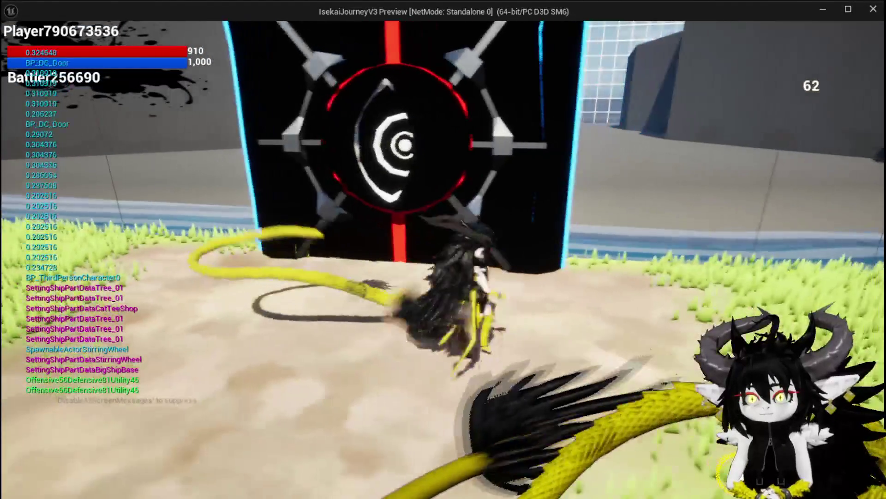
key("d")
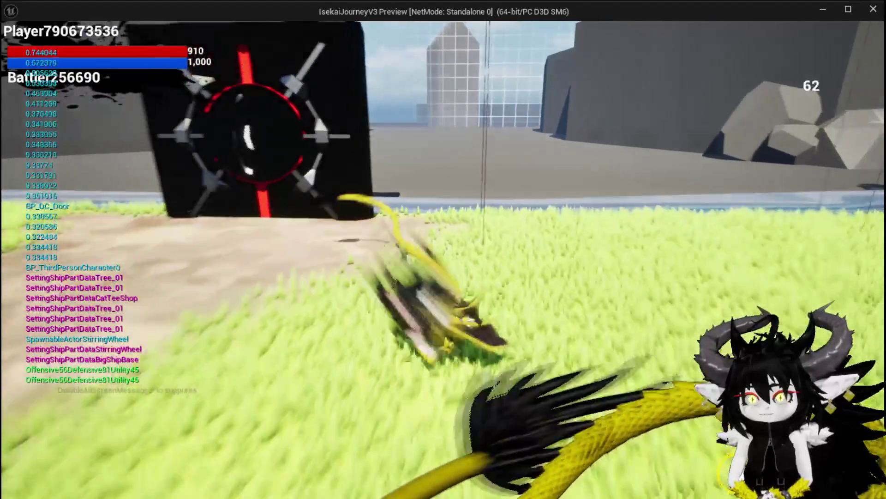
key("d")
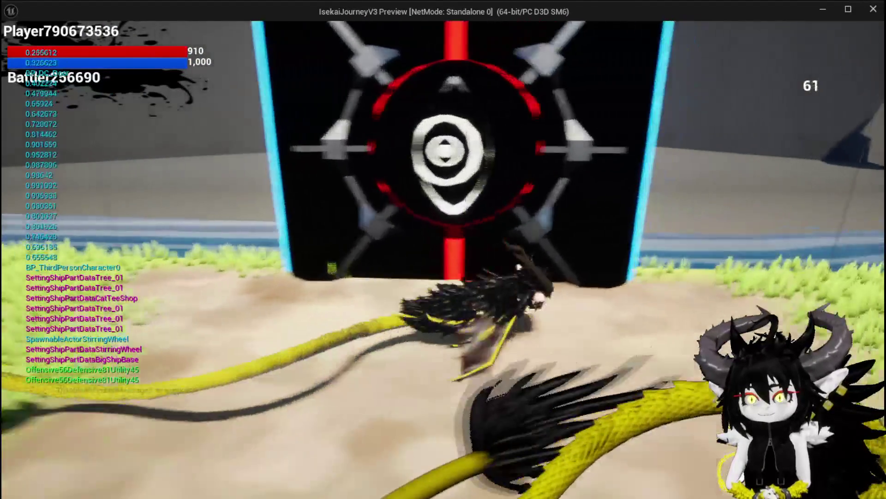
key("d")
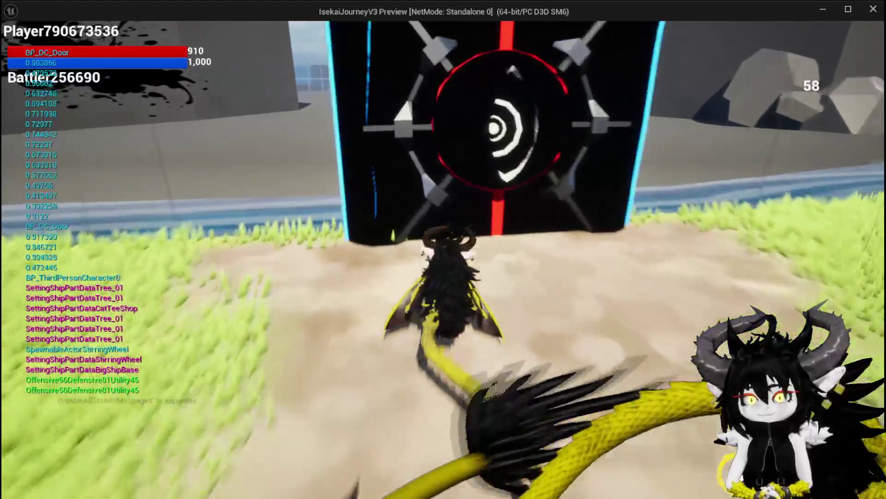
- Walk up to the door and back and forth in front of it, then end the preview
key("a")
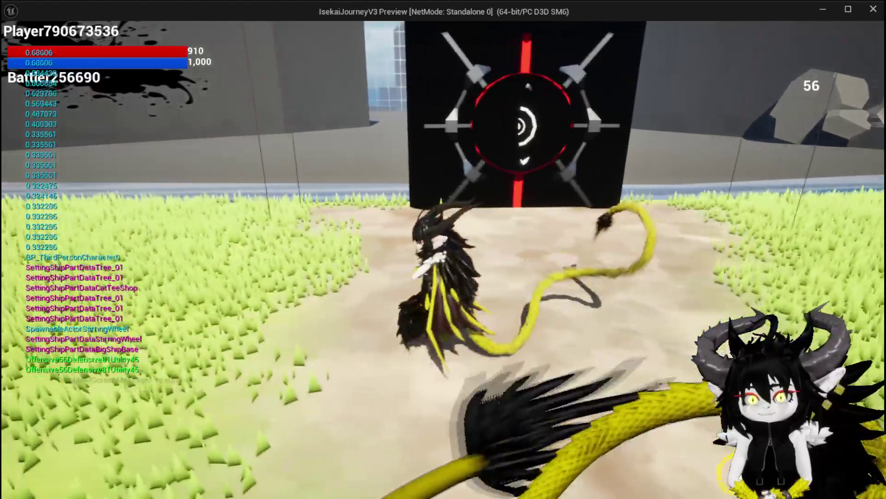
key("w")
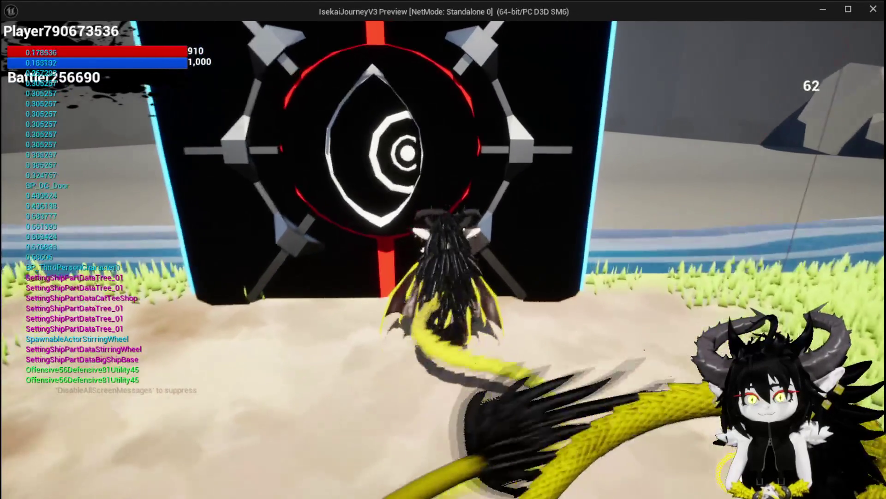
key("s")
key("w")
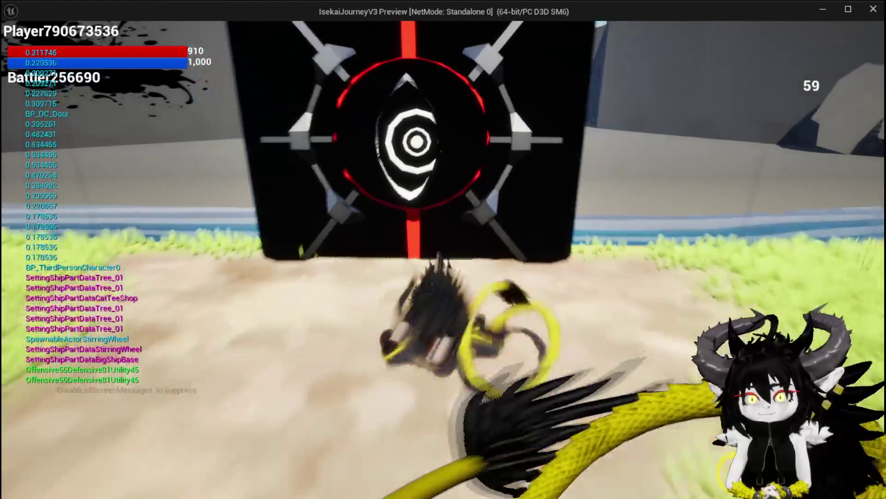
key("s")
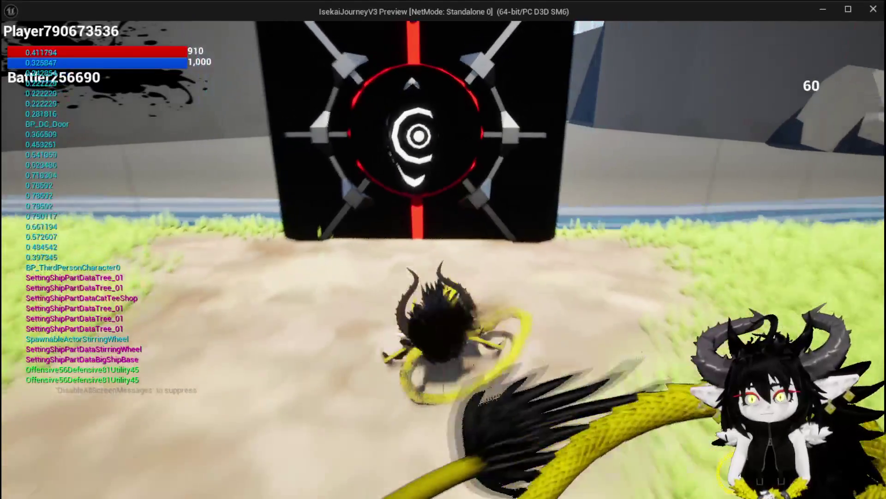
key("s")
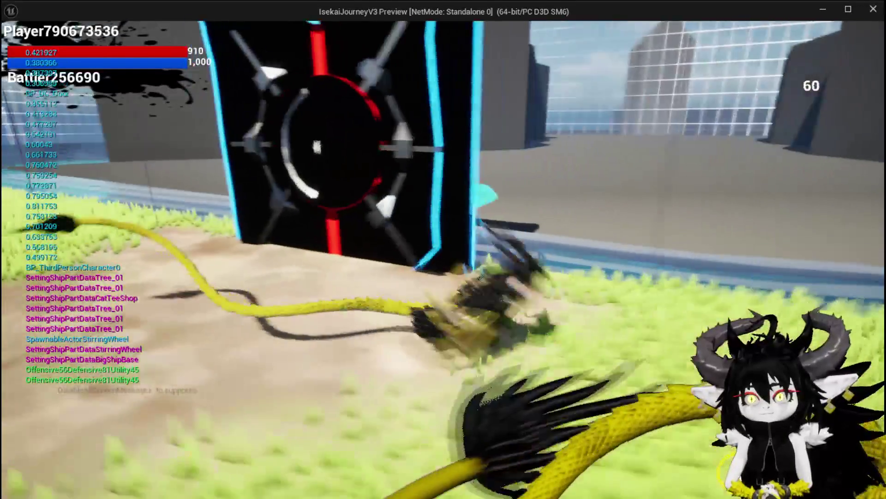
key("w")
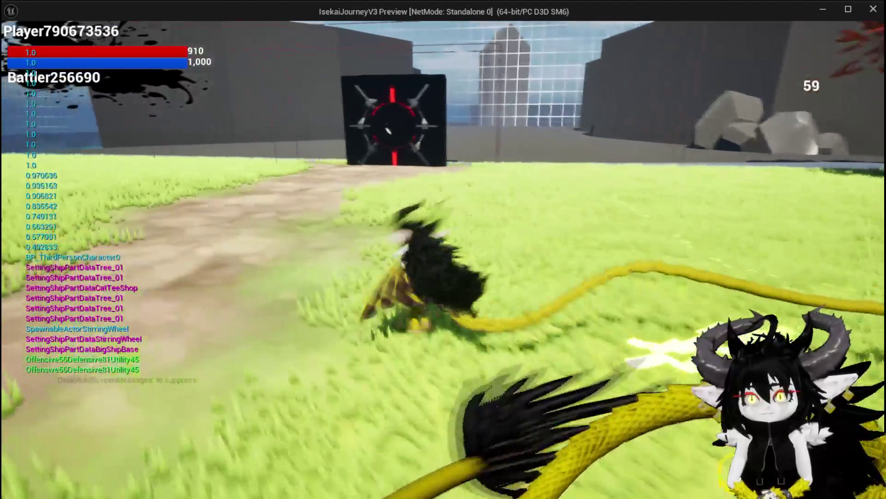
key("w")
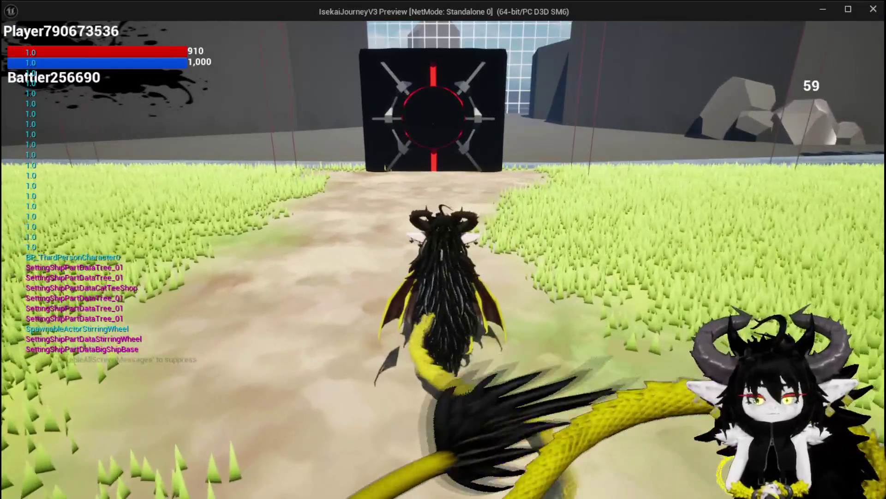
key("Escape")
- In BP_DC_Door, add a Greater (>) node fed by the Clamp output
left_click(18, 45)
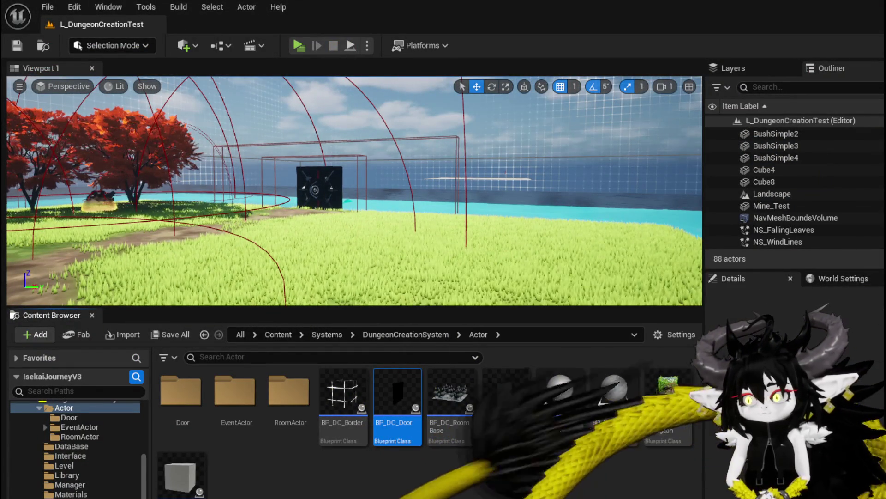
key("alt+Tab")
left_click_drag(351, 187, 412, 193)
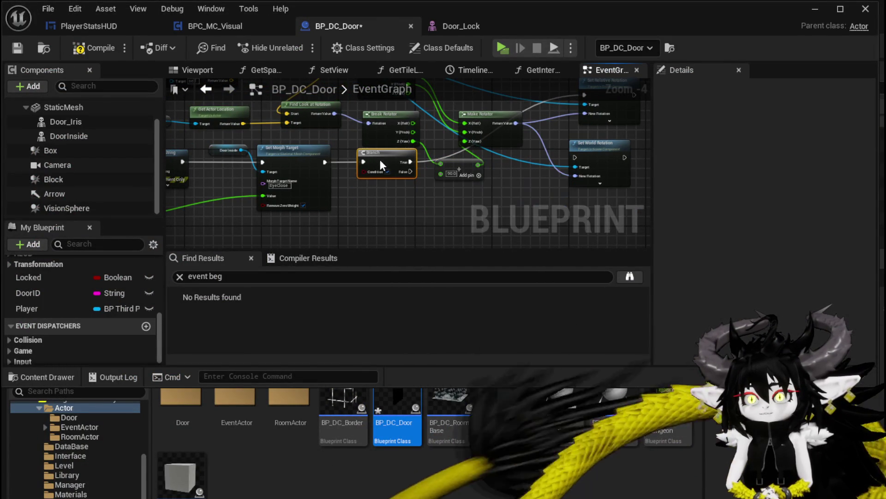
mouse_move(381, 159)
left_mouse_down()
mouse_move(426, 164)
mouse_move(393, 206)
left_mouse_up()
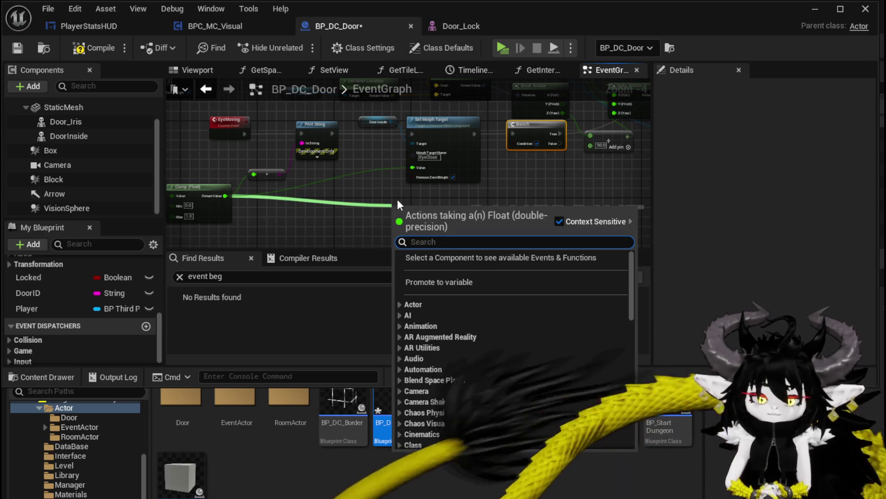
type("greater")
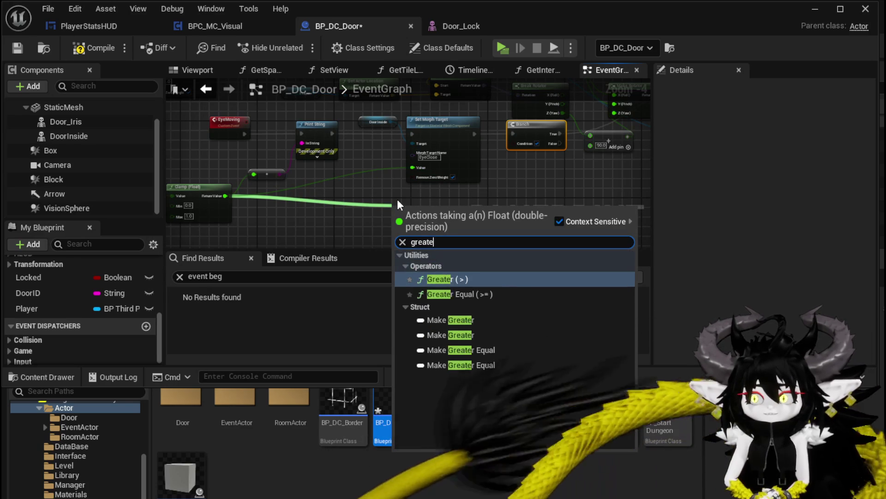
left_click(460, 267)
- Wire the > 0.8 result into Branch Condition and Branch True into Set Relative Rotation
scroll(456, 236, "up", 2)
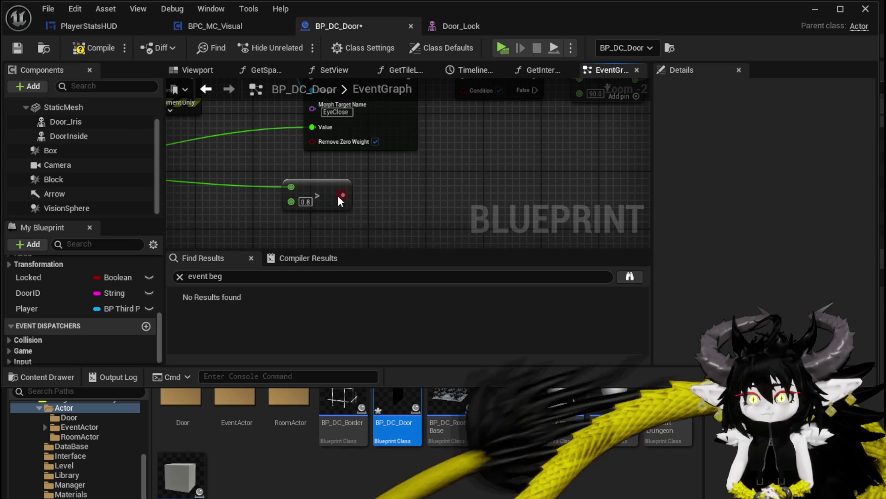
left_click_drag(341, 196, 474, 127)
left_click_drag(472, 177, 472, 177)
mouse_move(534, 164)
left_mouse_down()
mouse_move(642, 138)
mouse_move(634, 93)
mouse_move(560, 154)
left_mouse_up()
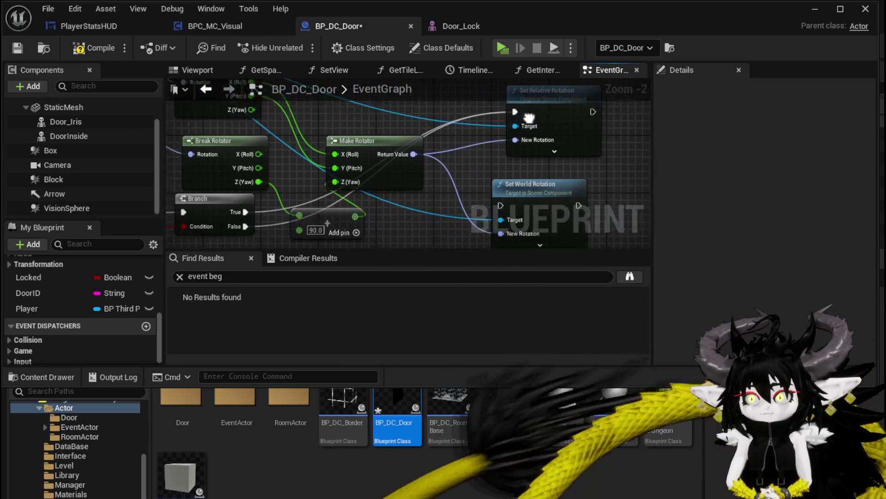
- Delete Set World Rotation and rearrange the Set Relative Rotation, Add and Make Rotator nodes
left_click(526, 183)
key("Delete")
left_click_drag(542, 119, 549, 238)
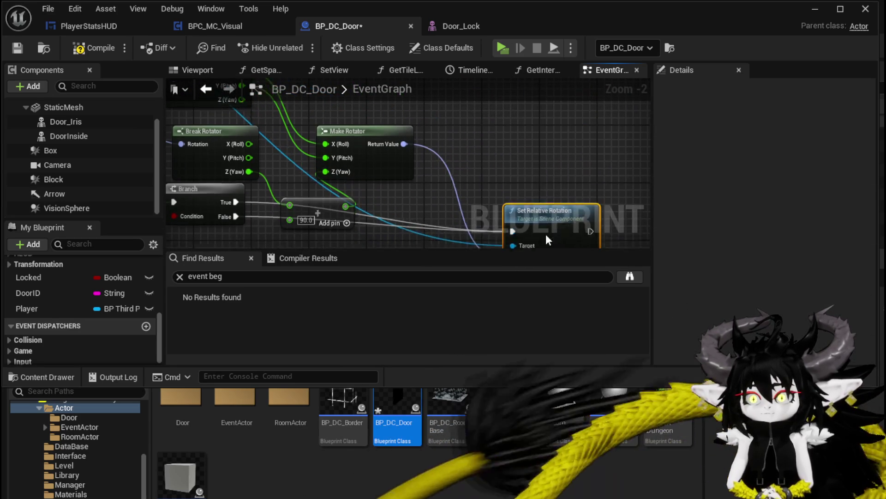
scroll(269, 181, "down", 2)
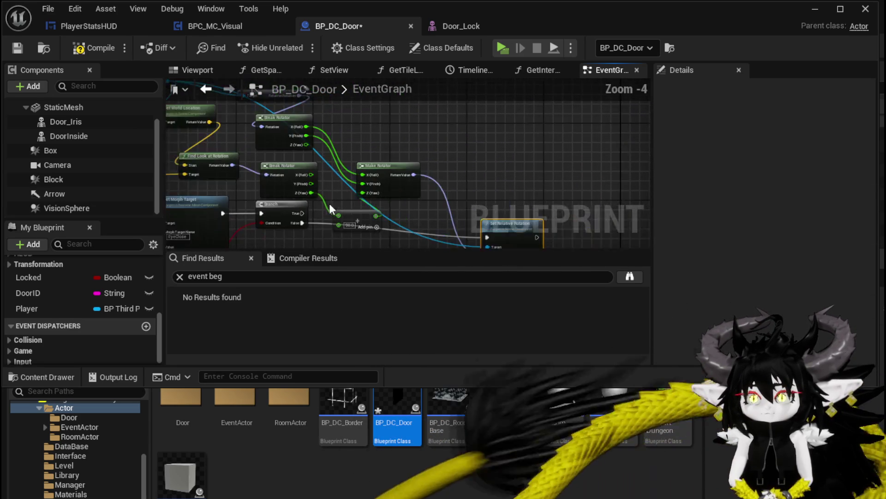
mouse_move(329, 203)
left_mouse_down()
mouse_move(348, 146)
mouse_move(371, 143)
mouse_move(310, 104)
left_mouse_up()
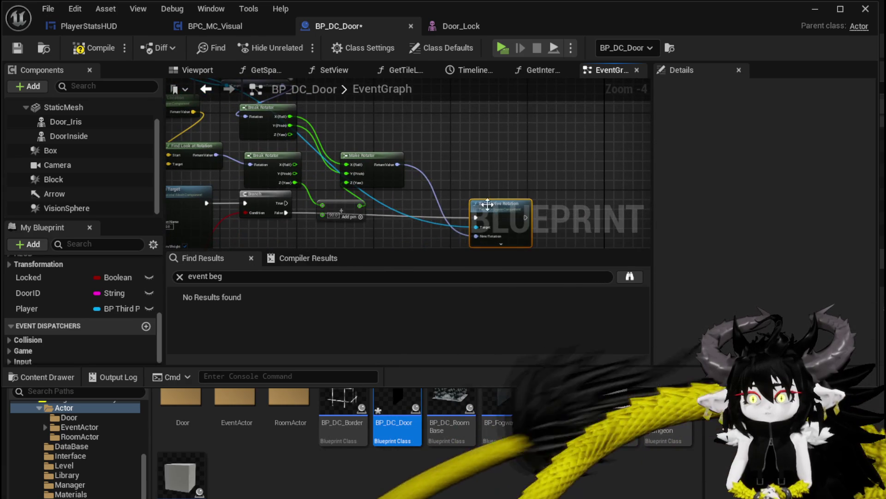
mouse_move(487, 204)
left_mouse_down()
mouse_move(473, 158)
mouse_move(450, 183)
mouse_move(468, 174)
left_mouse_up()
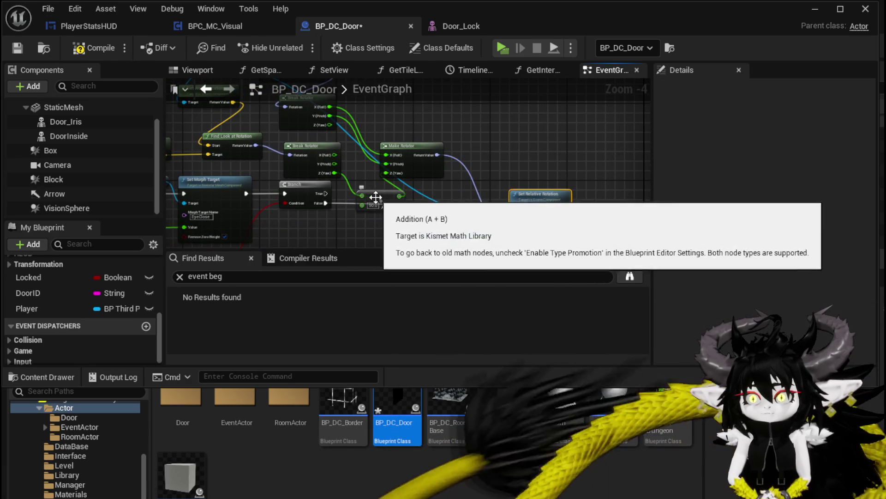
mouse_move(376, 198)
left_mouse_down()
mouse_move(372, 128)
mouse_move(427, 148)
left_mouse_up()
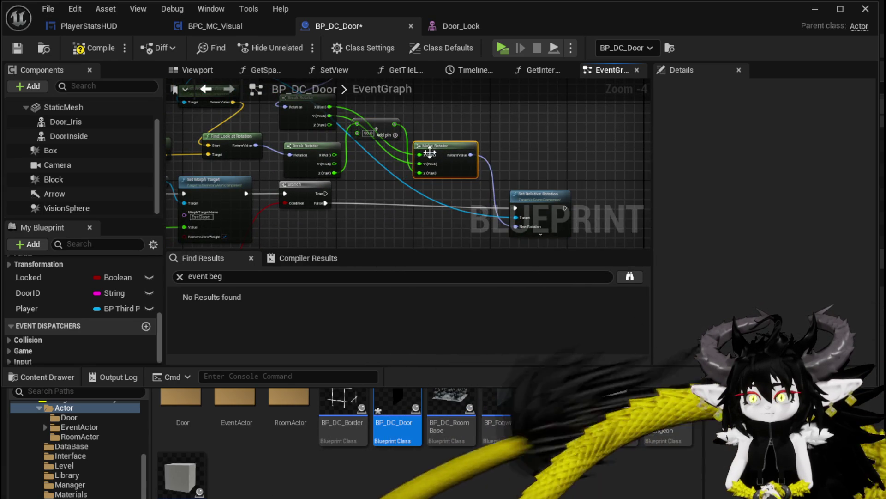
left_click_drag(360, 173, 346, 192)
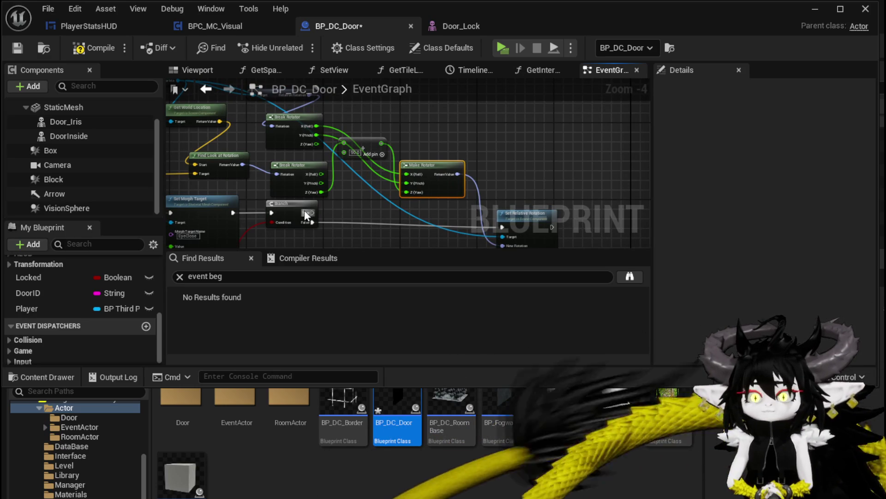
- Paste a second Set Relative Rotation above the original and wire its execution in
mouse_move(360, 128)
left_mouse_down()
mouse_move(560, 150)
mouse_move(406, 175)
mouse_move(477, 157)
mouse_move(559, 157)
left_mouse_up()
mouse_move(417, 188)
left_mouse_down()
mouse_move(276, 147)
mouse_move(364, 201)
left_mouse_up()
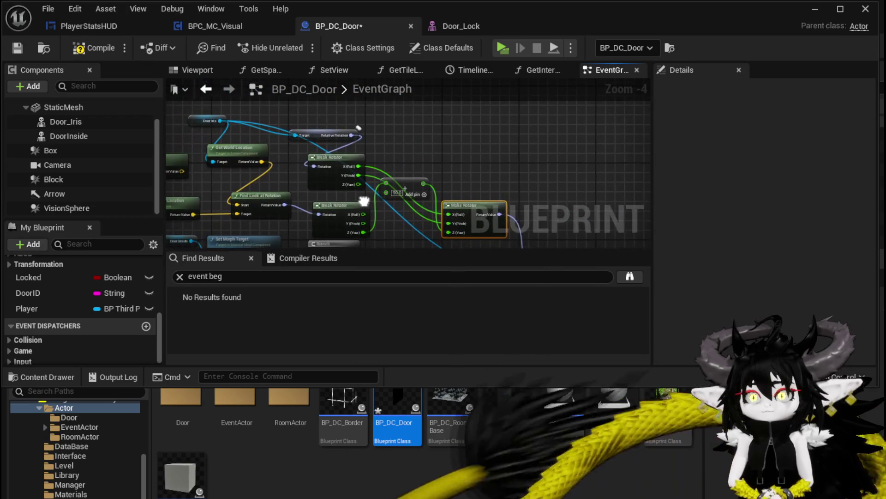
left_click_drag(561, 241, 436, 190)
key("ctrl+v")
mouse_move(465, 233)
left_mouse_down()
mouse_move(425, 126)
mouse_move(465, 149)
mouse_move(454, 124)
mouse_move(430, 123)
left_mouse_up()
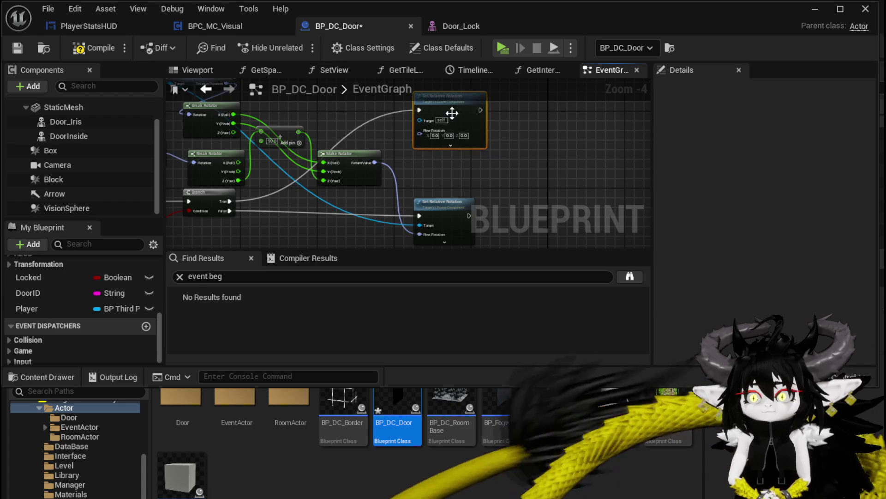
left_click_drag(337, 147, 353, 193)
- Set the new Set Relative Rotation's New Rotation Z to 90
scroll(445, 196, "up", 2)
left_click(480, 183)
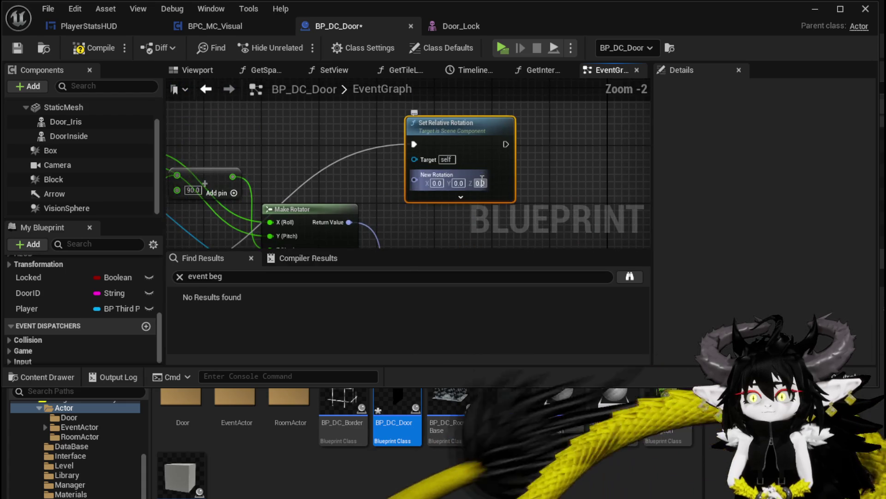
type("90")
left_click(536, 197)
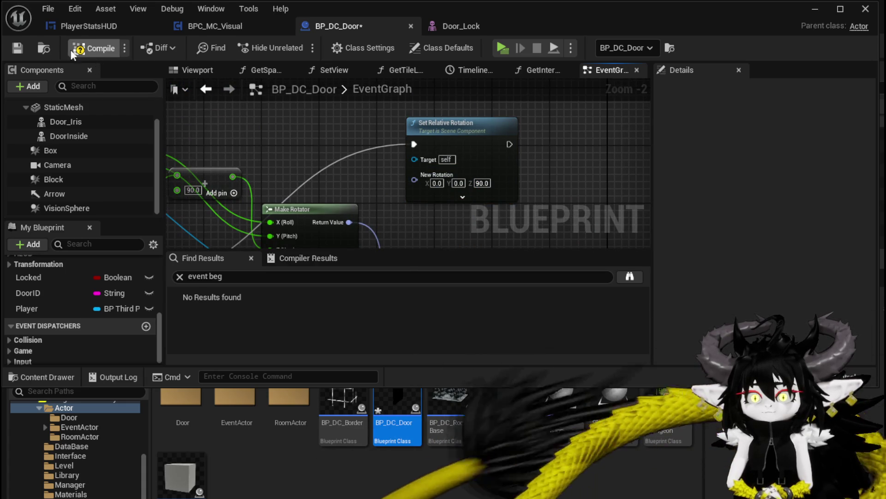
- Compile, fix the missing Target connection, and recompile BP_DC_Door successfully
left_click(73, 50)
scroll(430, 160, "down", 2)
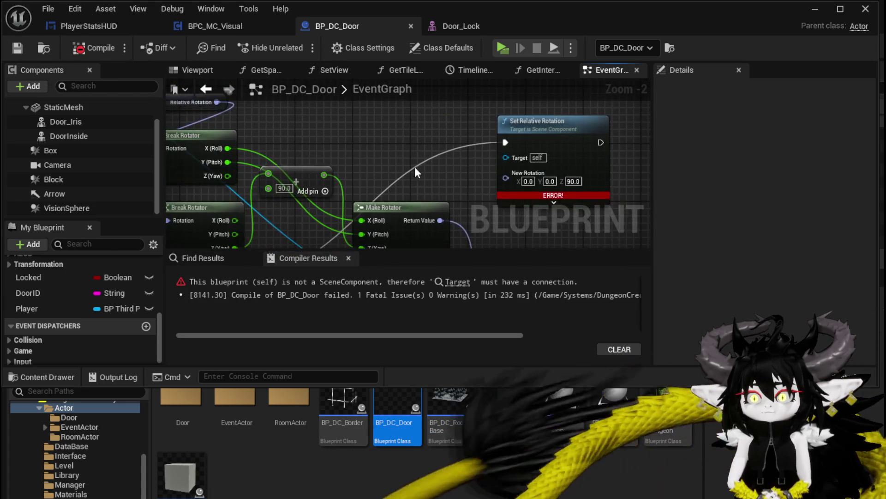
left_click_drag(315, 141, 329, 146)
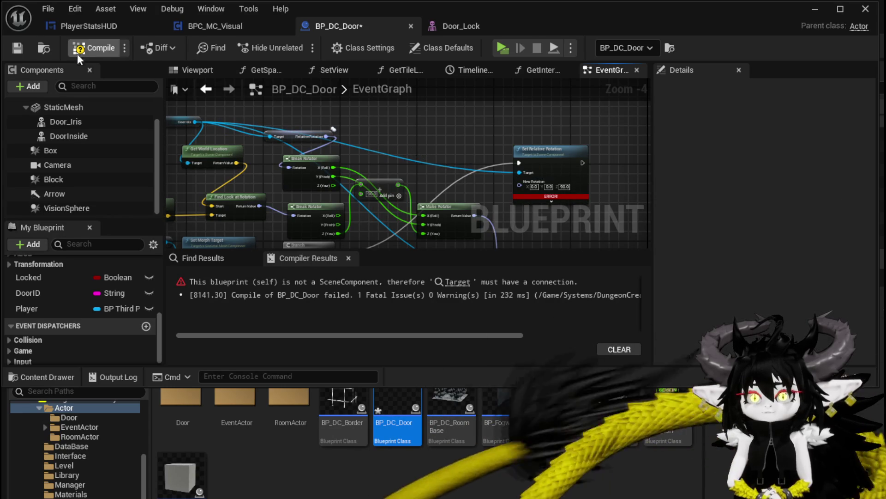
left_click(17, 48)
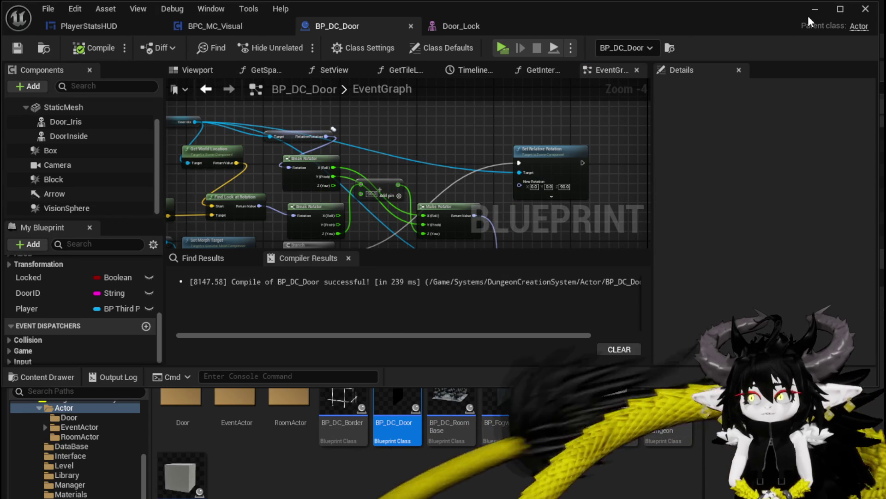
left_click(809, 15)
- Start a play session and run the character up to the black door and away again
left_click(299, 45)
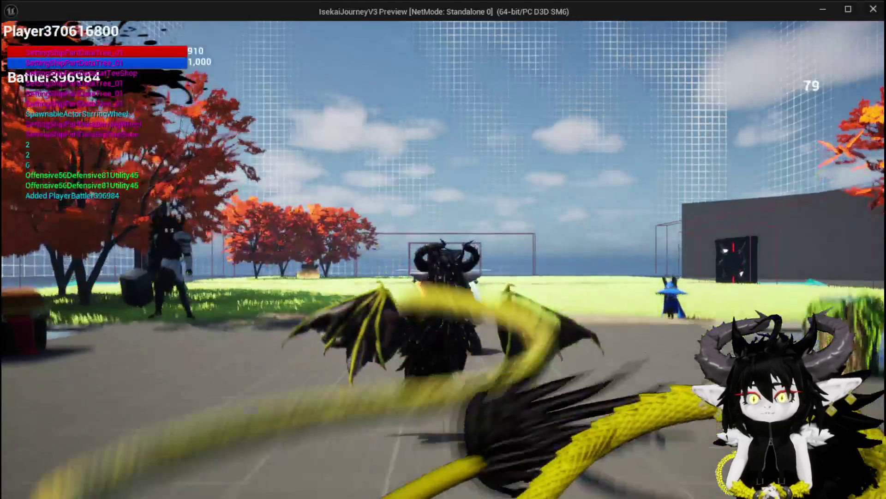
key("space")
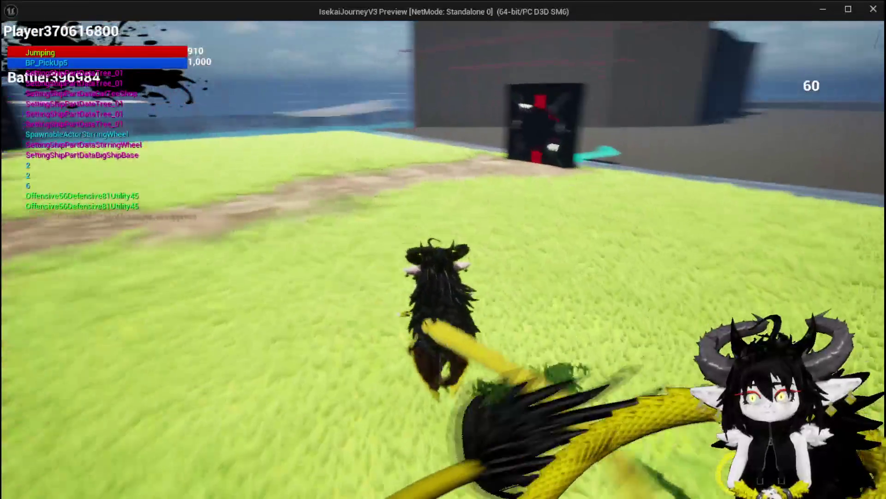
key("w")
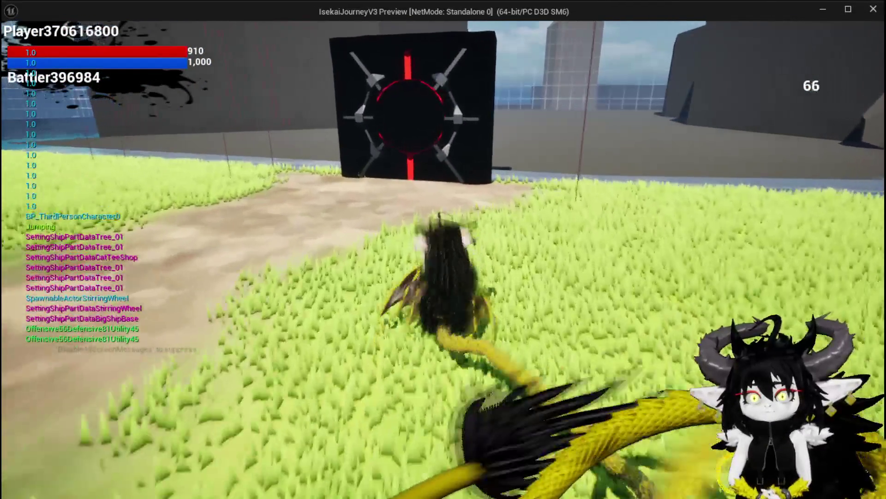
key("w")
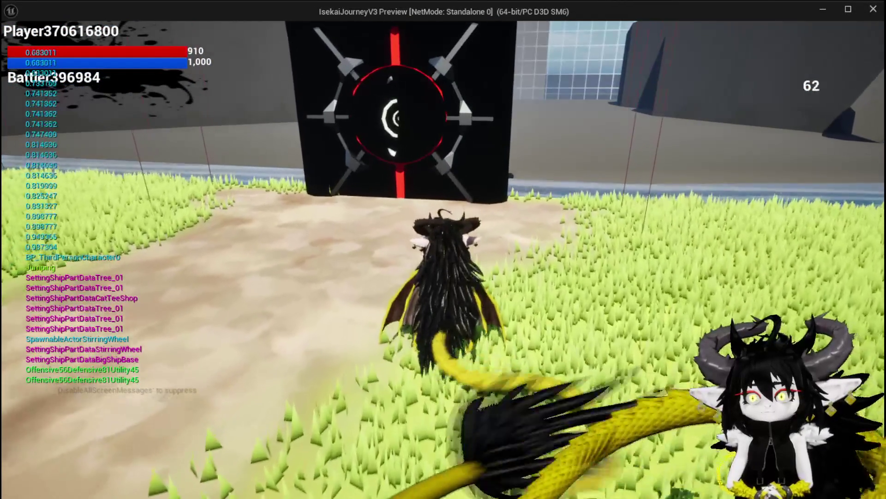
key("s")
key("w")
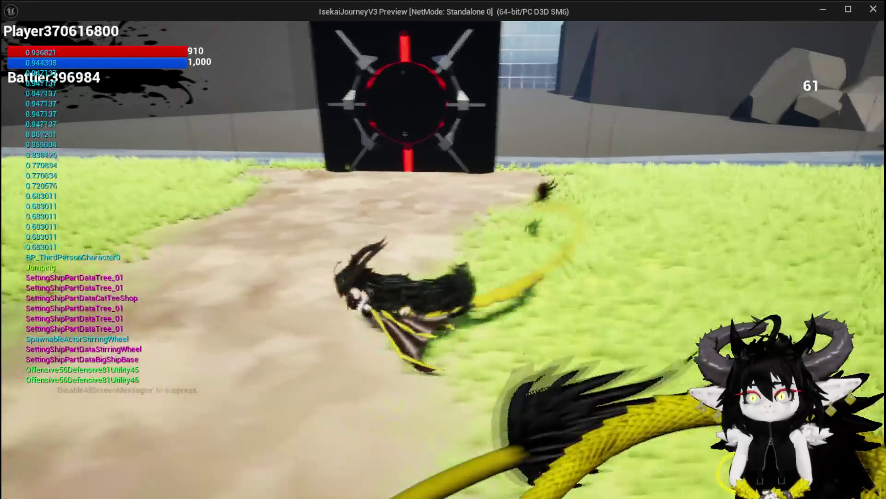
key("w")
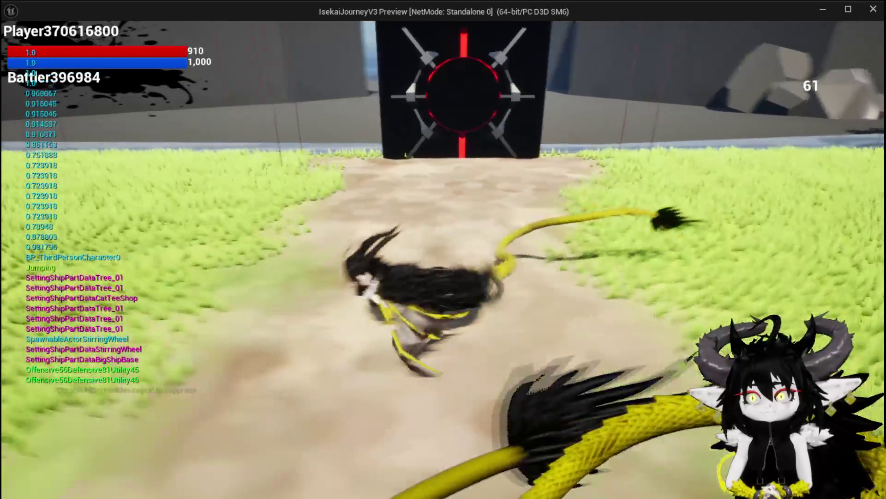
key("w")
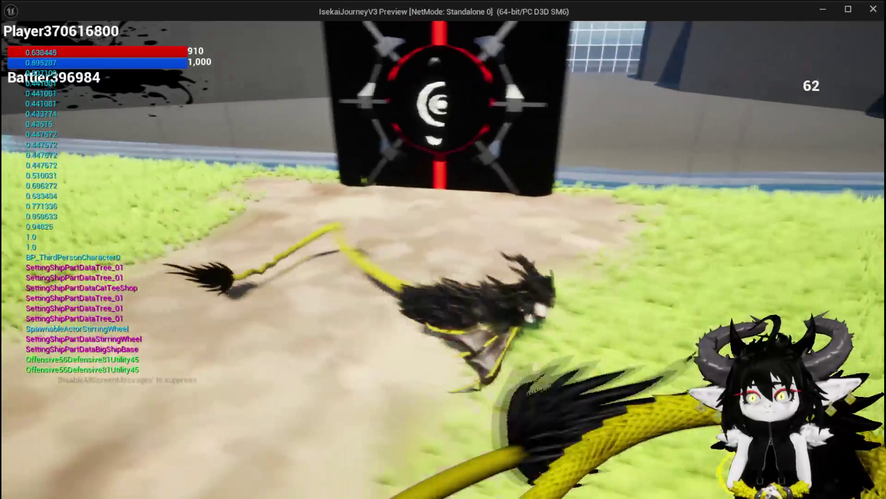
key("s")
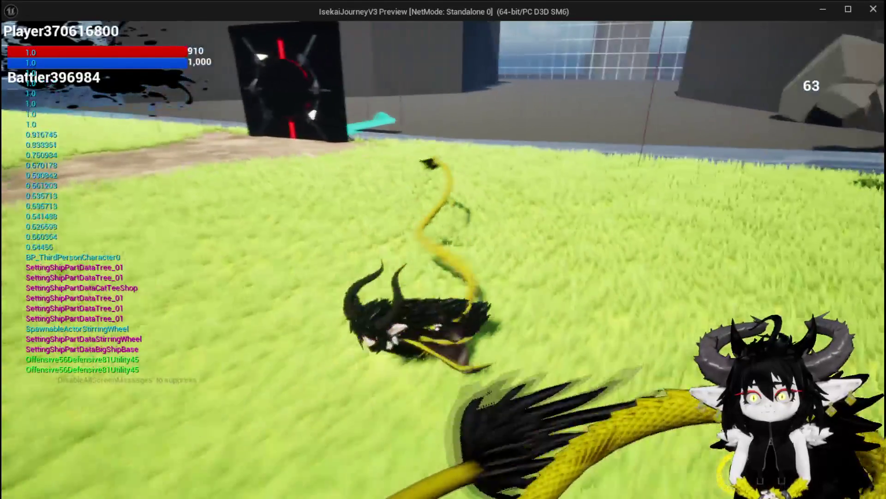
key("w")
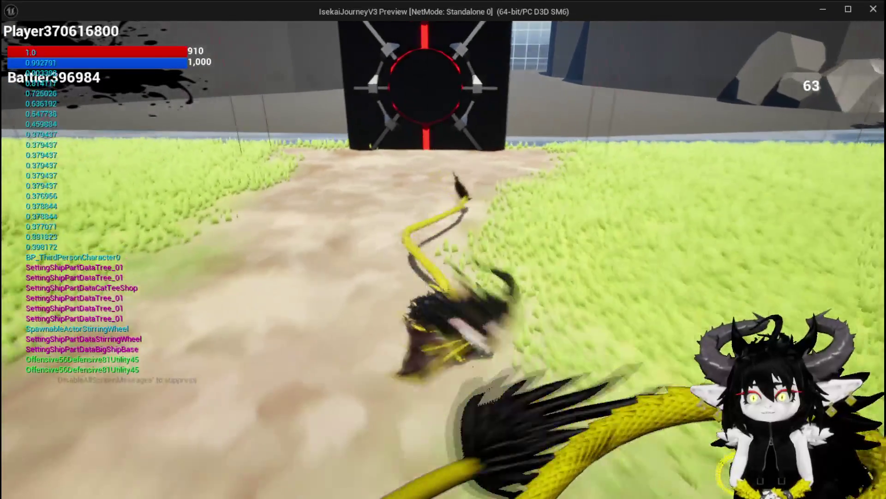
- Move left and right along the door face to test iris tracking, then end the preview
key("w")
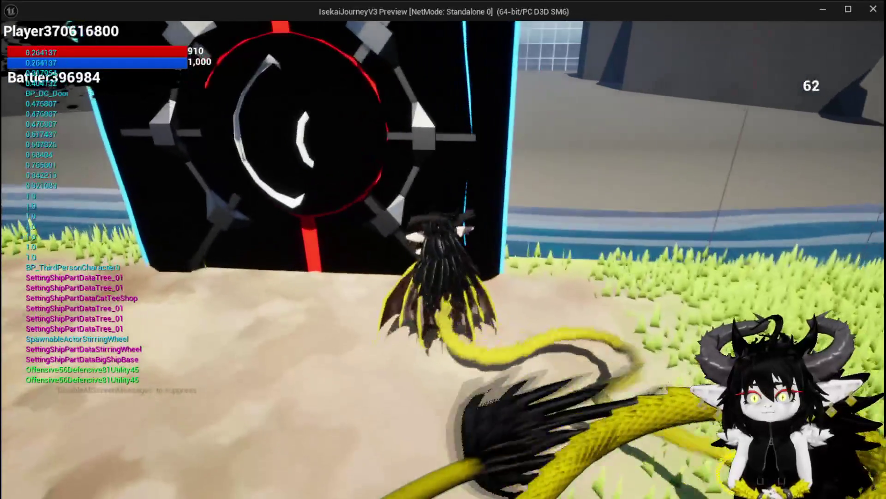
key("w")
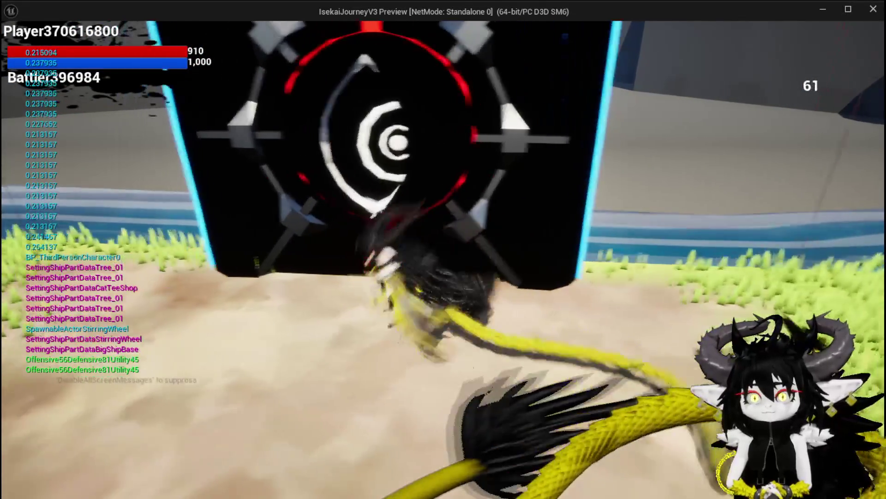
key("w")
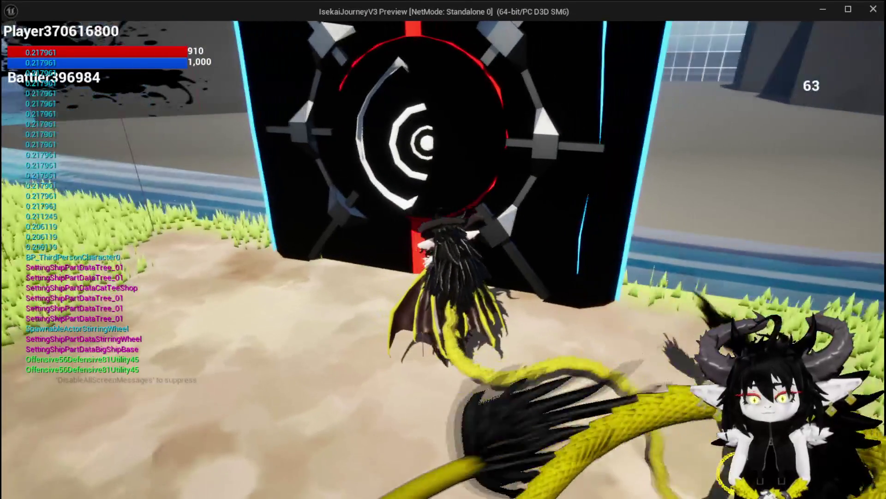
key("d")
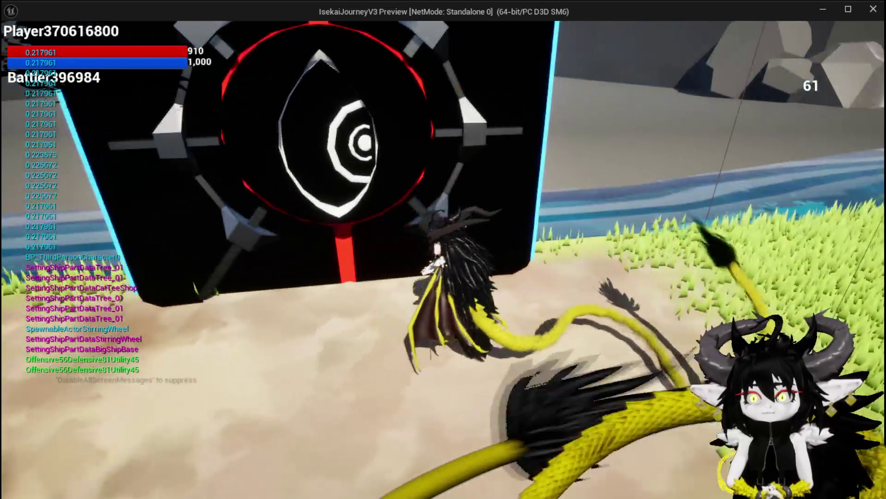
key("a")
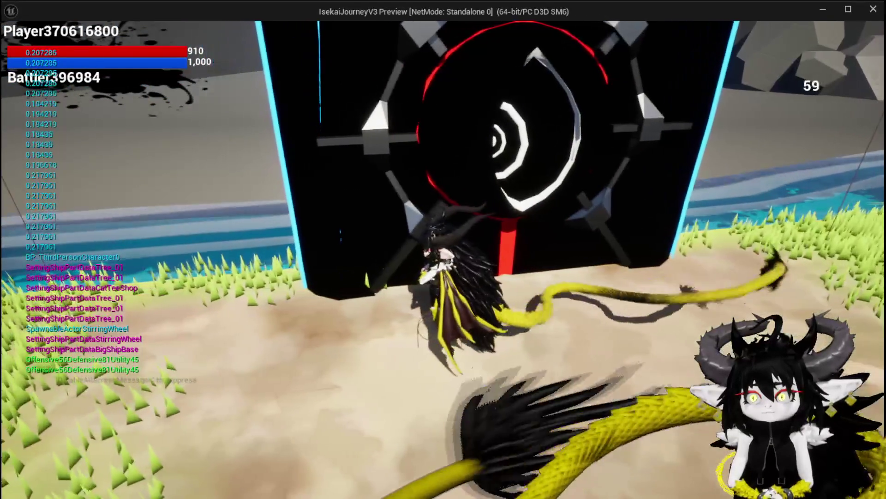
key("s")
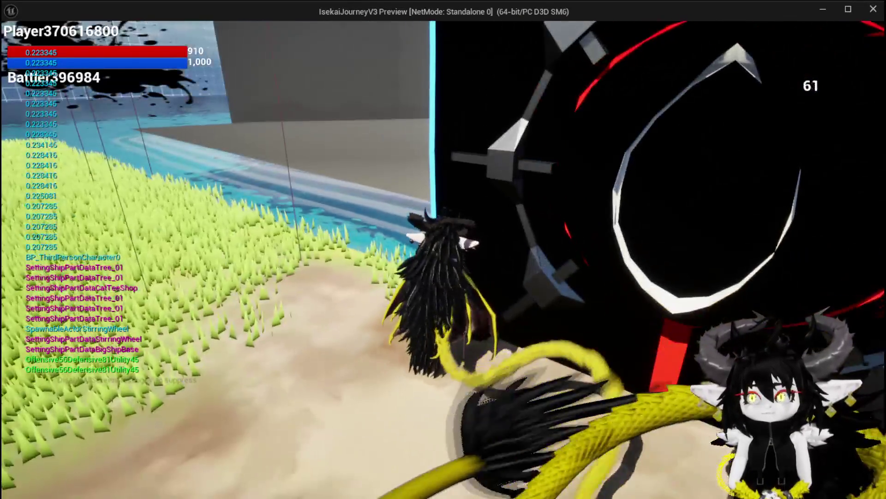
key("a")
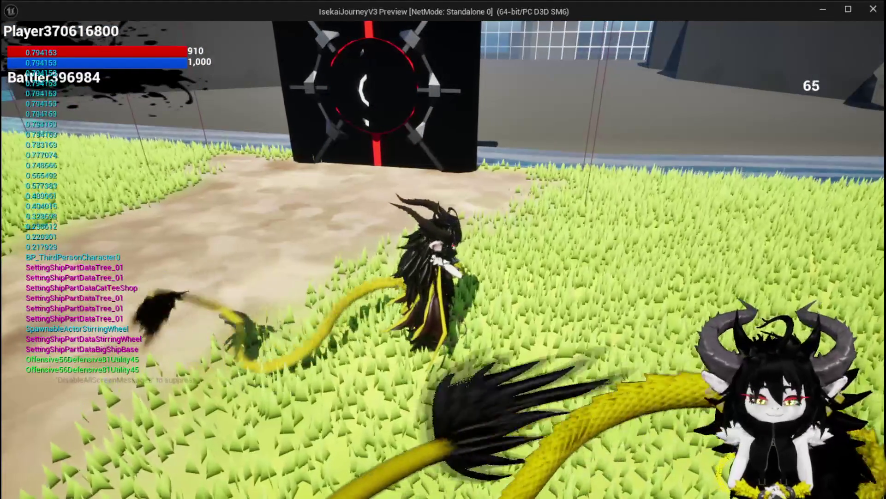
key("w")
key("s")
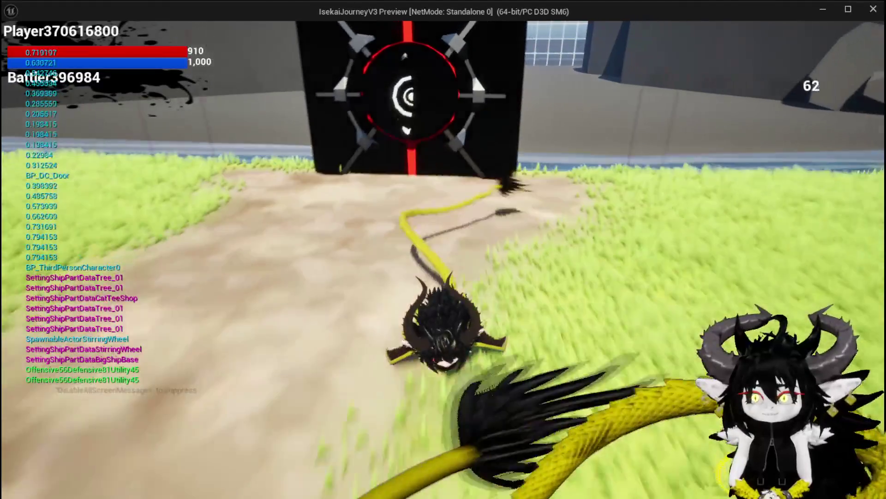
key("Escape")
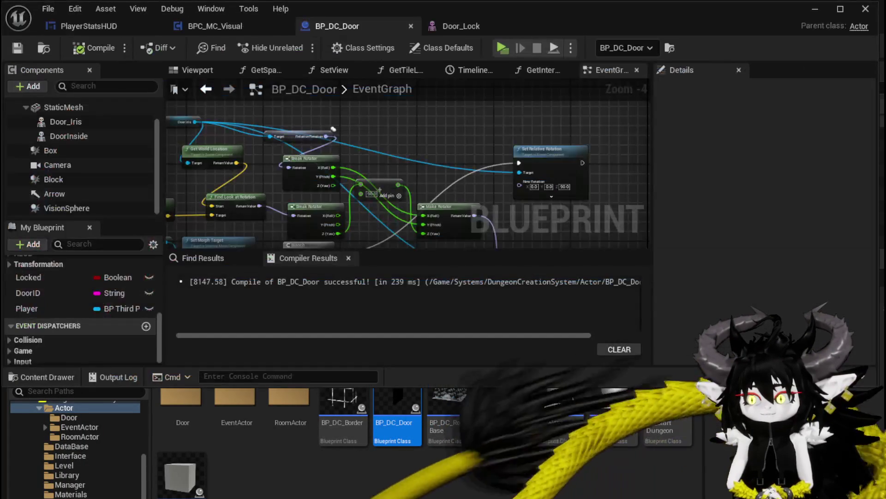
- Connect Set Morph Target's execution output into the Branch
scroll(424, 206, "up", 2)
mouse_move(439, 173)
left_mouse_down()
mouse_move(329, 199)
mouse_move(399, 165)
left_mouse_up()
left_click_drag(331, 193, 400, 235)
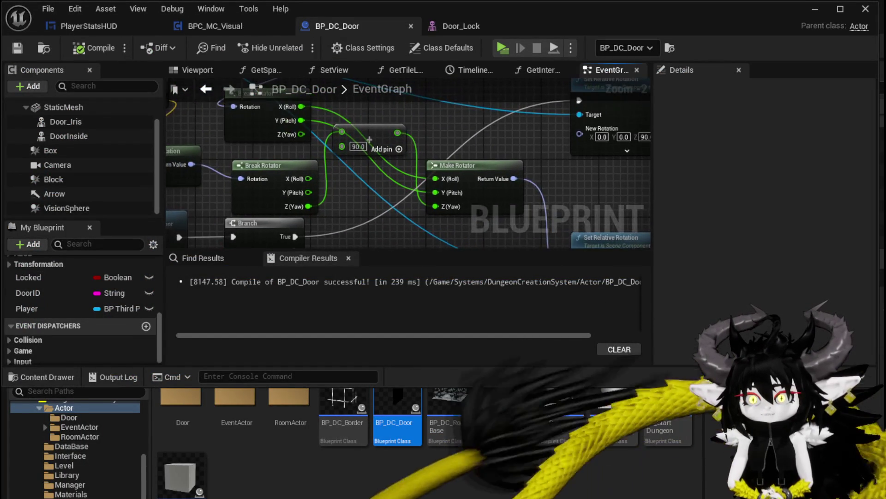
mouse_move(417, 203)
left_mouse_down()
mouse_move(277, 178)
mouse_move(430, 169)
left_mouse_up()
scroll(277, 179, "down", 1)
left_click_drag(364, 172, 414, 180)
mouse_move(240, 158)
left_mouse_down()
mouse_move(421, 167)
mouse_move(446, 187)
mouse_move(285, 183)
left_mouse_up()
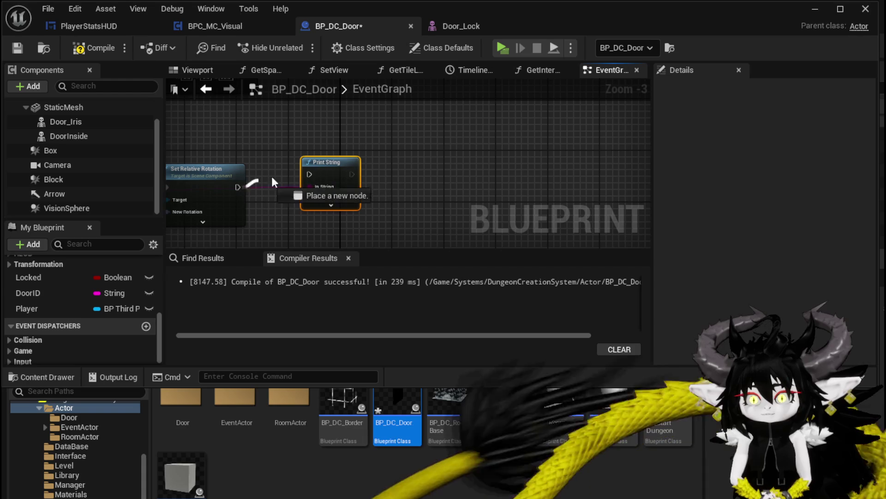
- Route the float value through a reroute into Print String and compile BP_DC_Door
left_click_drag(329, 180, 512, 173)
left_click(92, 48)
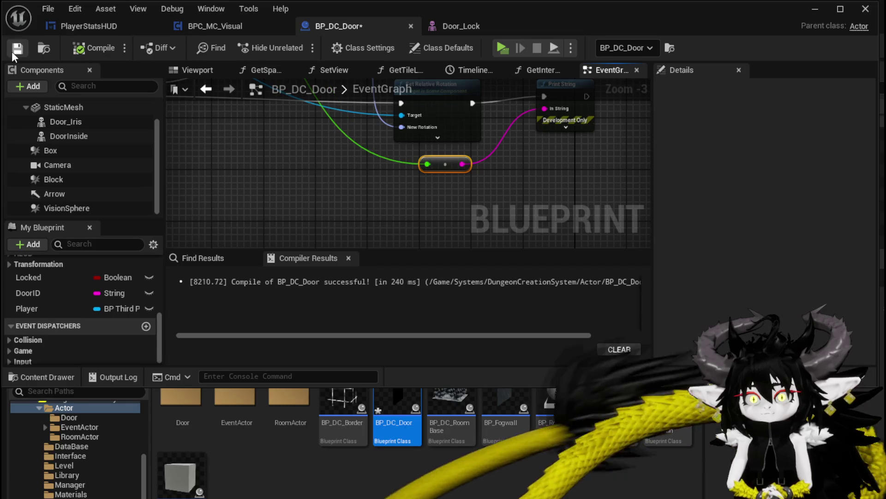
left_click(815, 10)
- Start playing and walk the character to the black door, away, and back
left_click(297, 45)
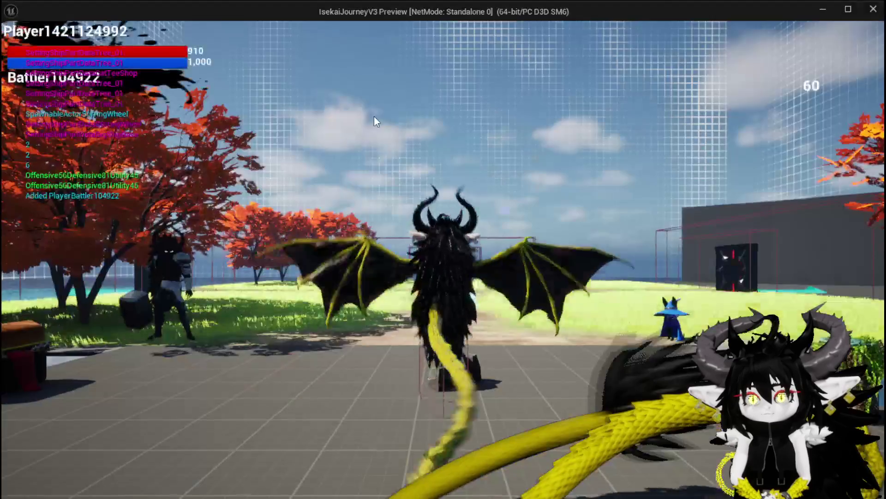
key("w")
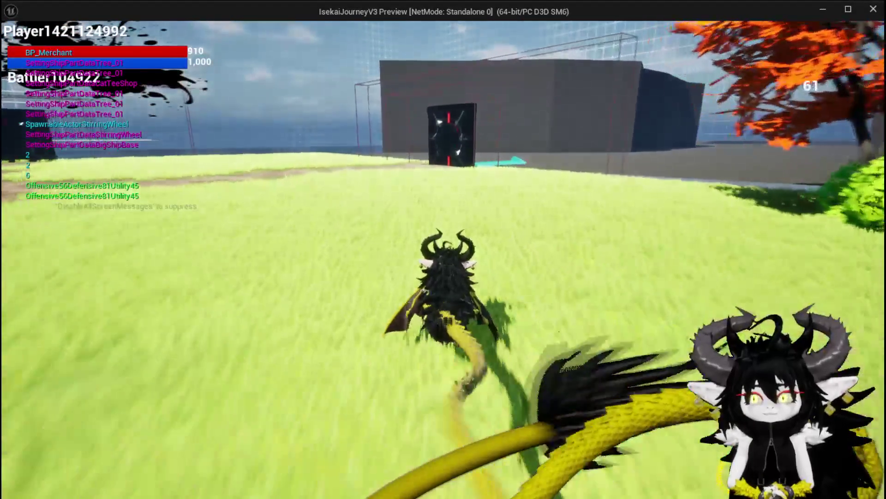
key("w")
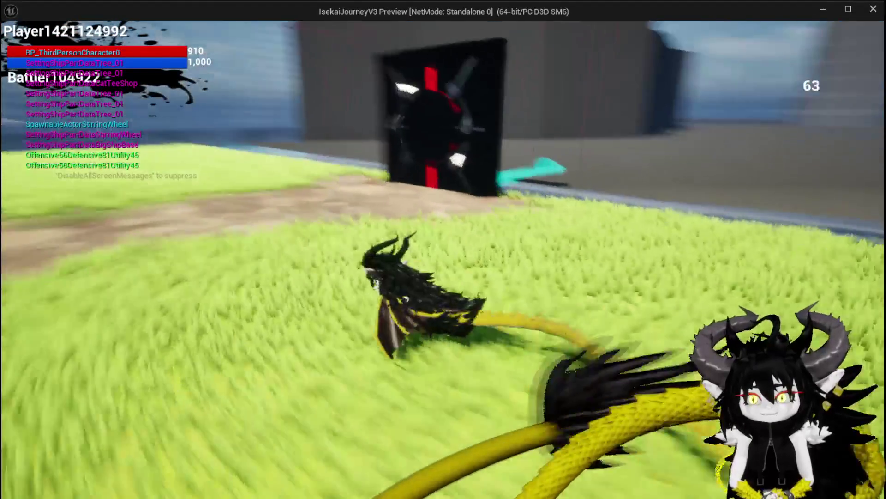
key("w")
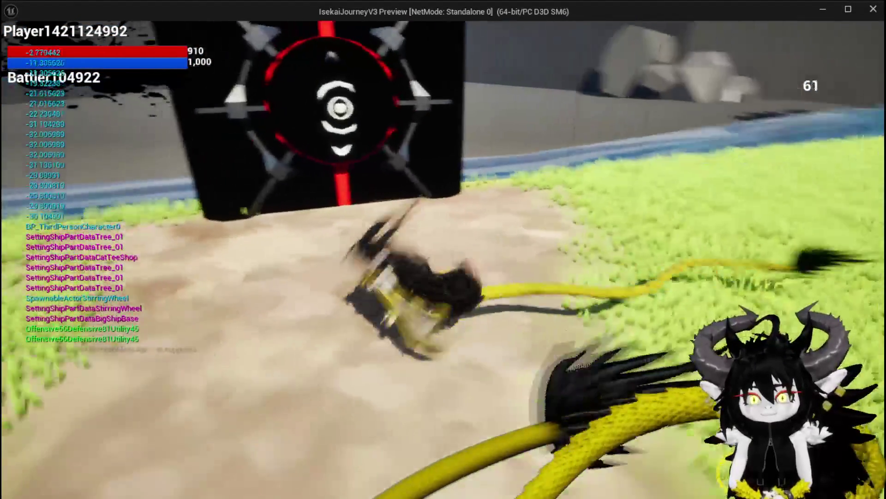
key("w")
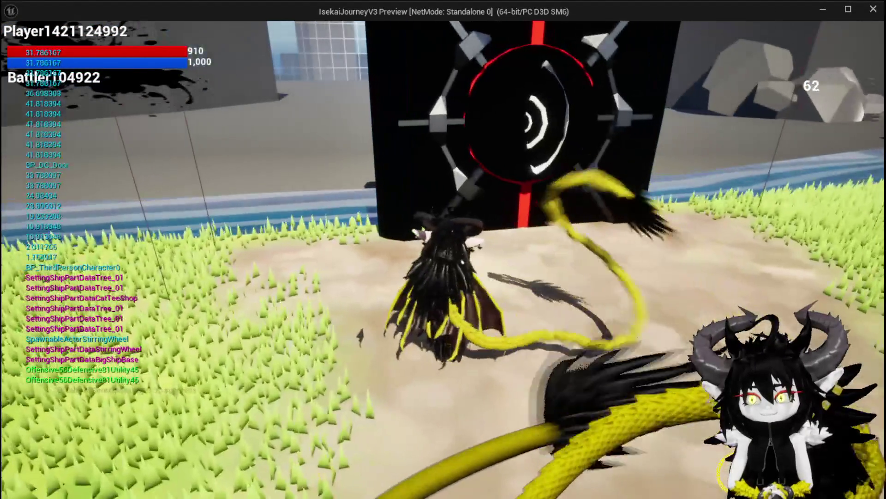
key("w")
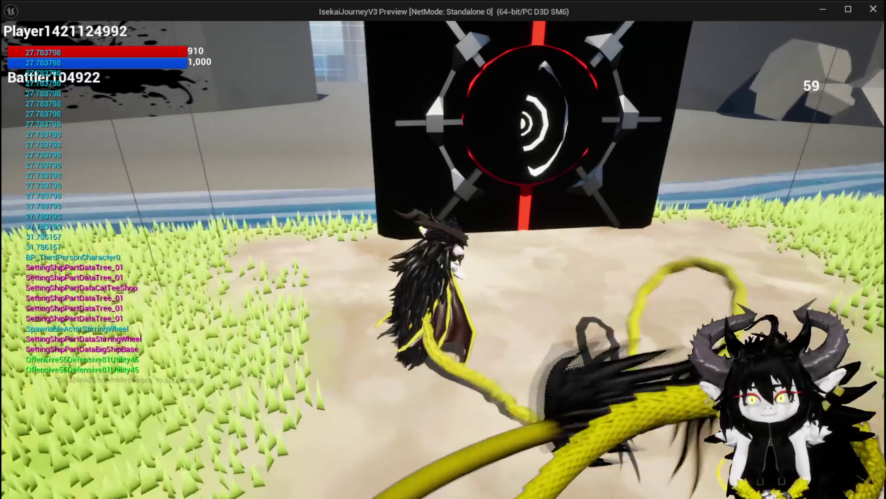
key("w")
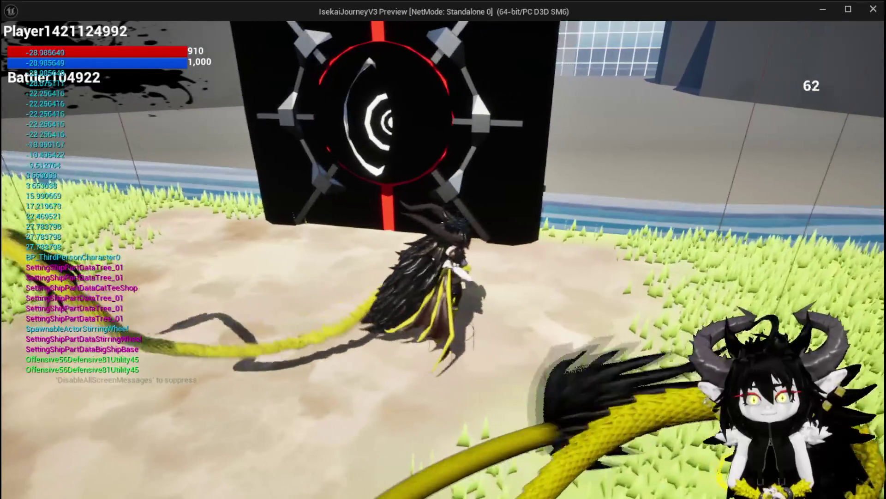
key("w")
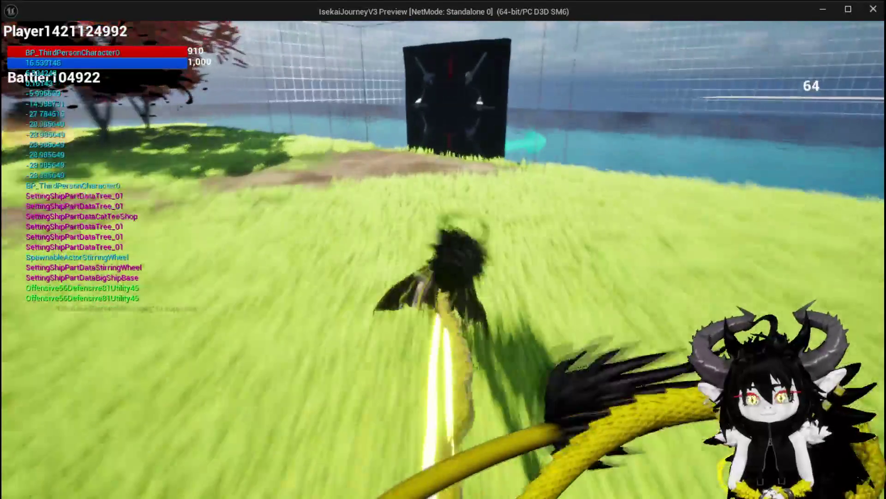
- Move around in front of the door watching the printed floats, then close the preview
key("a")
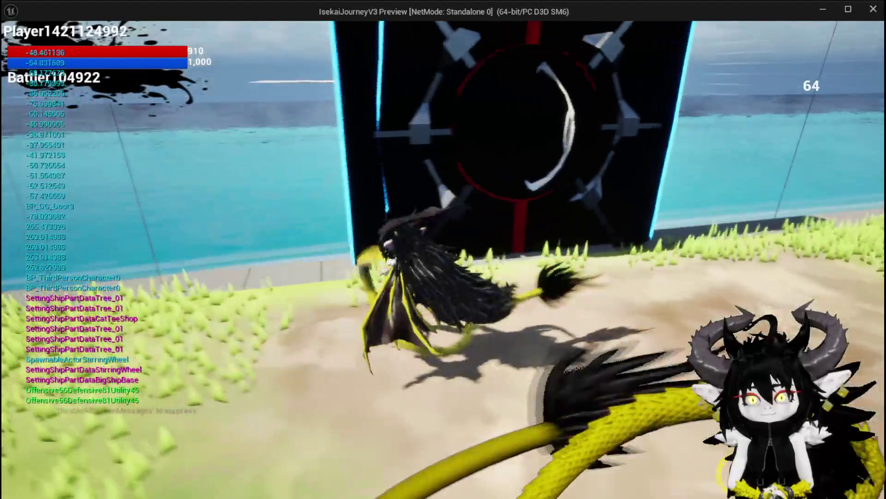
key("d")
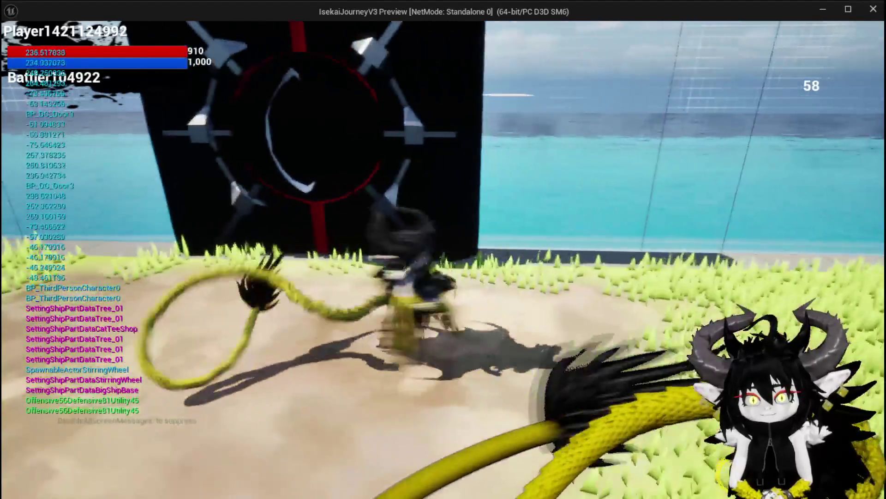
key("s")
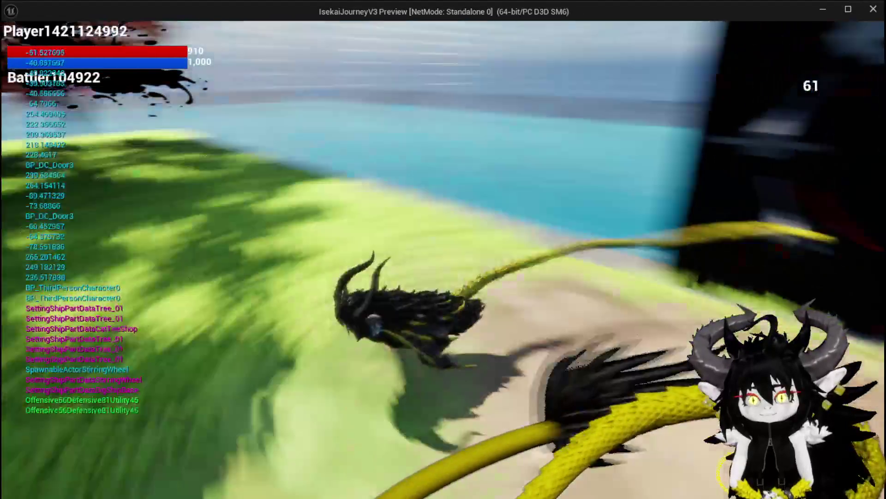
key("w")
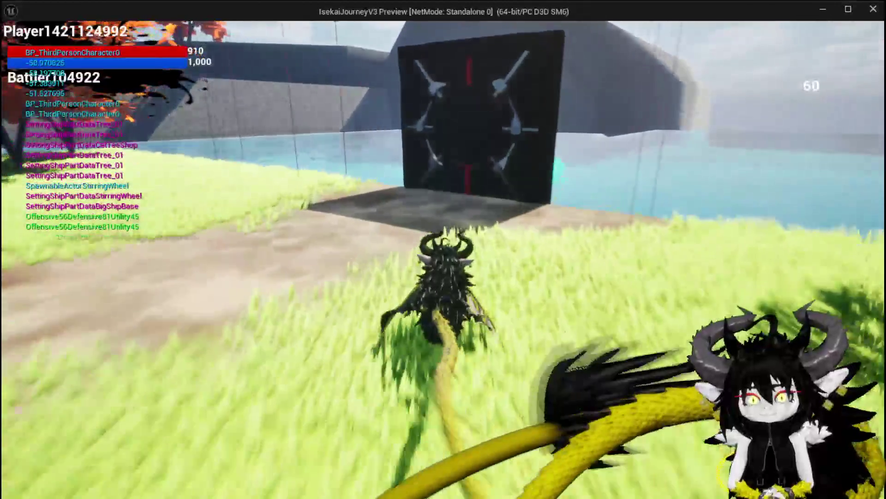
key("d")
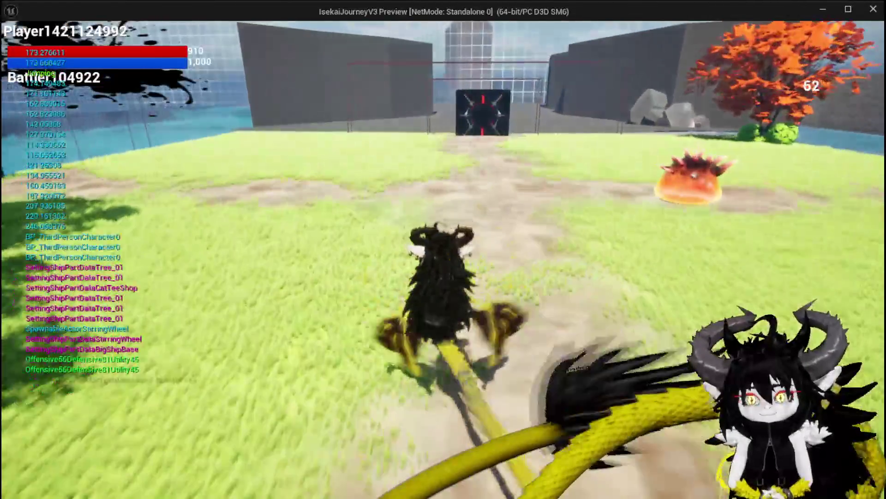
key("space")
key("space")
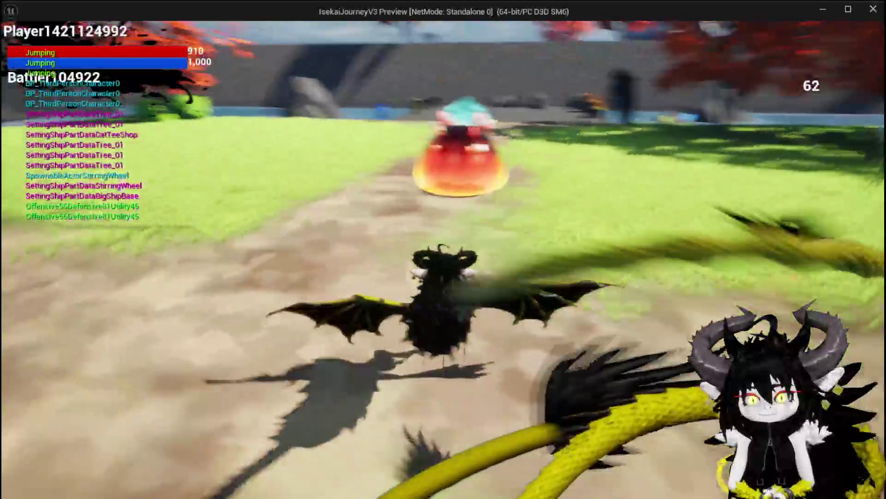
key("w")
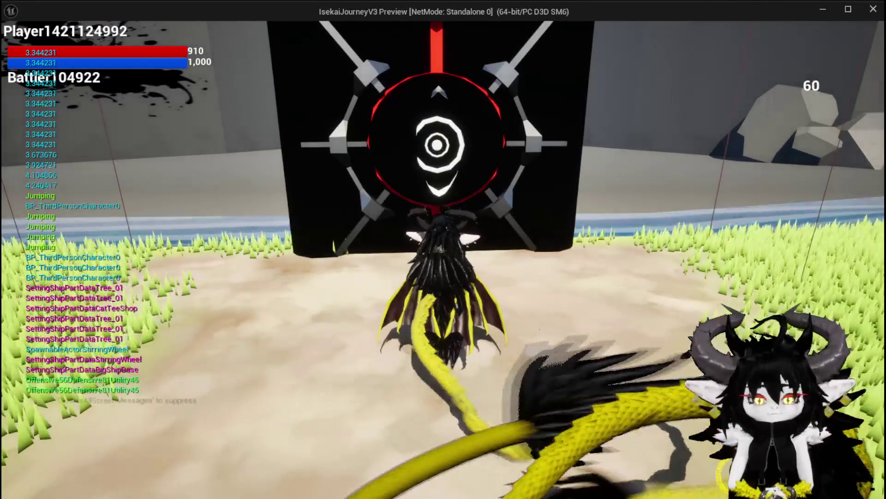
key("w")
key("Escape")
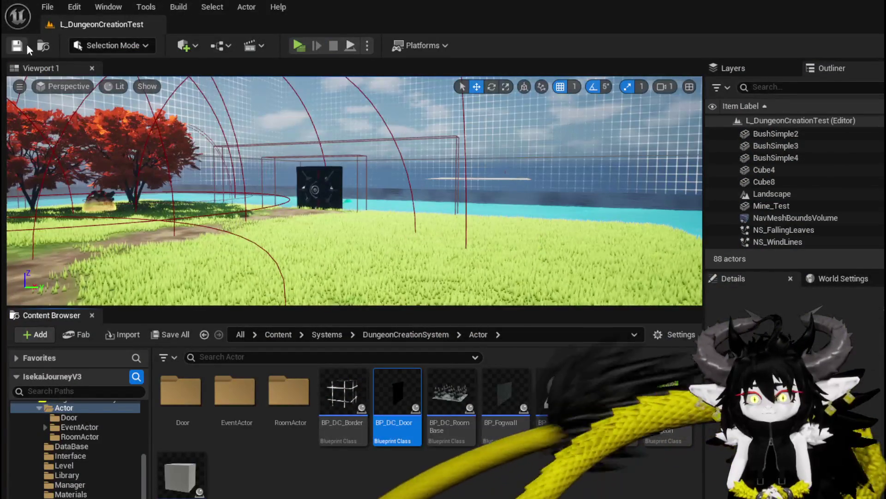
- Save the level, open BP_DC_Door, and move the Get World Location and Door Iris nodes aside
left_click(17, 45)
double_click(397, 393)
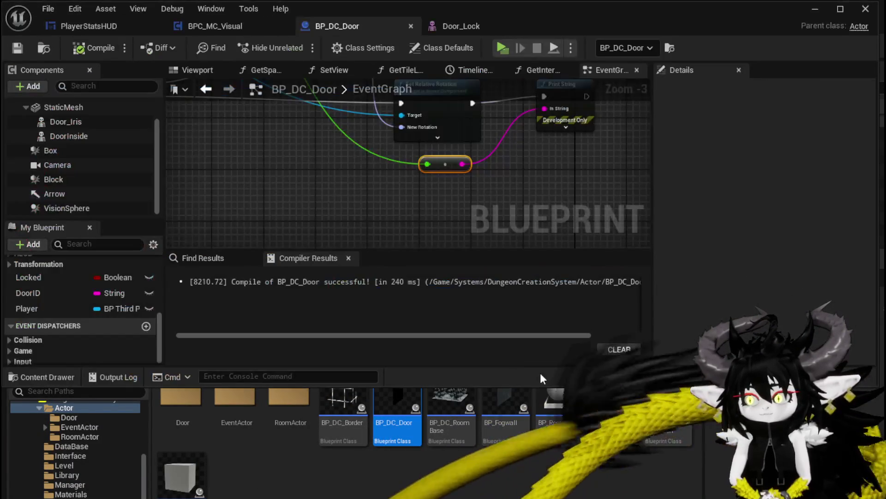
scroll(425, 177, "down", 2)
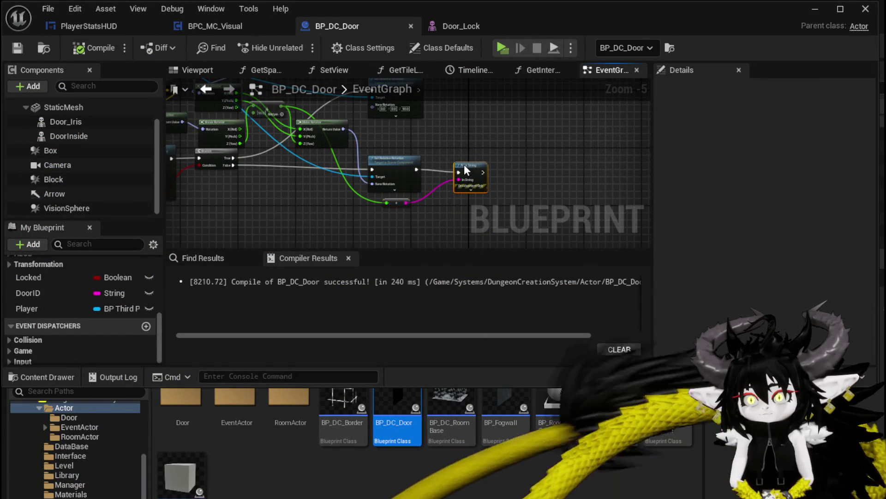
left_click_drag(392, 141, 621, 205)
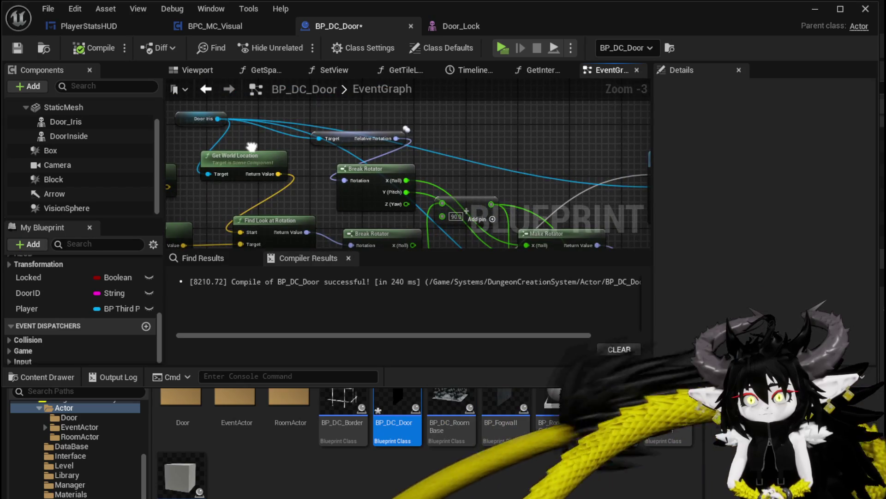
mouse_move(253, 147)
left_mouse_down()
mouse_move(180, 108)
mouse_move(343, 134)
mouse_move(369, 195)
mouse_move(531, 208)
left_mouse_up()
mouse_move(255, 140)
left_mouse_down()
mouse_move(310, 173)
mouse_move(207, 121)
left_mouse_up()
left_click_drag(392, 168, 300, 193)
left_click_drag(360, 119, 292, 145)
mouse_move(417, 184)
left_mouse_down()
mouse_move(339, 178)
mouse_move(296, 198)
mouse_move(224, 192)
mouse_move(257, 130)
left_mouse_up()
- Add Get World Rotation and Set World Rotation nodes targeting Door Iris
type("get")
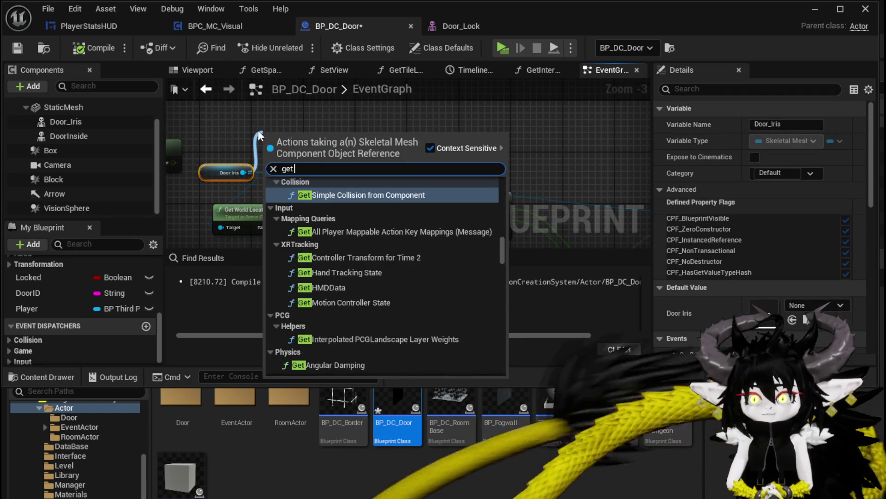
type(" worldrotation")
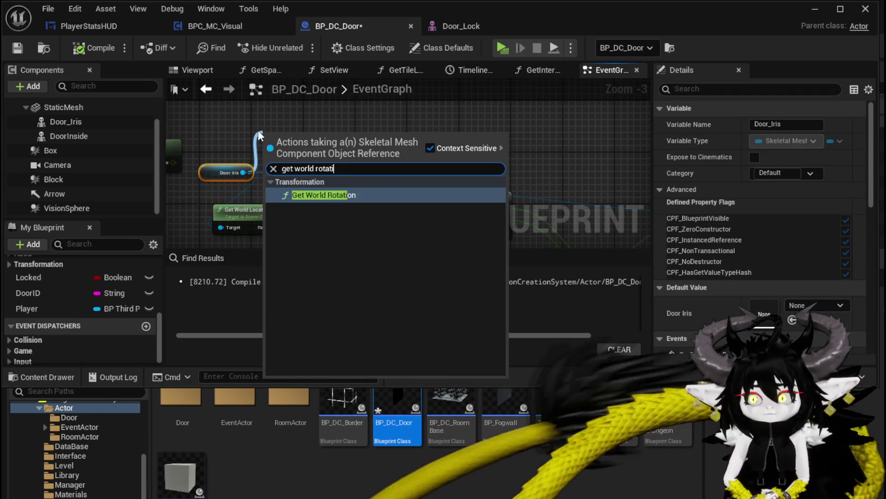
key("Return")
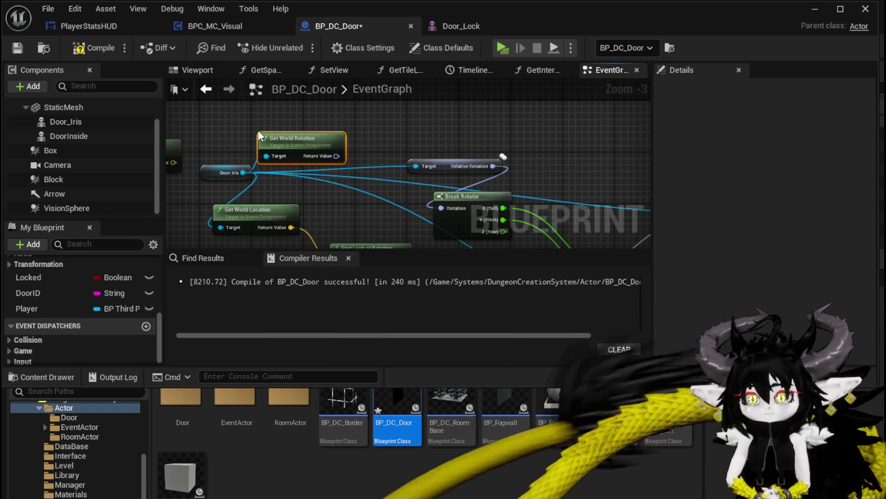
left_click_drag(336, 156, 446, 208)
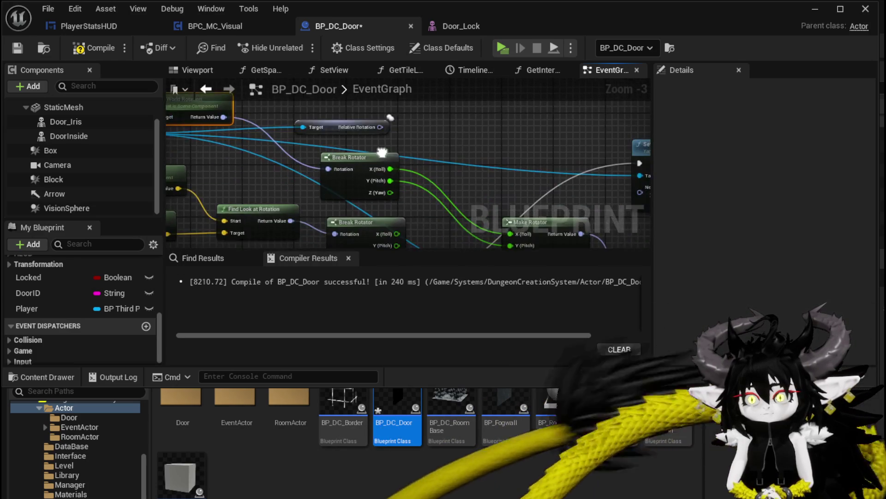
left_click(208, 152)
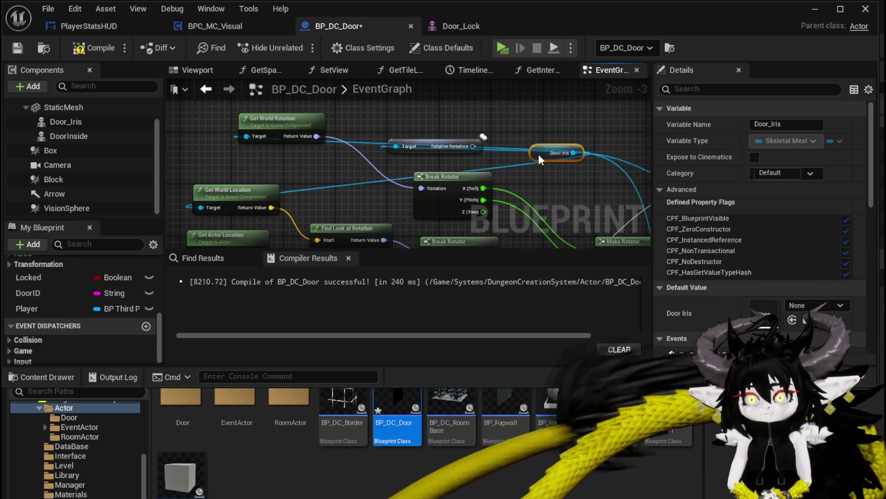
mouse_move(223, 153)
left_mouse_down()
mouse_move(498, 290)
mouse_move(392, 175)
mouse_move(260, 212)
mouse_move(265, 151)
left_mouse_up()
type("Set World rot")
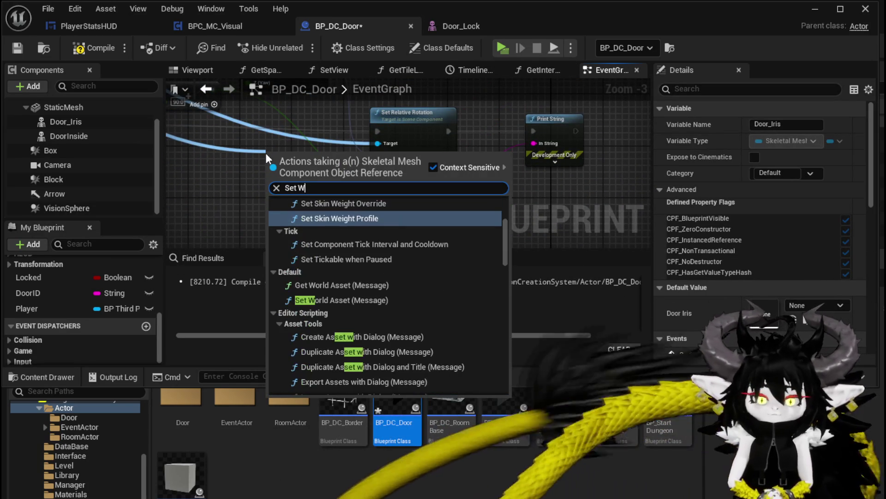
key("Return")
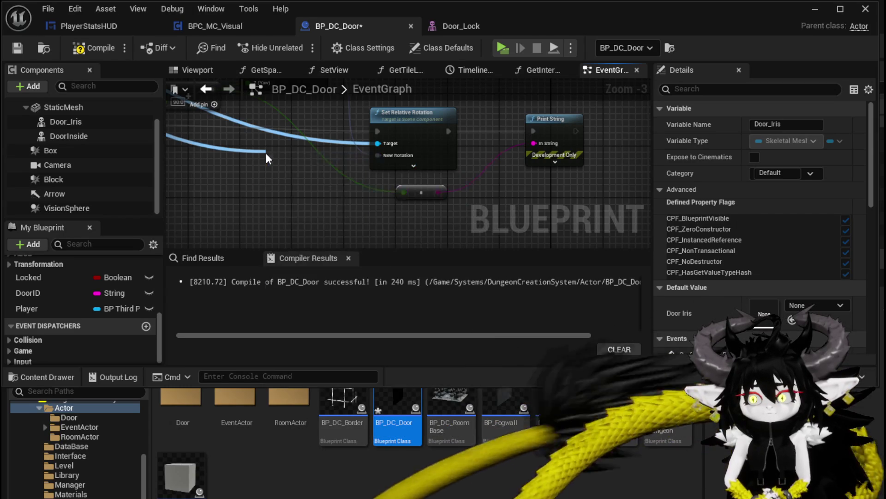
- Feed Make Rotator into Set World Rotation, run Branch False through it to Print String, and save
scroll(272, 154, "down", 1)
mouse_move(272, 155)
left_mouse_down()
mouse_move(400, 195)
mouse_move(403, 171)
left_mouse_up()
mouse_move(404, 126)
left_mouse_down()
mouse_move(395, 185)
mouse_move(377, 203)
left_mouse_up()
left_click_drag(254, 175, 563, 179)
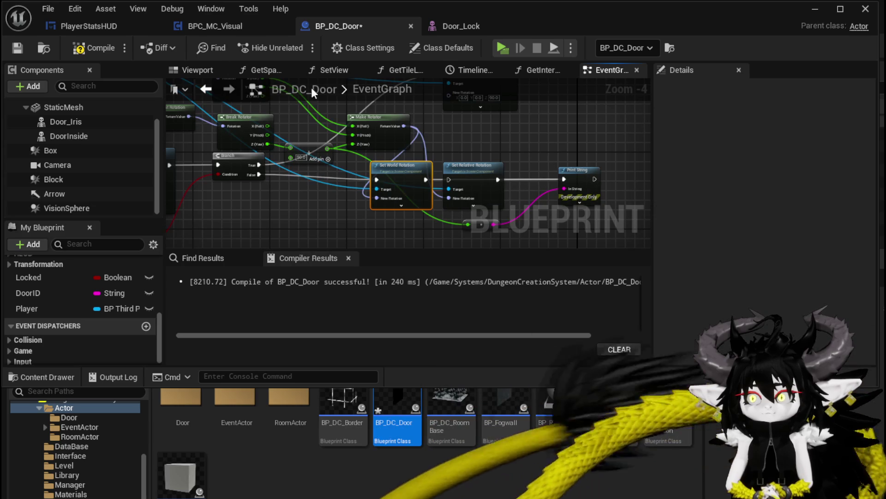
mouse_move(502, 154)
left_mouse_down()
mouse_move(488, 204)
mouse_move(466, 162)
mouse_move(456, 180)
left_mouse_up()
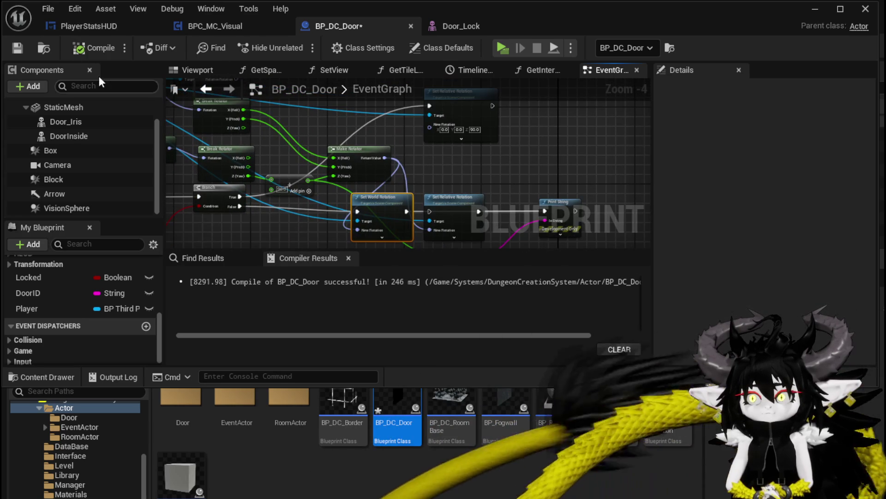
key("ctrl+s")
left_click(815, 9)
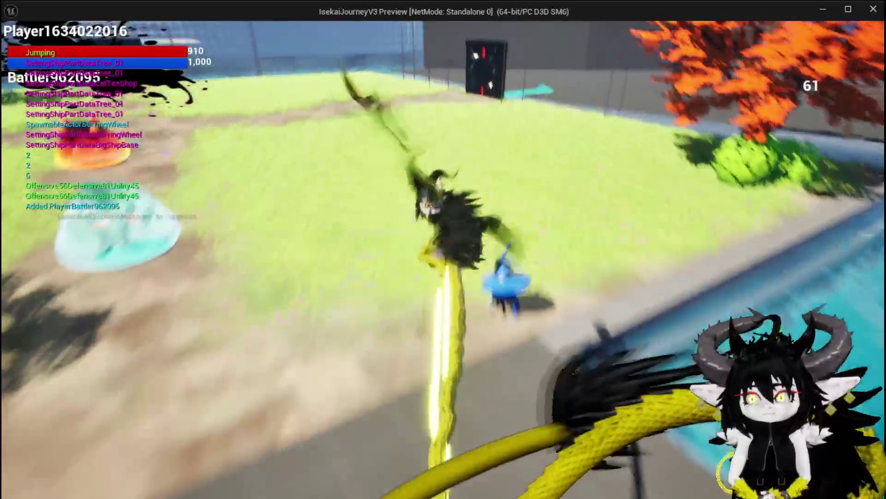
key("w")
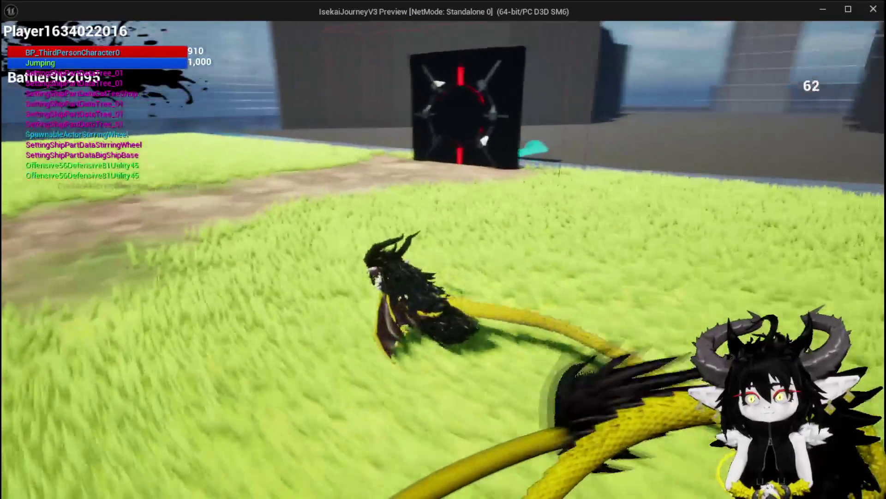
key("w")
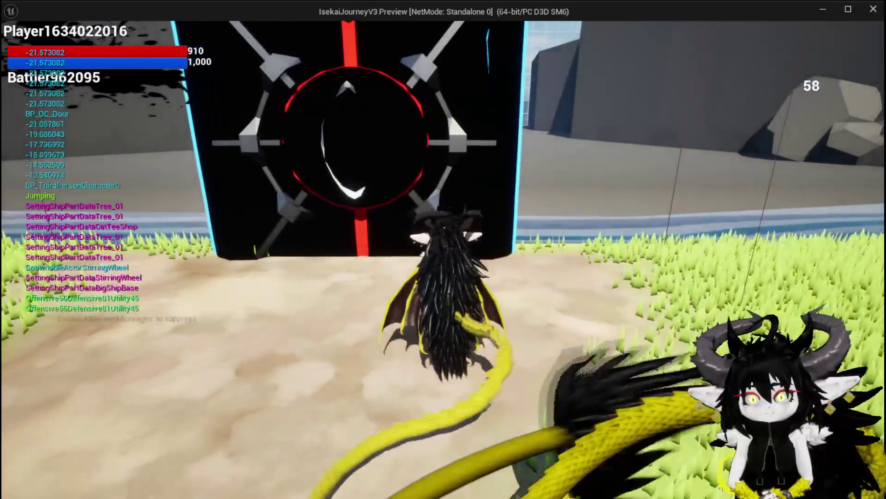
key("w")
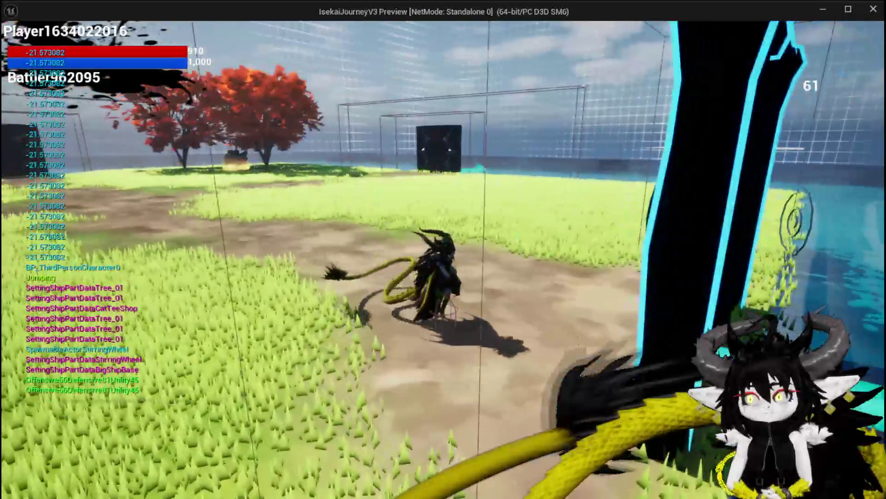
key("w")
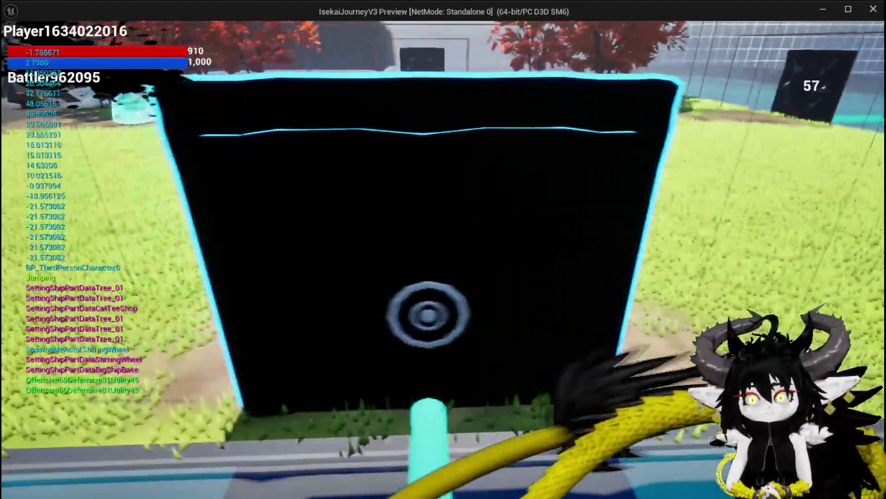
key("w")
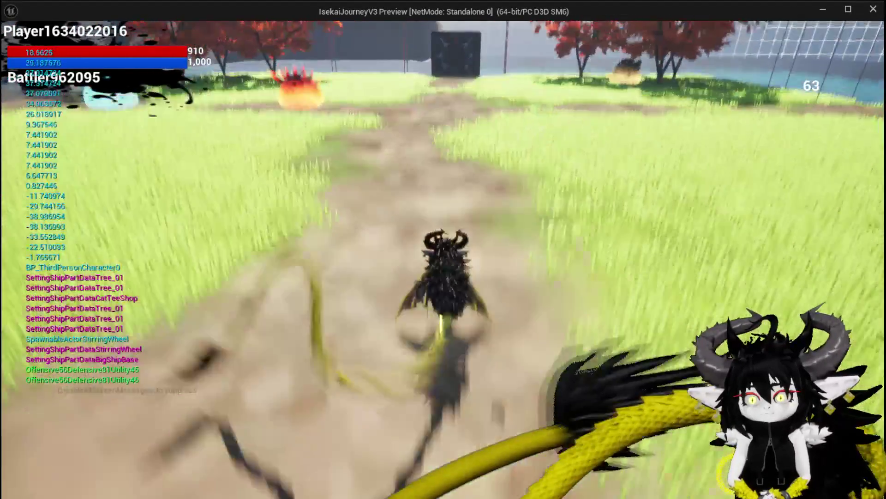
key("w")
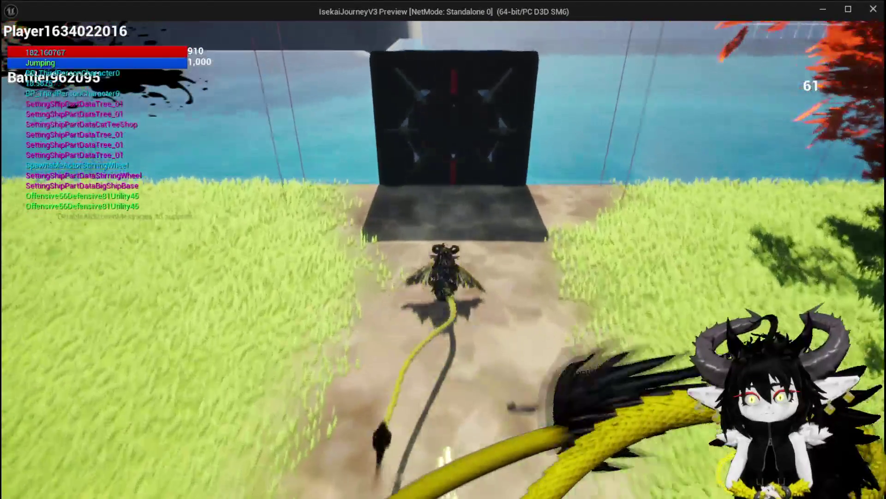
key("w")
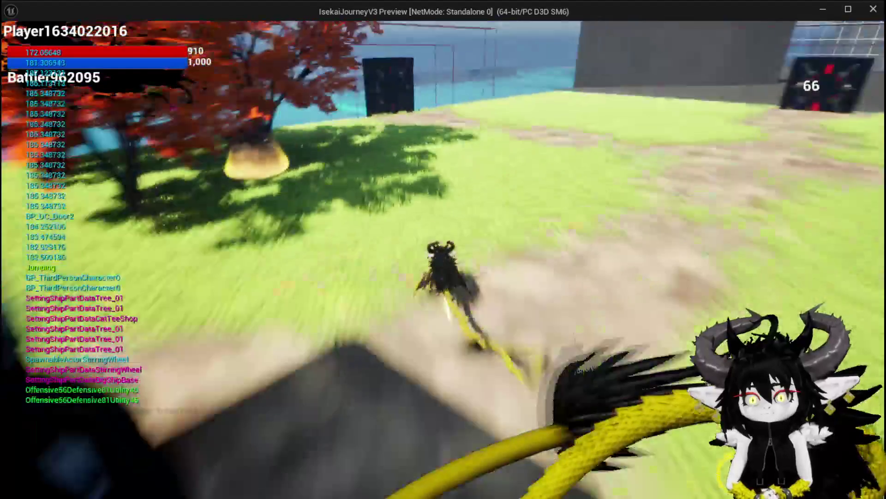
key("w")
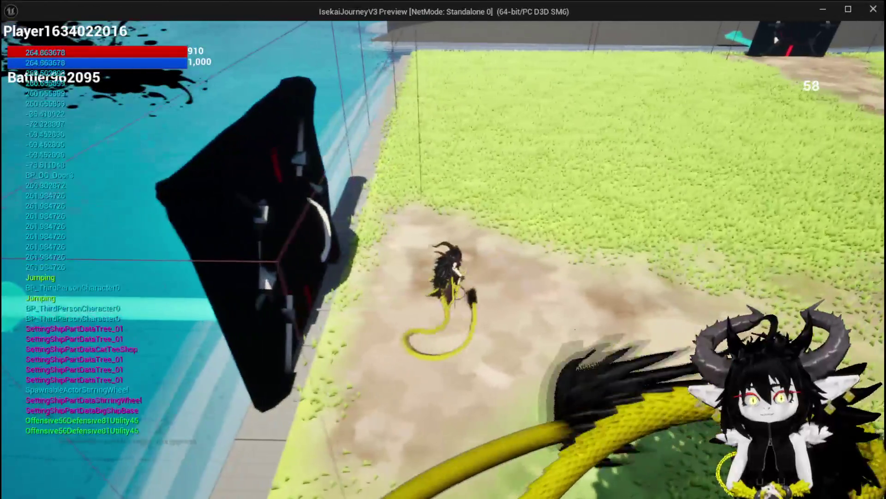
key("alt+Tab")
key("Escape")
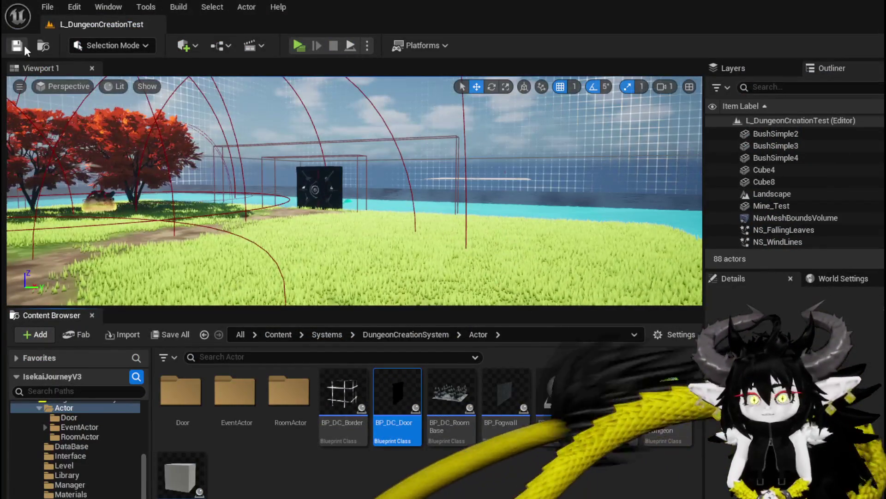
- Connect Break Rotator's Z (Yaw) to Make Rotator and run a quick play test
key("alt+Tab")
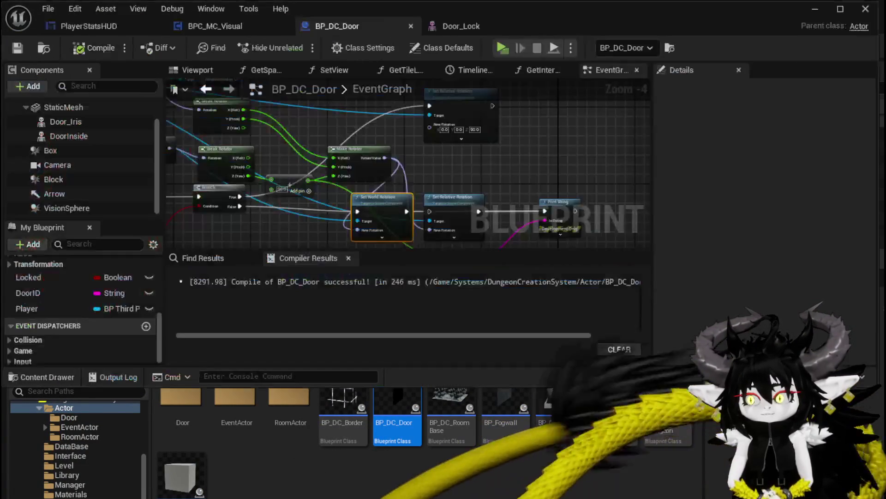
scroll(298, 163, "up", 3)
left_click_drag(335, 171, 467, 169)
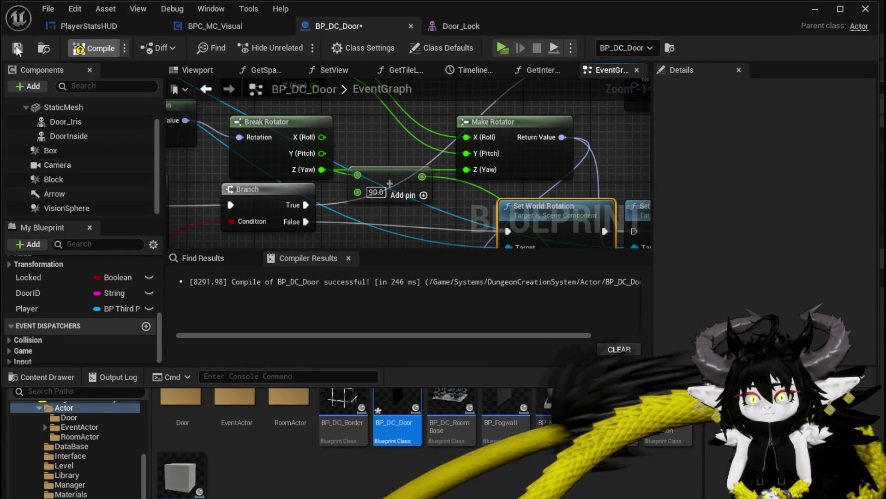
key("alt+Tab")
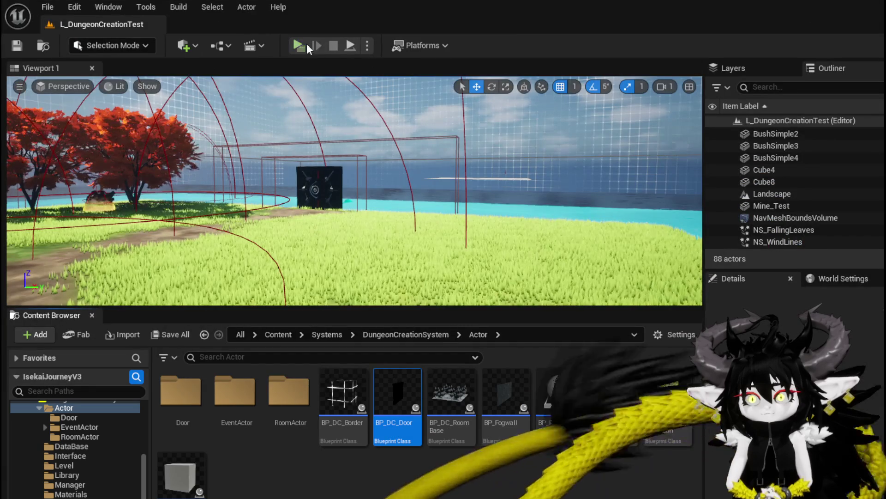
left_click(299, 45)
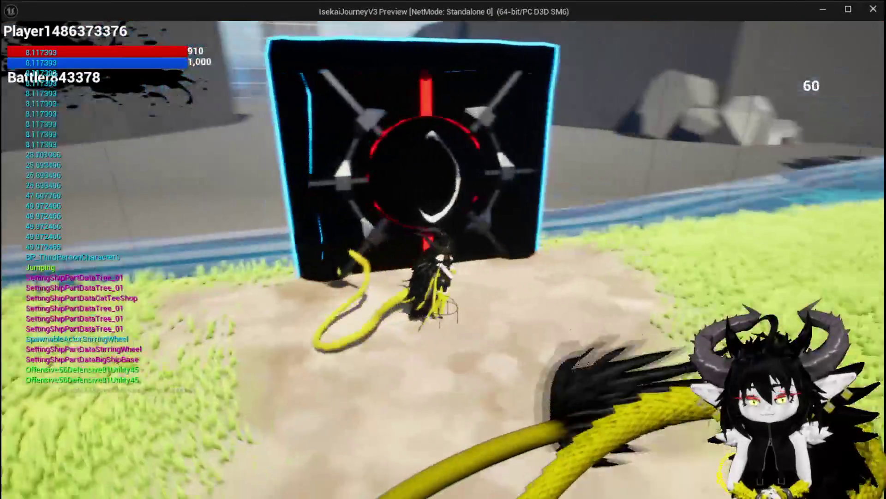
key("Escape")
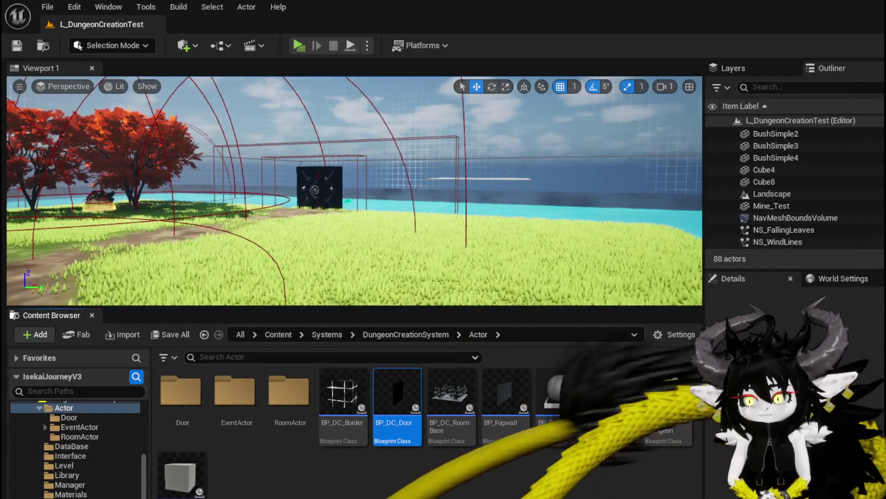
- Replace the Add node with a Subtract of 90 on the yaw, feeding Make Rotator's Z (Yaw)
key("BackSpace")
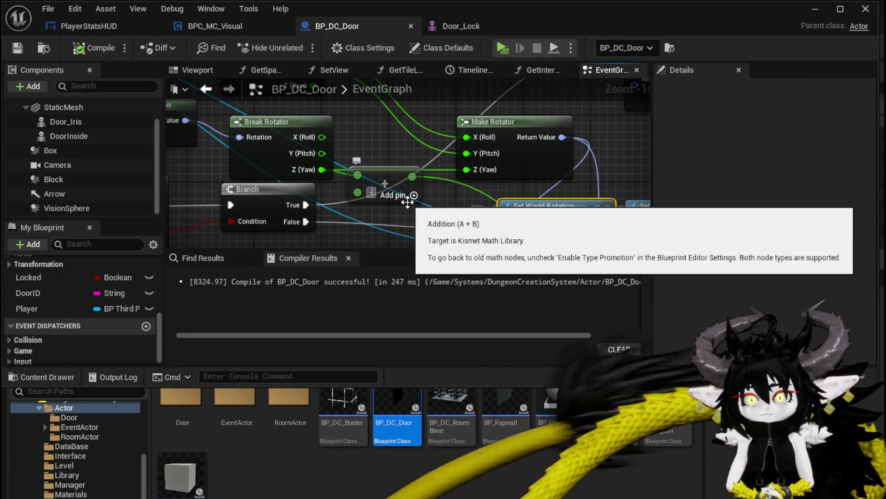
left_click(392, 182)
key("Delete")
left_click_drag(322, 170, 359, 177)
type("-")
left_click(406, 301)
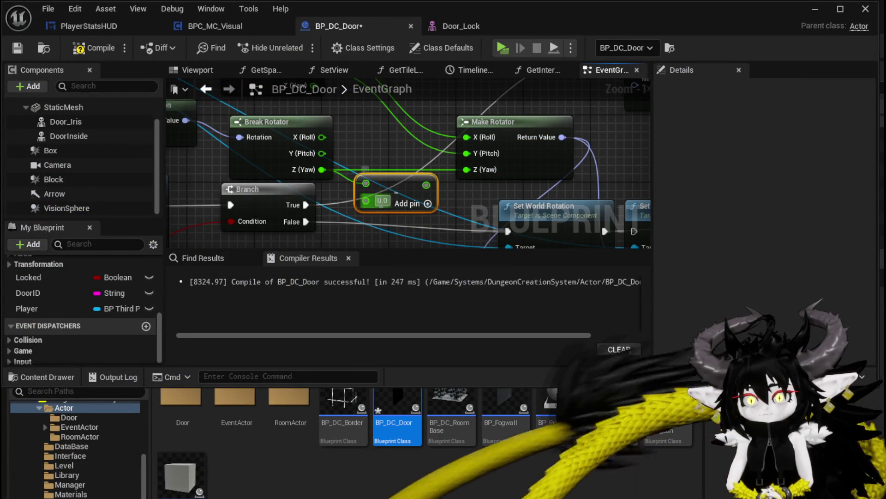
key("BackSpace")
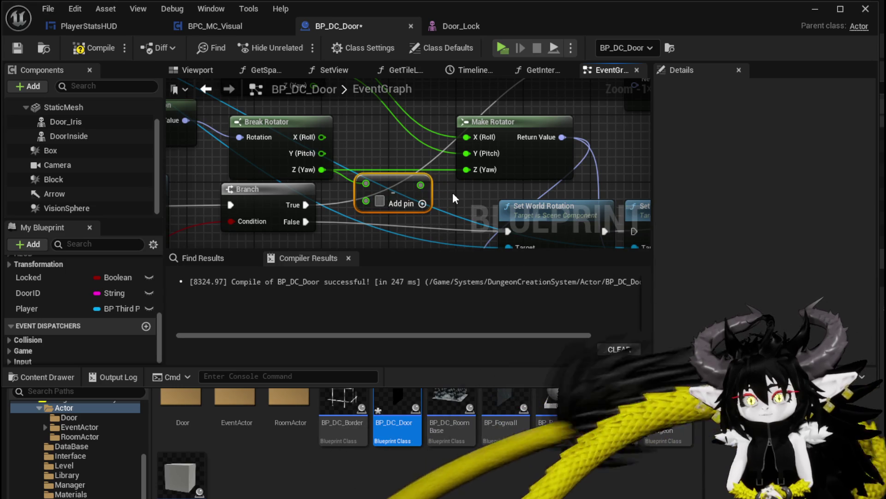
type("90")
left_click_drag(424, 183, 470, 169)
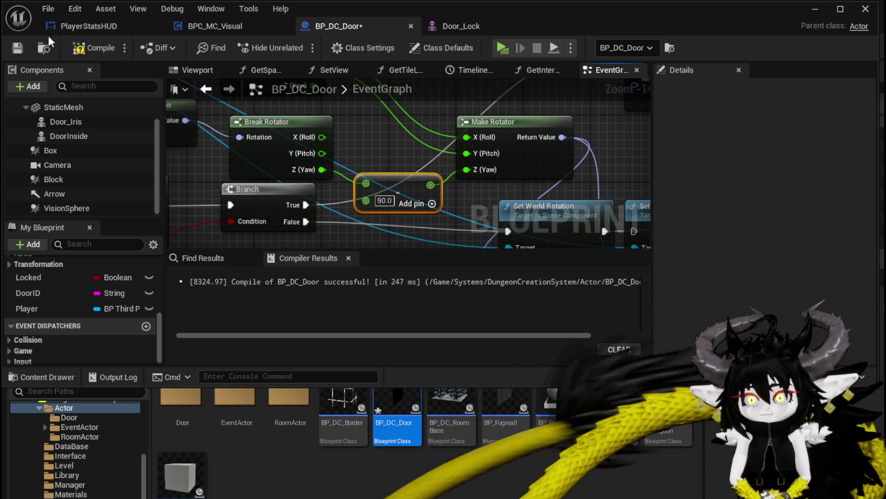
- After another play test, wire the subtracted yaw into Print String and save BP_DC_Door
left_click(819, 18)
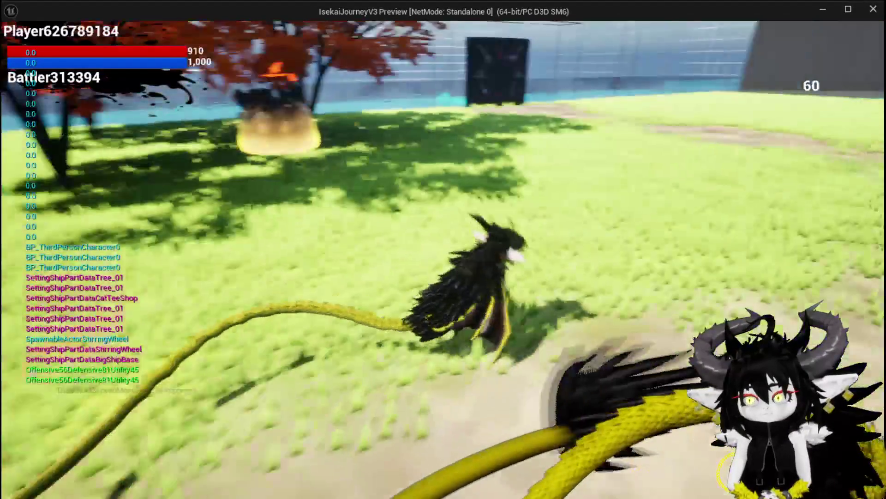
key("Escape")
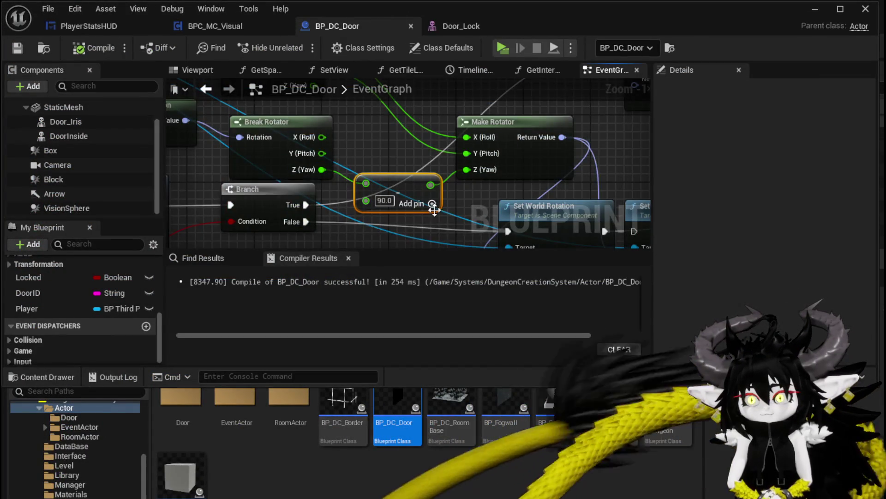
mouse_move(434, 210)
left_mouse_down()
mouse_move(188, 169)
mouse_move(201, 62)
mouse_move(189, 190)
left_mouse_up()
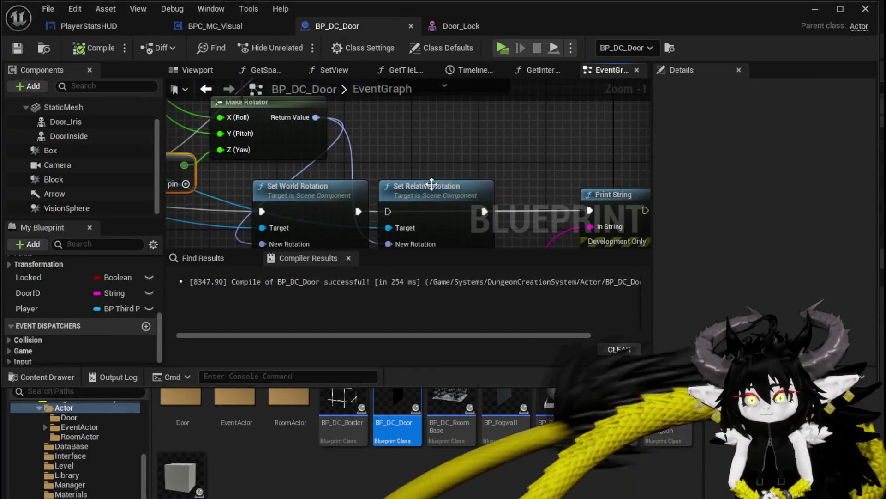
left_click_drag(431, 184, 356, 167)
left_click_drag(295, 159, 462, 207)
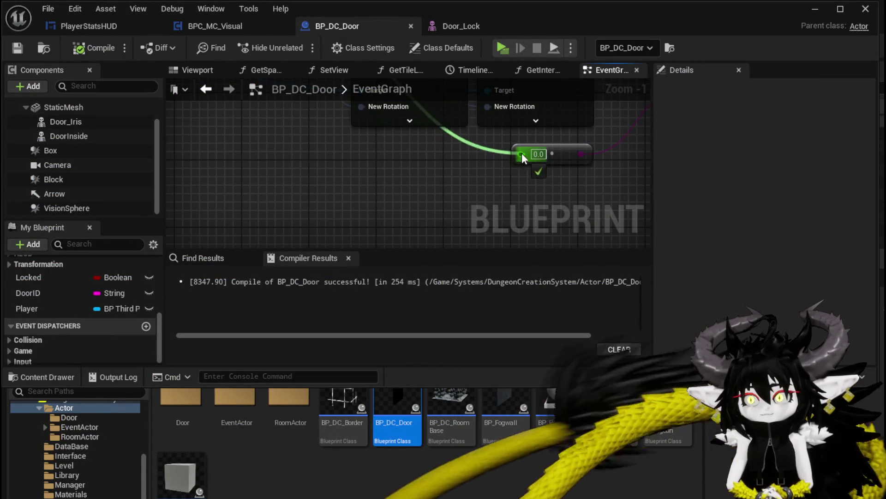
left_click(18, 48)
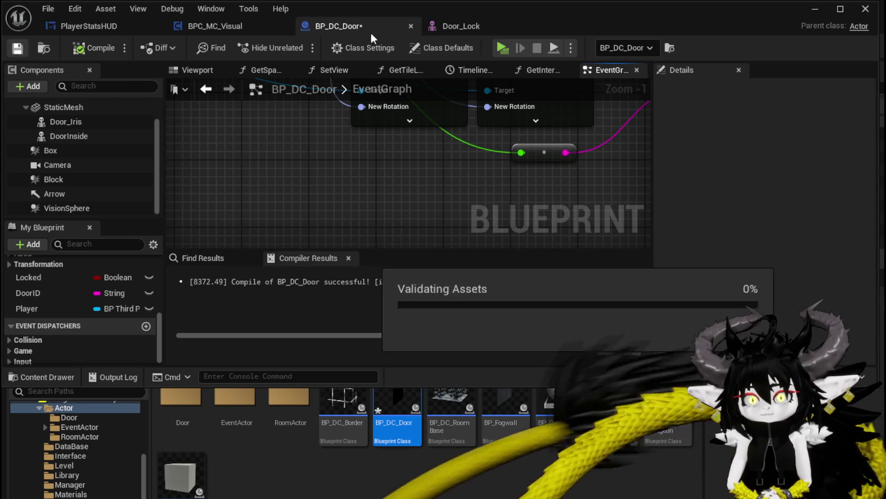
left_click(814, 9)
left_click(298, 45)
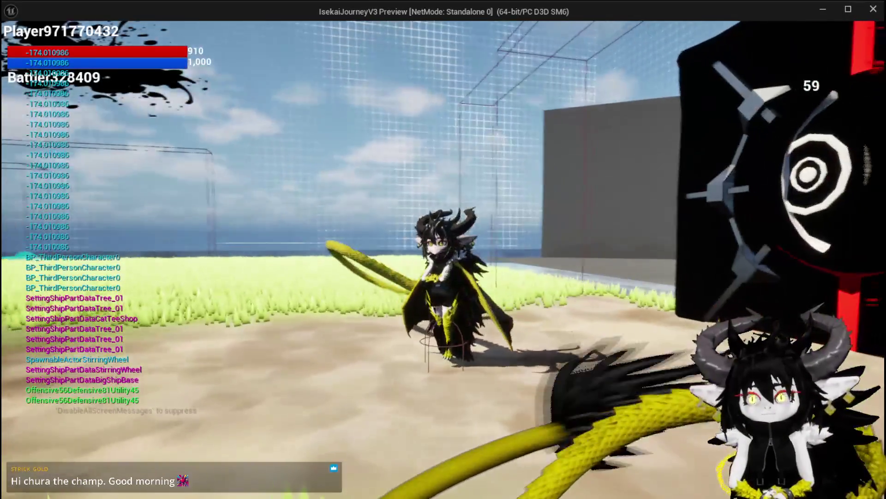
key("w")
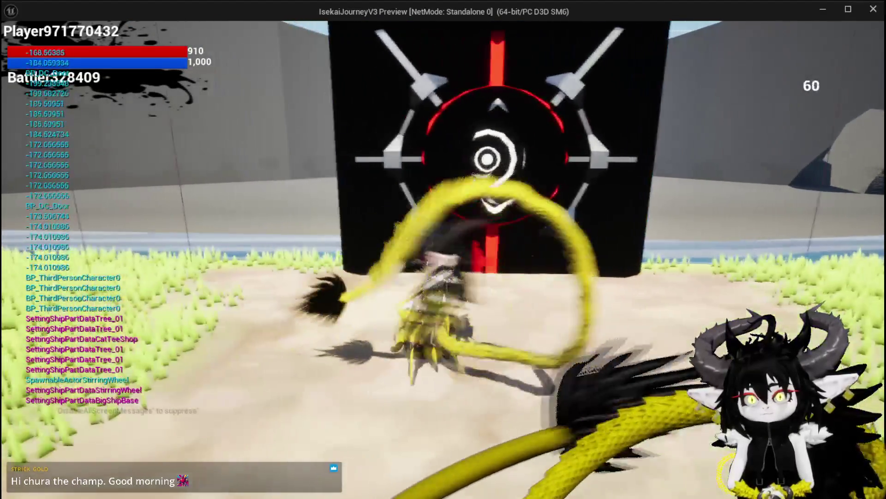
key("d")
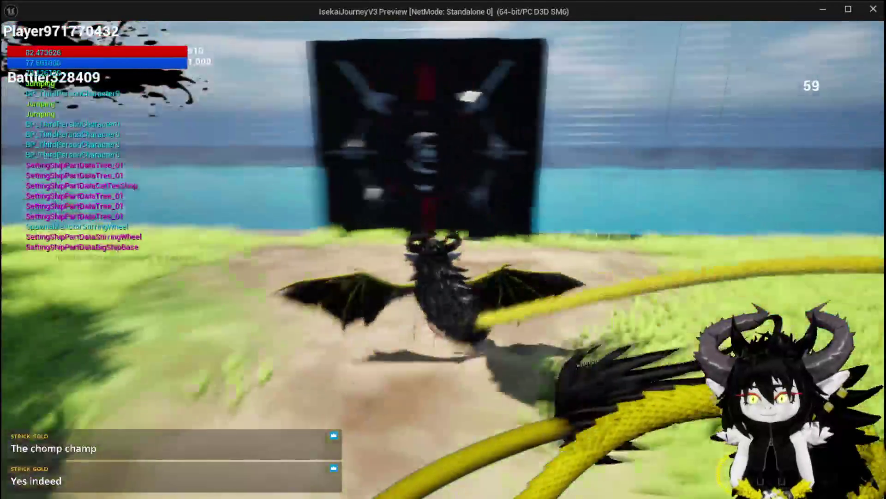
key("space")
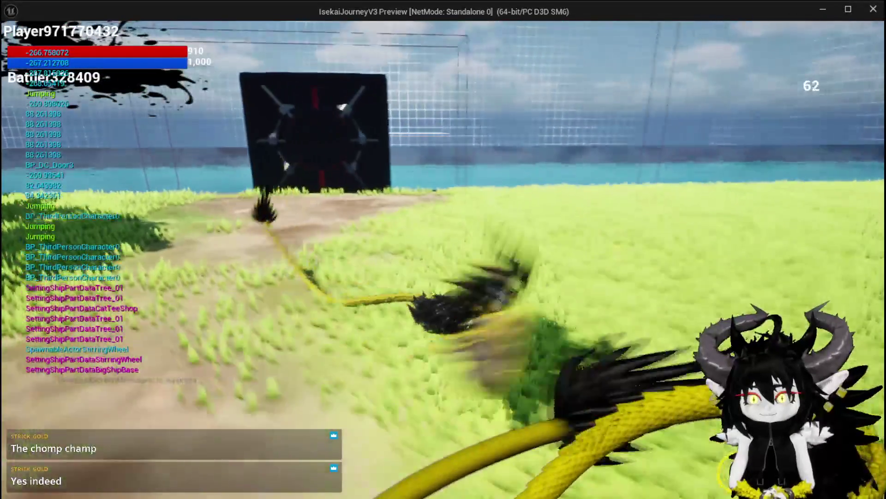
key("w")
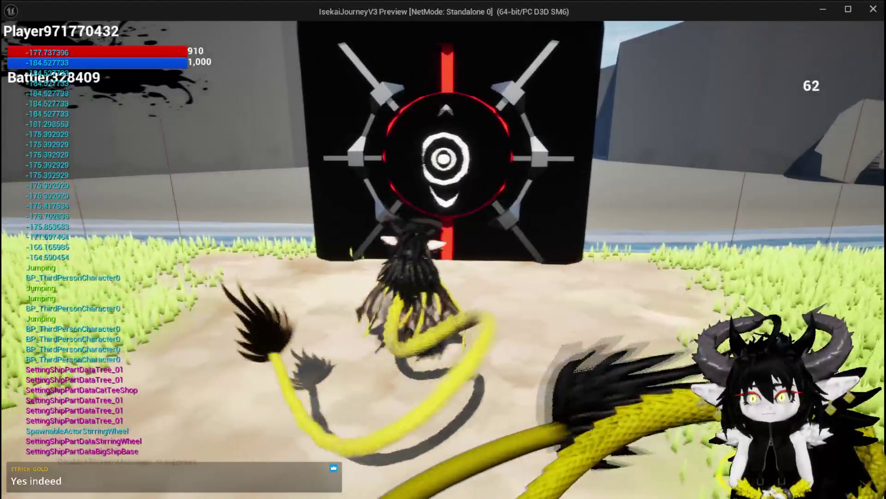
key("s")
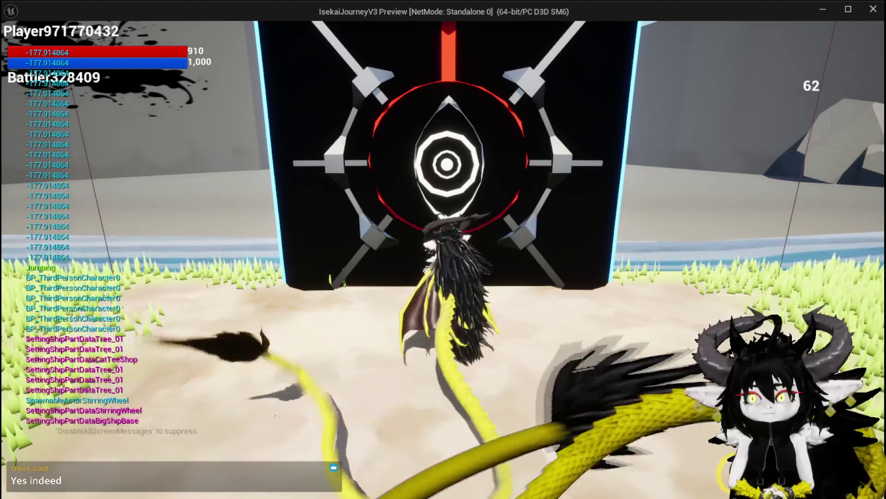
key("s")
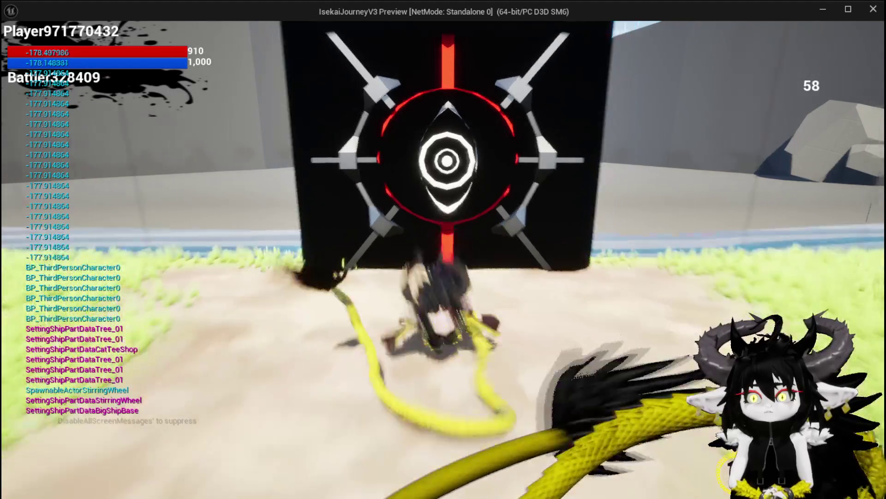
key("d")
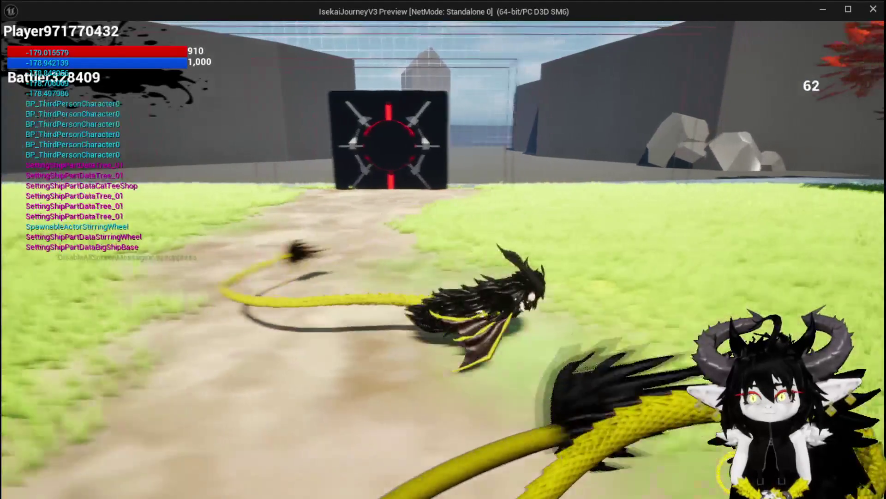
key("space")
key("space")
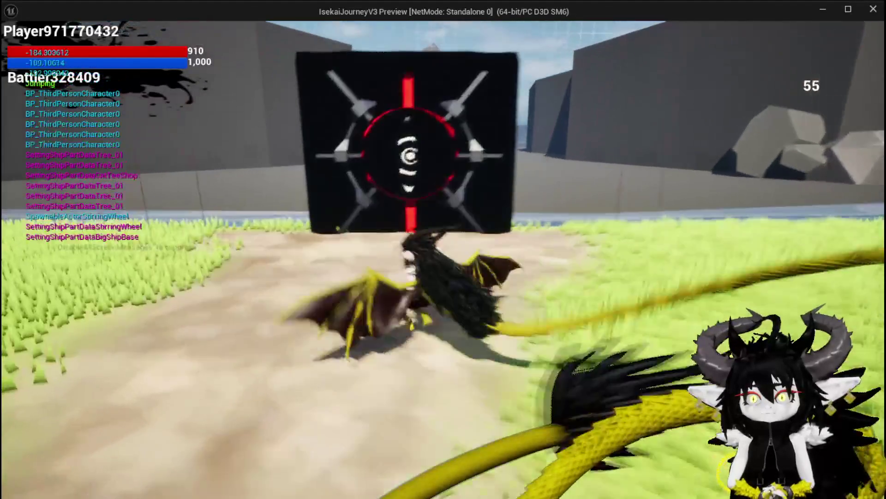
key("w")
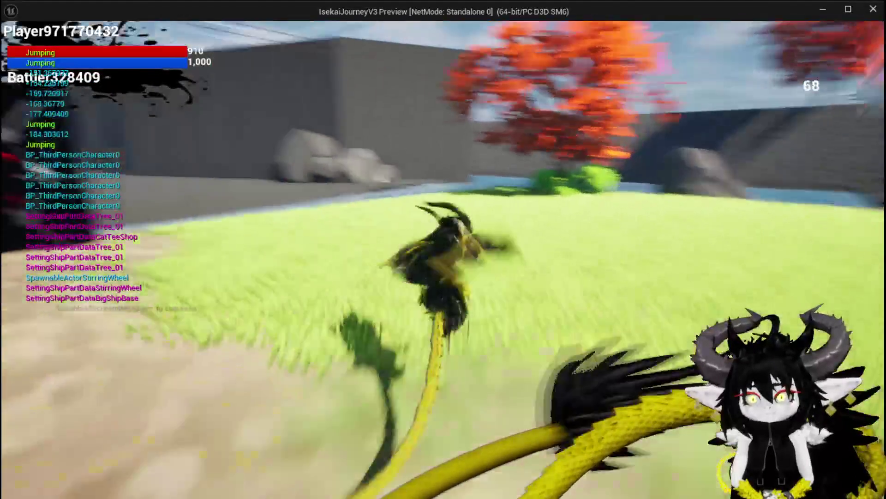
key("Escape")
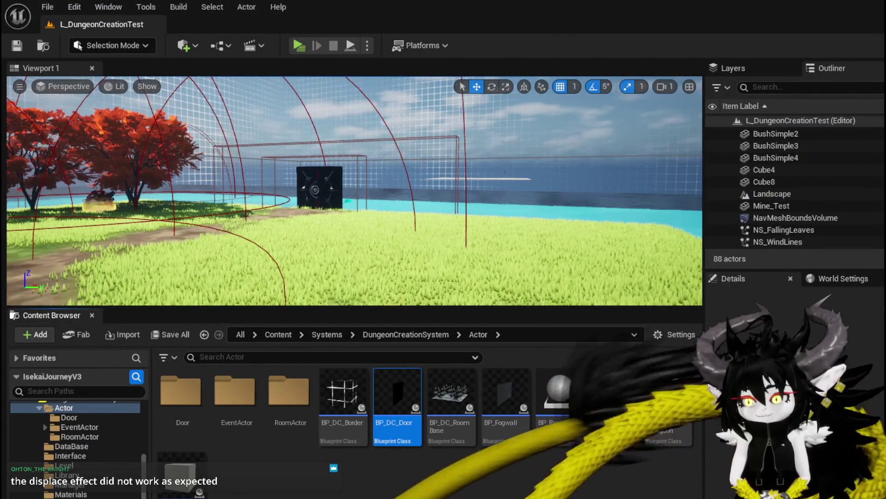
- Add a Delta (Rotator) node beside the yaw subtract node, then delete it again
key("alt+Tab")
scroll(392, 159, "down", 2)
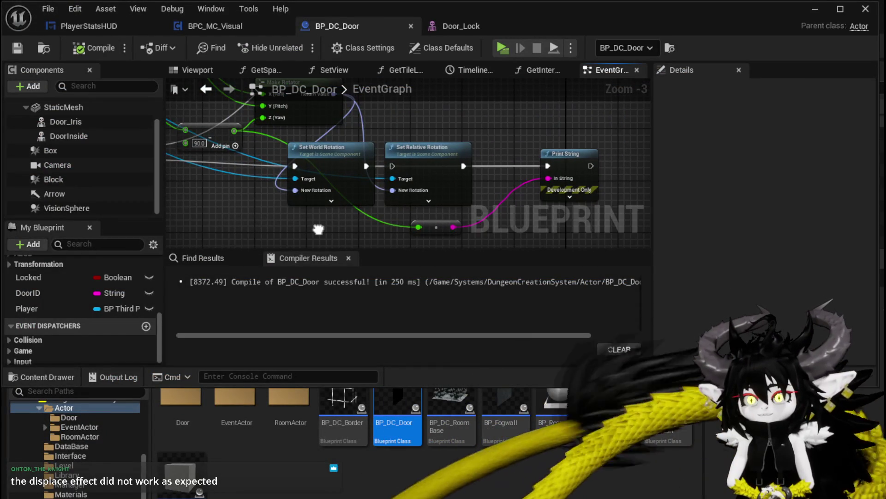
left_click_drag(241, 177, 385, 177)
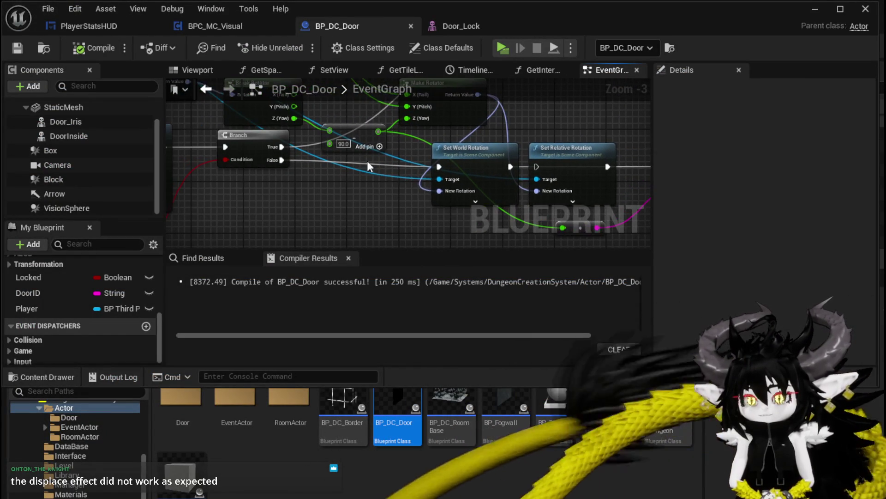
left_click(350, 118)
mouse_move(349, 207)
left_mouse_down()
mouse_move(331, 201)
mouse_move(356, 220)
left_mouse_up()
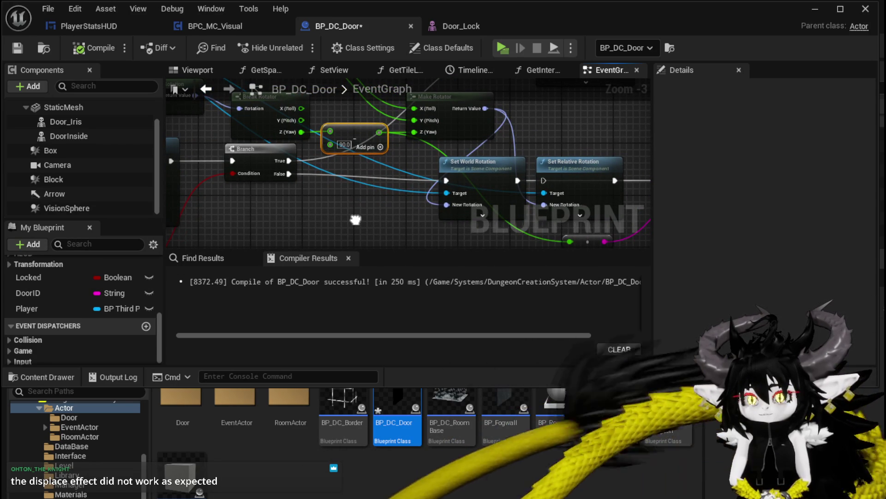
right_click(355, 224)
type("de")
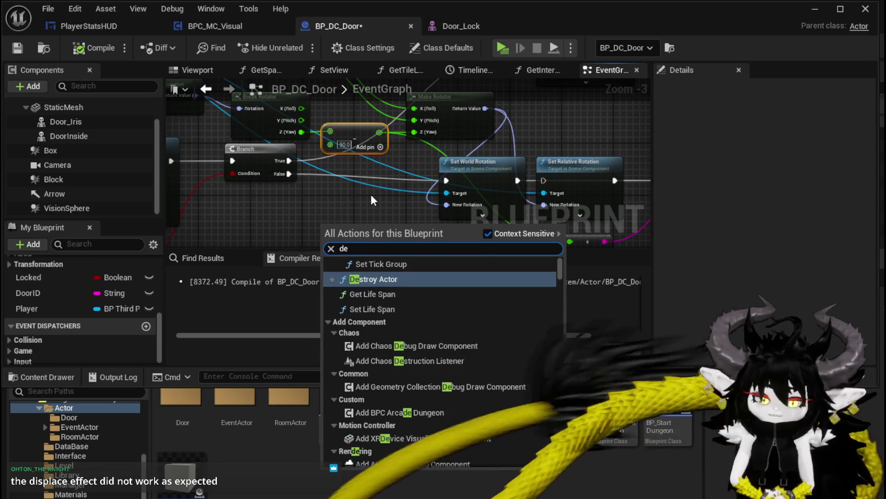
type("lta")
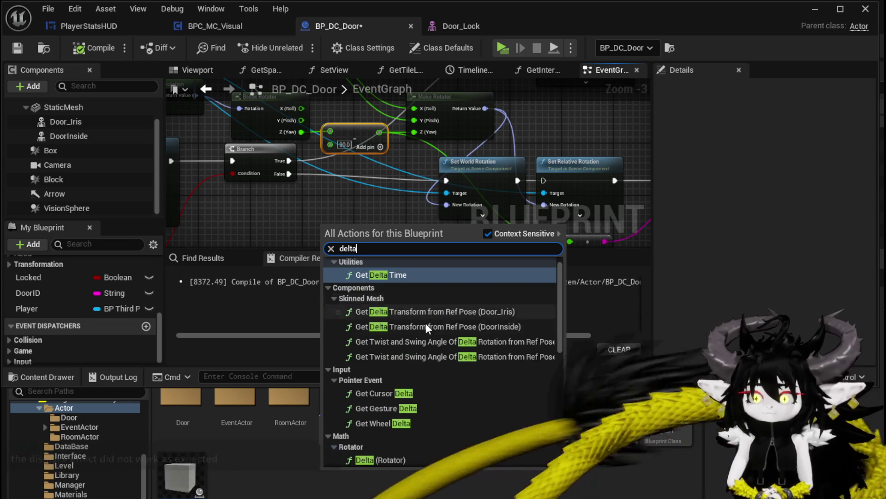
scroll(432, 350, "down", 3)
left_click(400, 363)
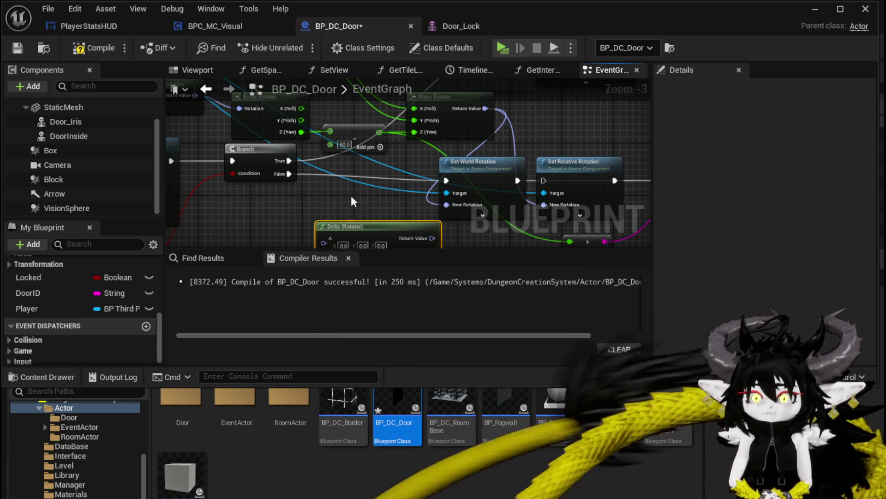
mouse_move(385, 167)
left_mouse_down()
mouse_move(344, 186)
mouse_move(298, 235)
left_mouse_up()
key("Delete")
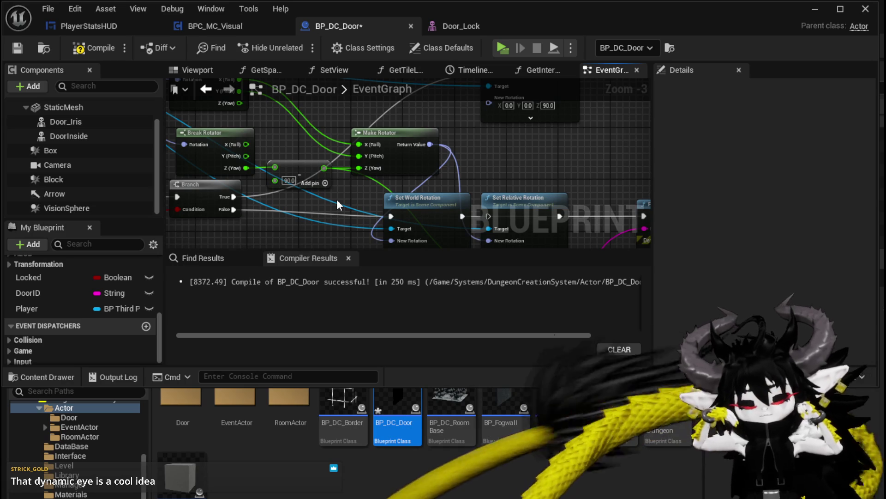
- Save BP_DC_Door and delete the unused Get Actor Location node
scroll(487, 162, "down", 3)
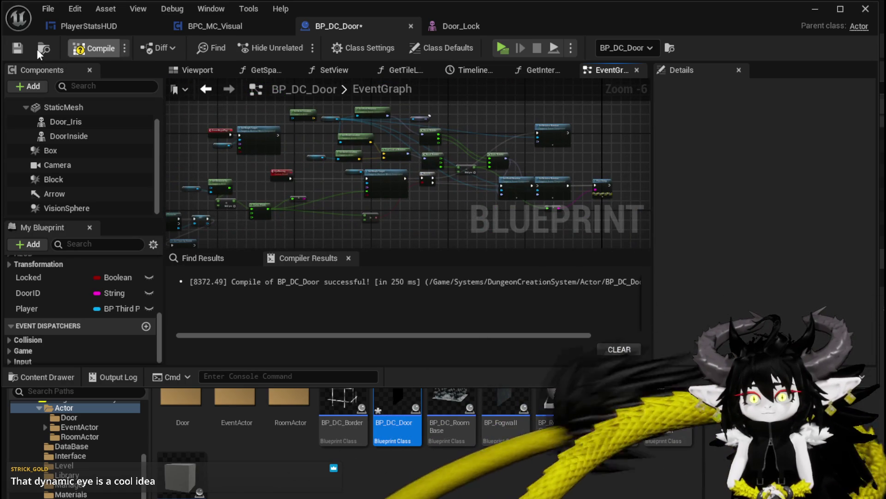
left_click(17, 48)
scroll(331, 139, "up", 4)
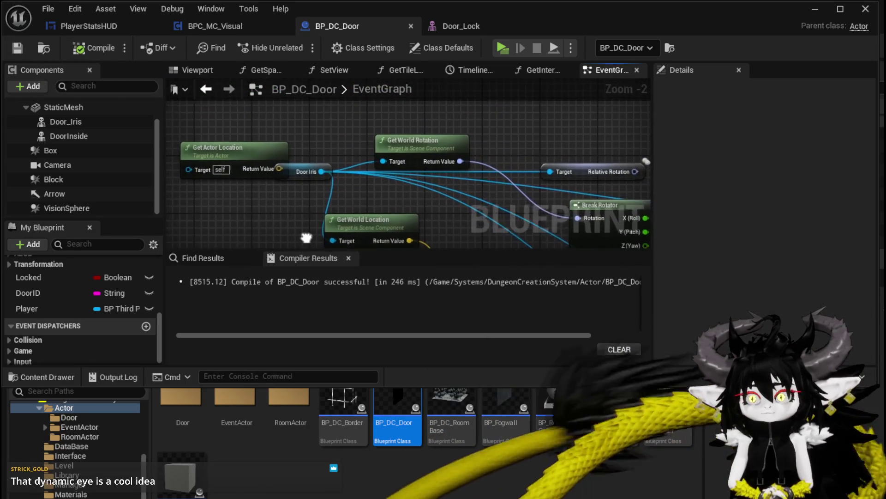
mouse_move(330, 166)
left_mouse_down()
mouse_move(341, 165)
mouse_move(339, 154)
left_mouse_up()
left_click(316, 167)
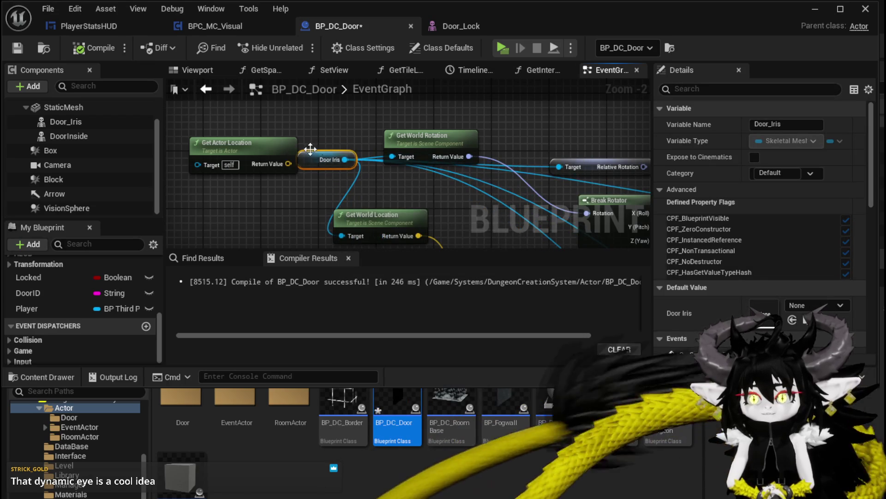
mouse_move(241, 158)
left_mouse_down()
mouse_move(368, 137)
mouse_move(305, 131)
left_mouse_up()
key("Delete")
scroll(359, 193, "down", 3)
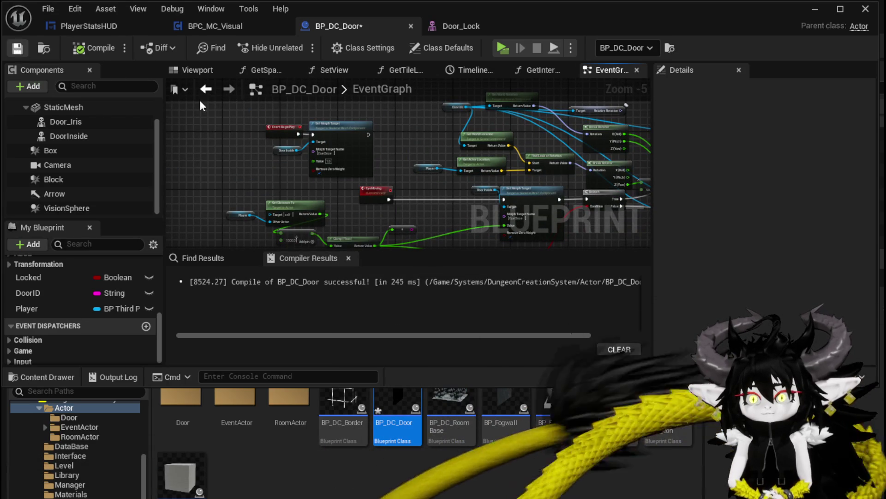
scroll(425, 134, "up", 1)
scroll(285, 191, "up", 1)
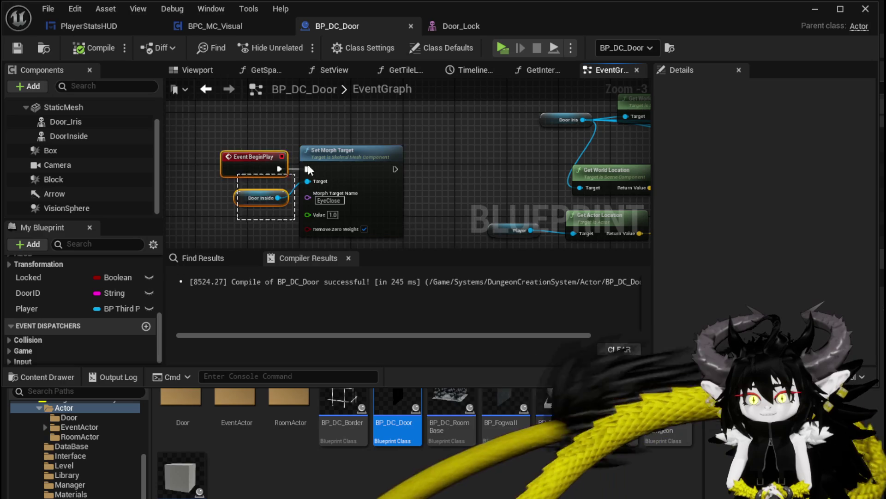
- Locate the Set Timer by Event node and pull a wire from its Return Value
scroll(470, 151, "down", 1)
left_click_drag(470, 151, 205, 118)
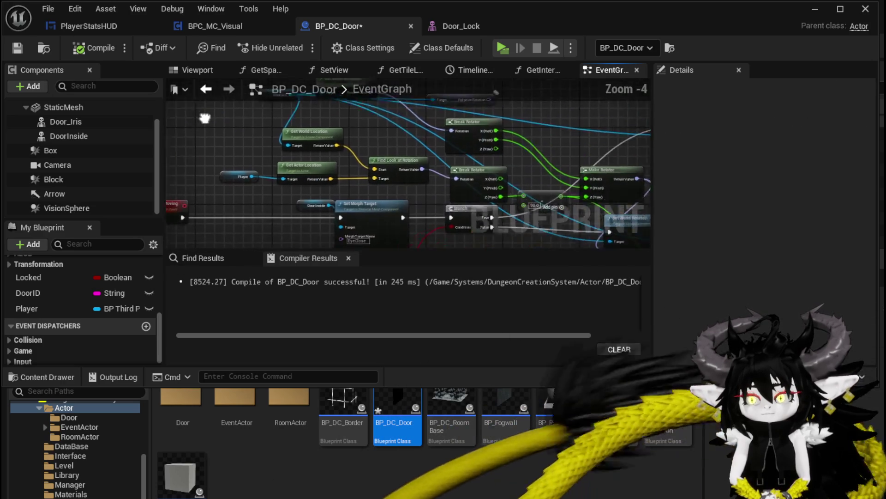
scroll(277, 117, "down", 3)
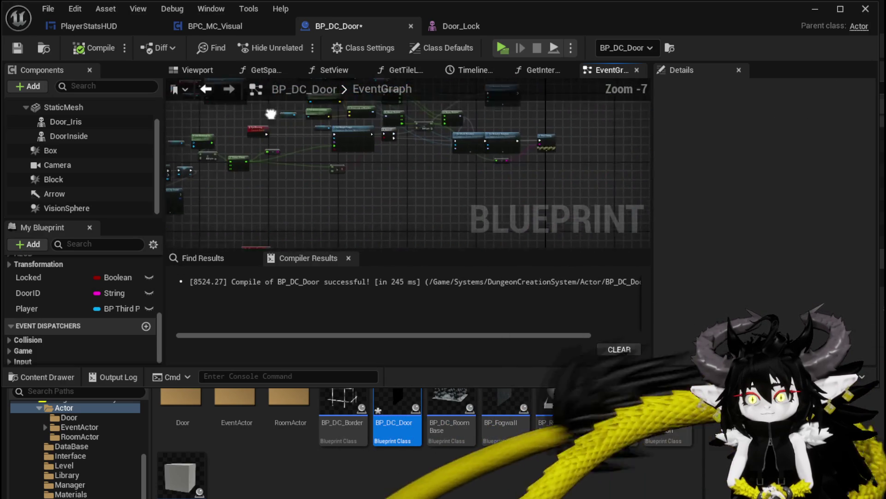
left_click_drag(270, 114, 309, 114)
mouse_move(355, 185)
left_mouse_down()
mouse_move(378, 207)
mouse_move(475, 137)
mouse_move(408, 144)
left_mouse_up()
scroll(416, 153, "up", 2)
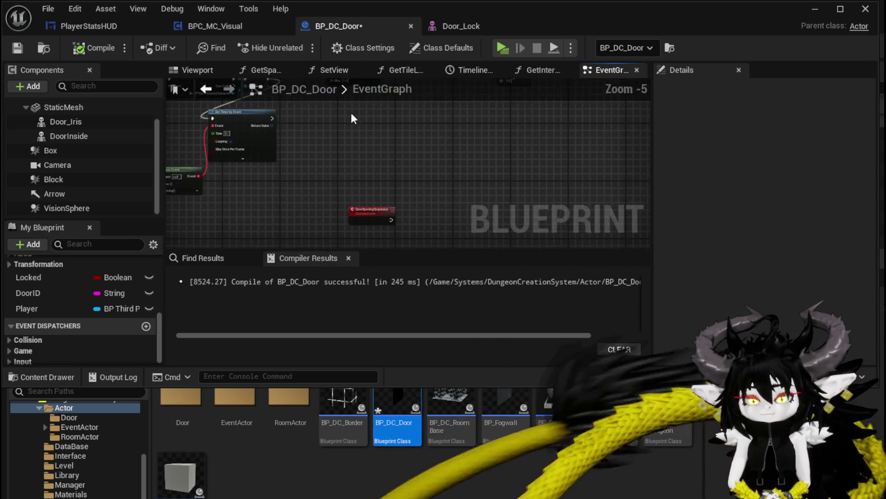
left_click_drag(450, 155, 502, 157)
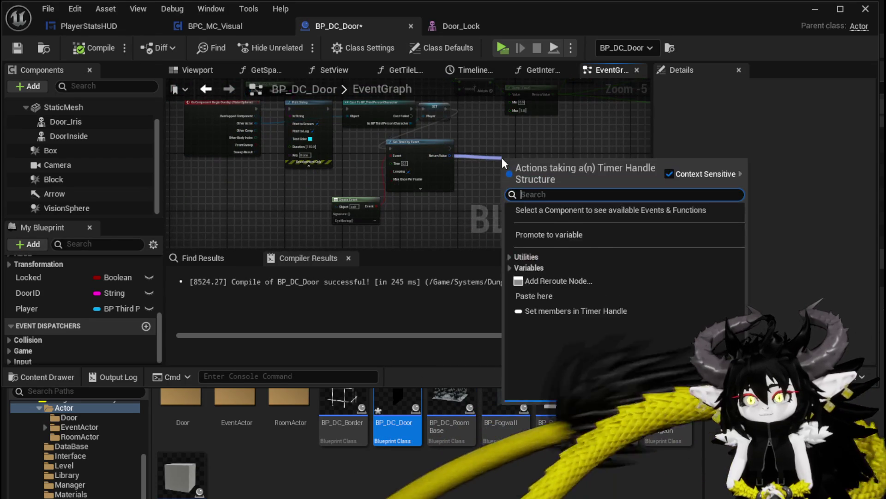
type("c")
key("BackSpace")
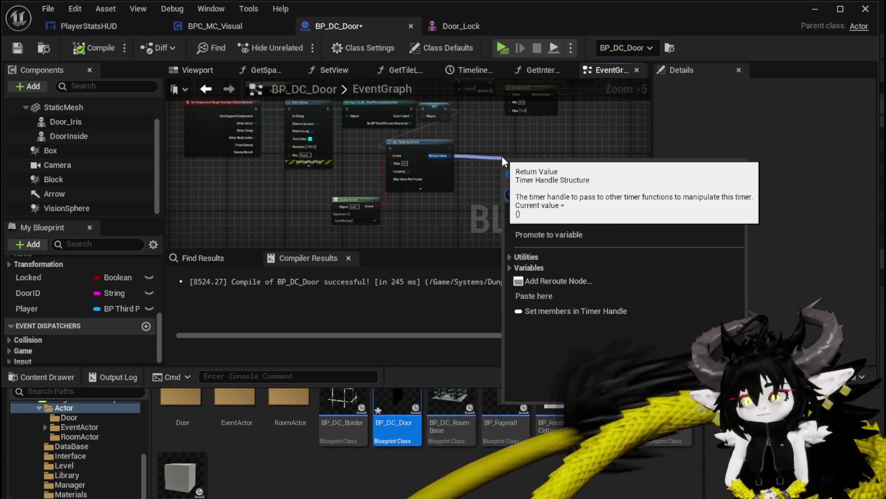
scroll(502, 156, "up", 3)
- Promote the timer's Return Value to a variable named EyeVisionTimerHandler, placing the SET node beside it
right_click(399, 177)
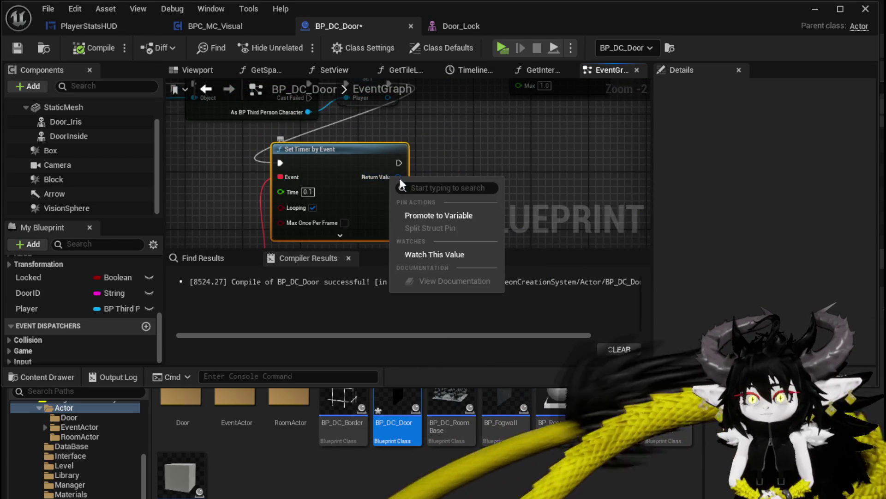
left_click(446, 216)
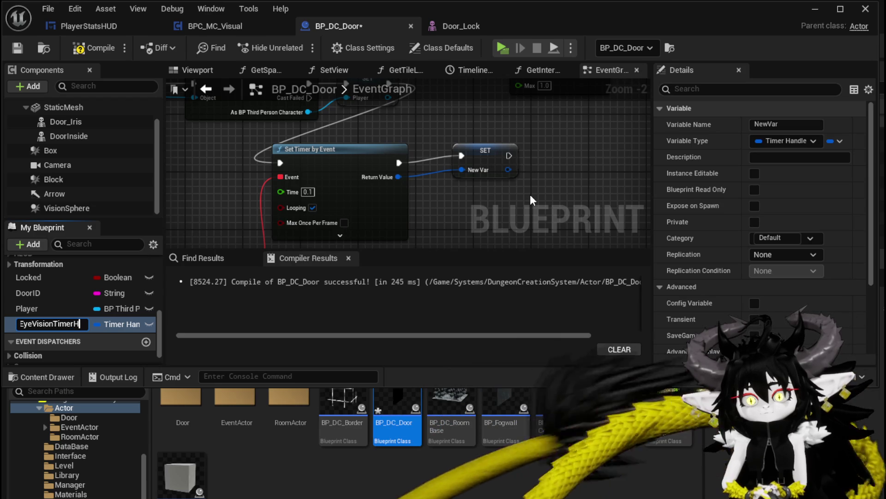
type("ler")
key("Return")
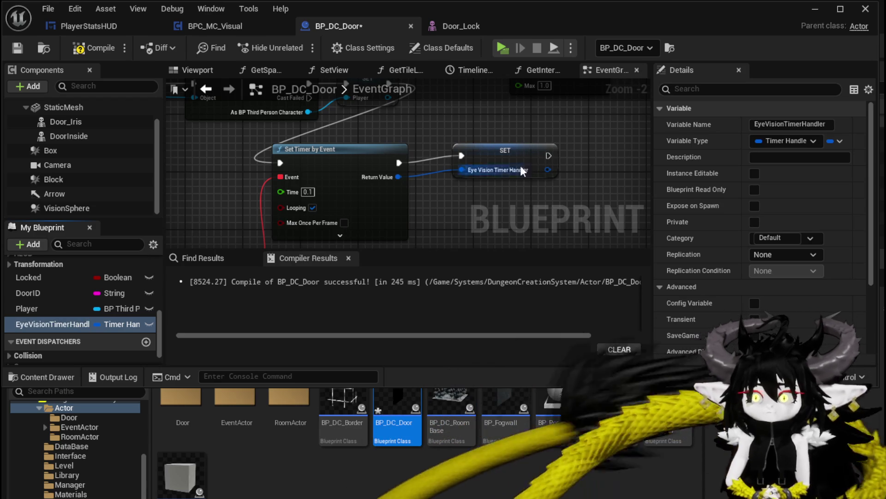
left_click_drag(511, 153, 487, 159)
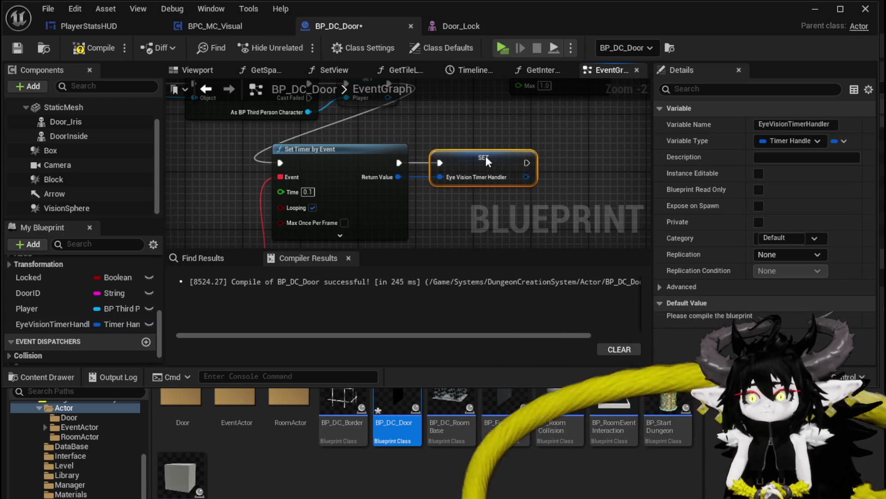
- Save the blueprint and add an On Component End Overlap event for VisionSphere
left_click(14, 50)
scroll(218, 189, "down", 3)
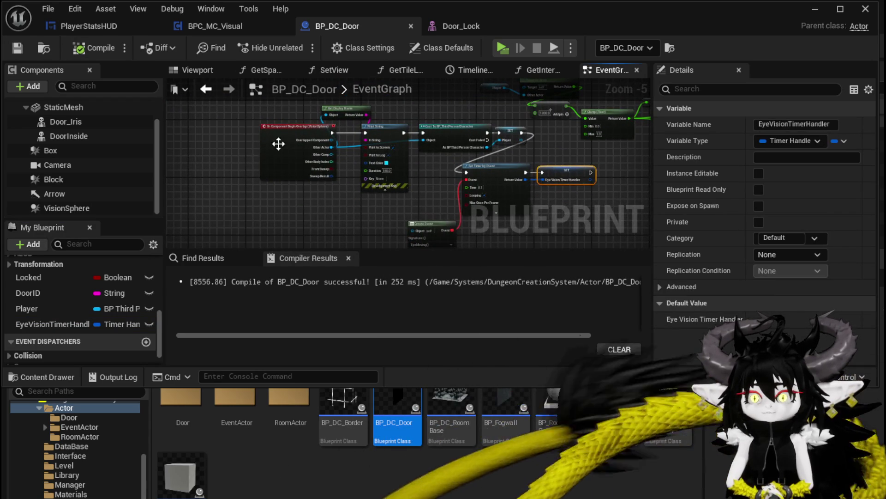
left_click(279, 144)
left_click(72, 207)
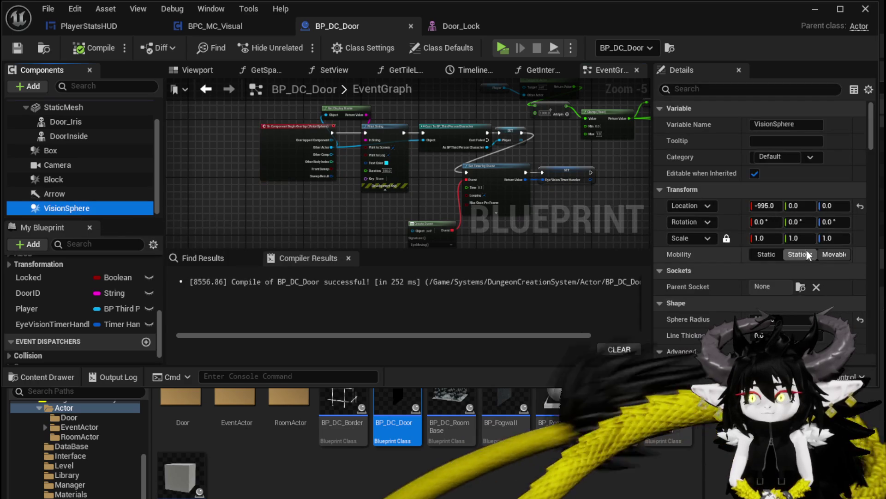
mouse_move(874, 146)
left_mouse_down()
mouse_move(874, 277)
mouse_move(871, 251)
mouse_move(859, 352)
mouse_move(858, 314)
mouse_move(810, 270)
left_mouse_up()
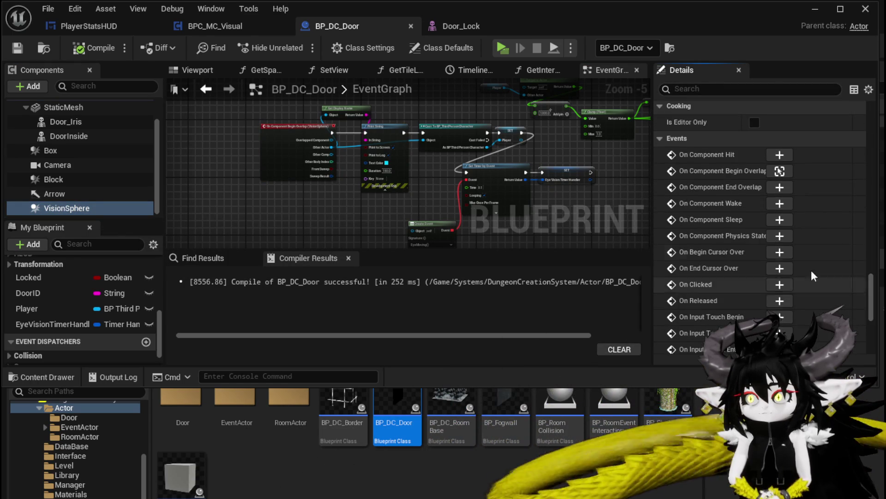
left_click(768, 189)
- Feed EyeVisionTimerHandler into a Clear and Invalidate Timer by Handle node run by the end overlap
scroll(369, 215, "down", 7)
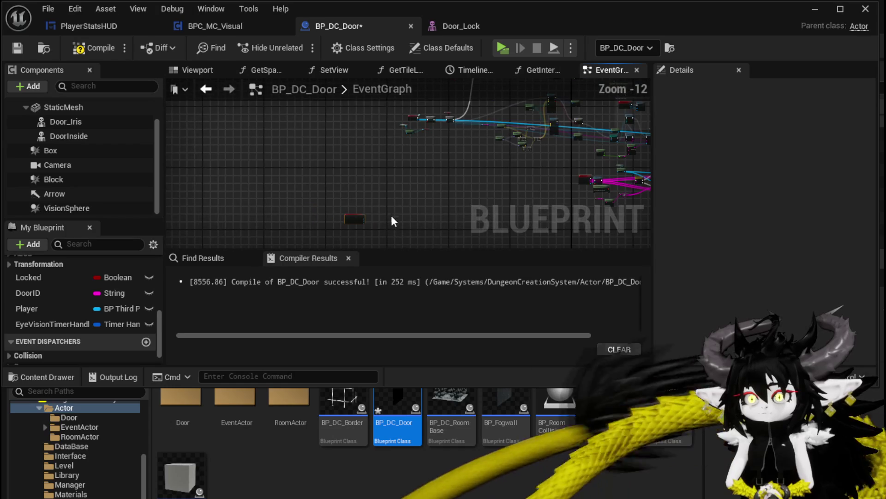
scroll(357, 217, "up", 4)
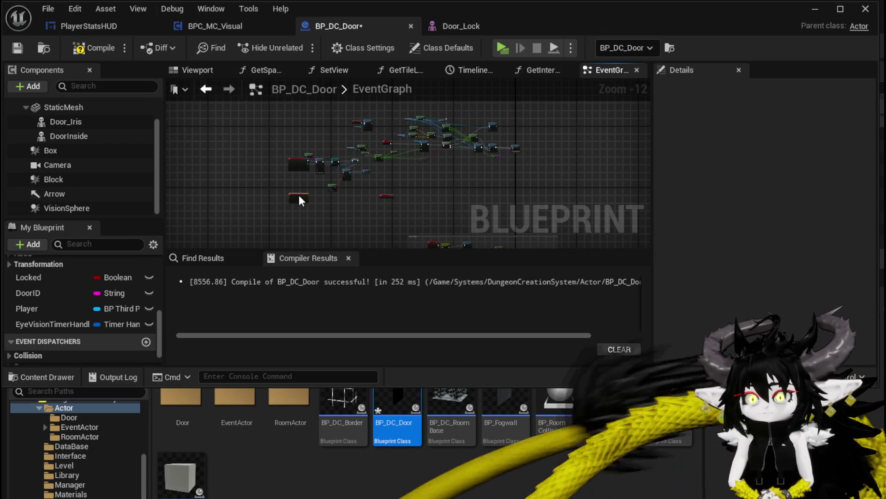
scroll(329, 190, "up", 4)
scroll(433, 178, "up", 3)
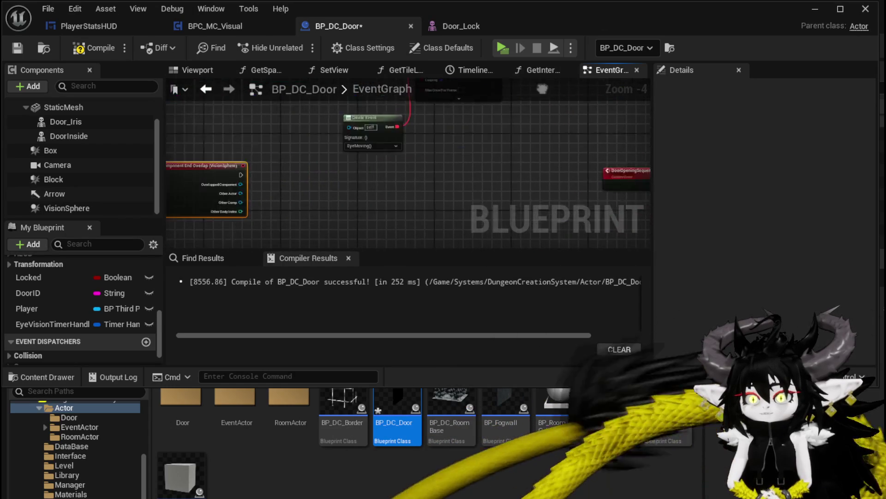
mouse_move(55, 324)
left_mouse_down()
mouse_move(232, 133)
mouse_move(193, 121)
left_mouse_up()
left_click_drag(282, 121, 339, 165)
type("c")
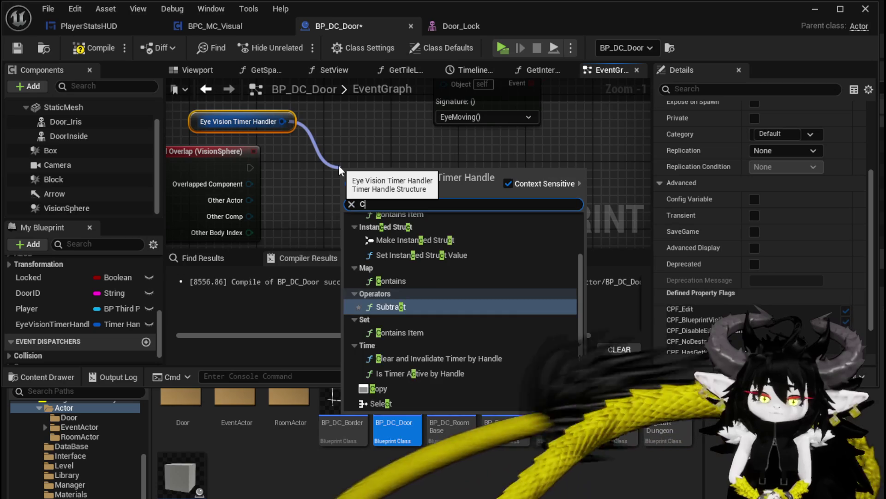
type("lear")
left_click(387, 233)
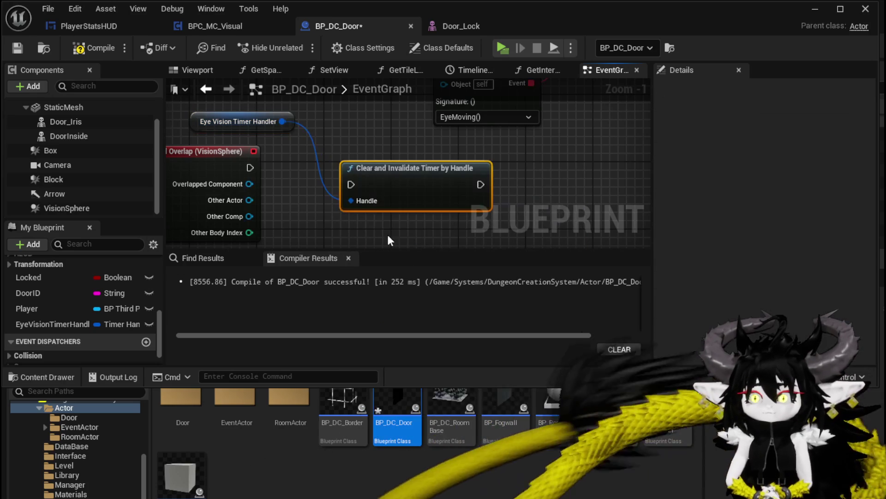
left_click_drag(349, 185, 349, 185)
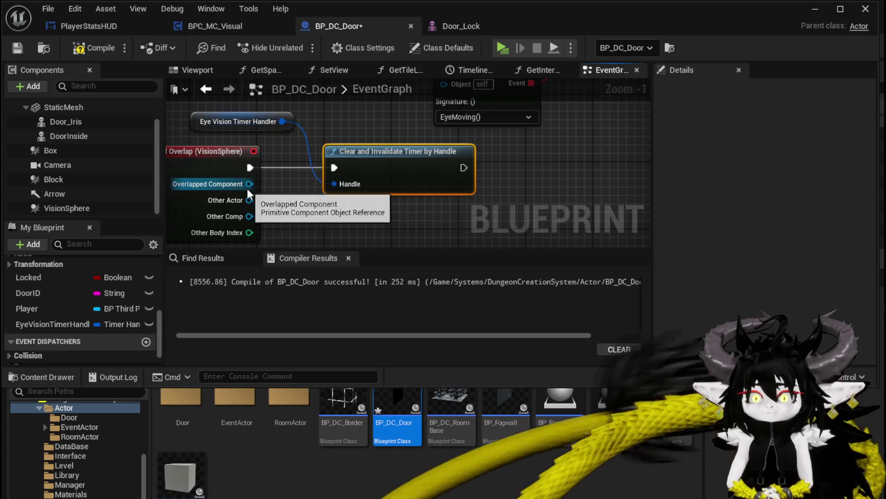
- Chain DoorInside's Set Morph Target (EyeClose, 1.0) after the timer is cleared
scroll(360, 139, "down", 3)
scroll(383, 161, "down", 2)
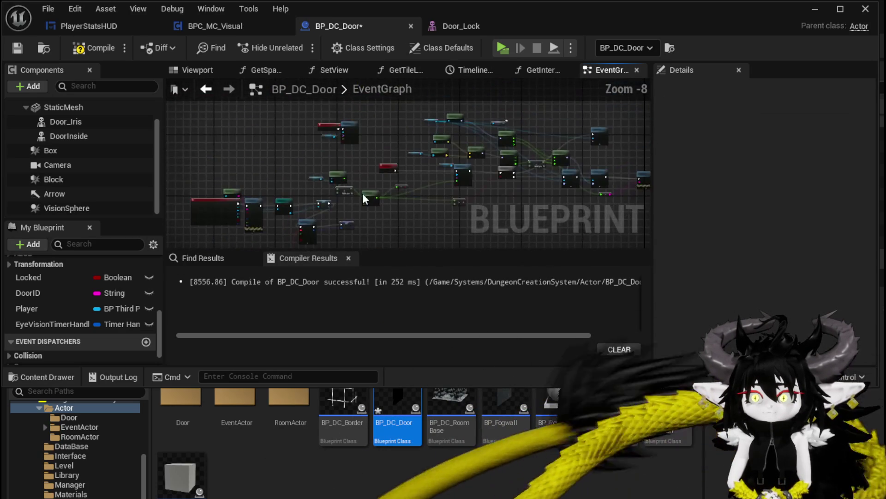
scroll(406, 167, "up", 2)
scroll(407, 166, "up", 3)
left_click(302, 156)
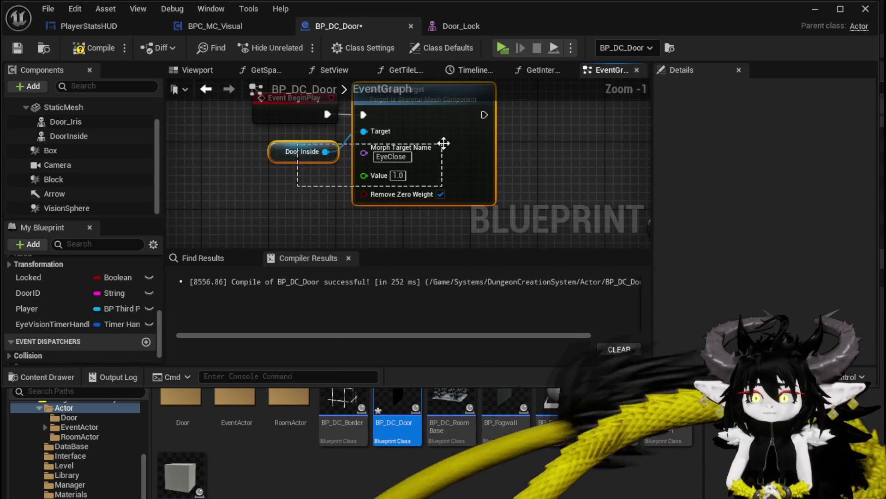
scroll(324, 207, "down", 7)
scroll(330, 211, "up", 4)
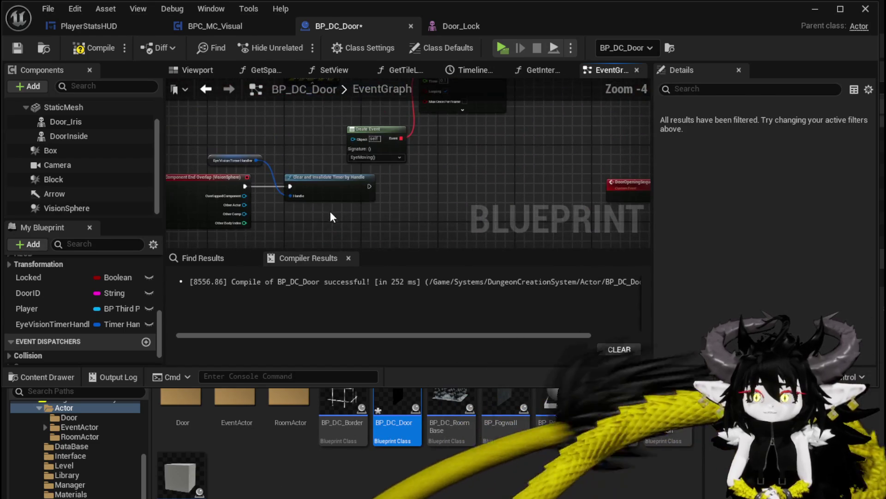
left_click(412, 196)
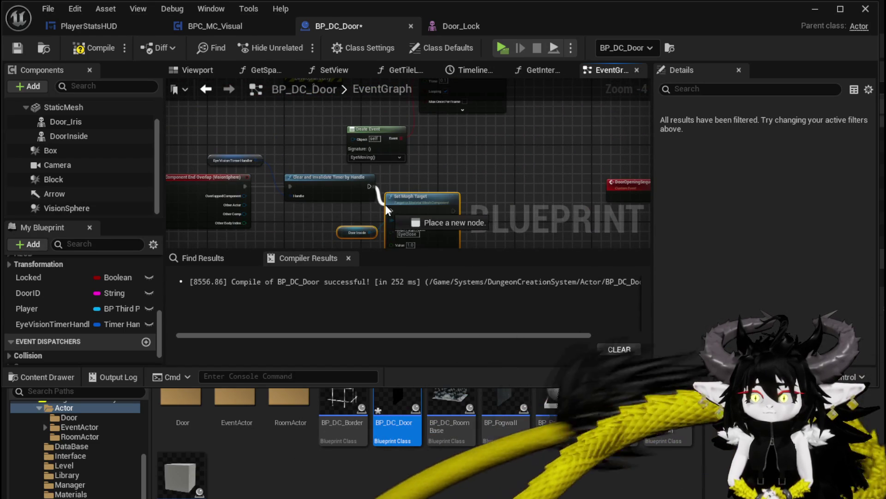
scroll(265, 212, "down", 2)
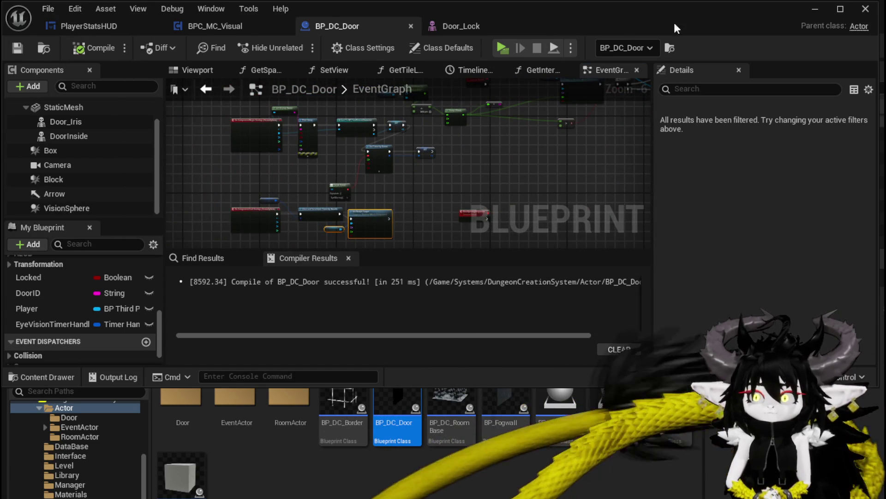
left_click(825, 10)
left_click(301, 45)
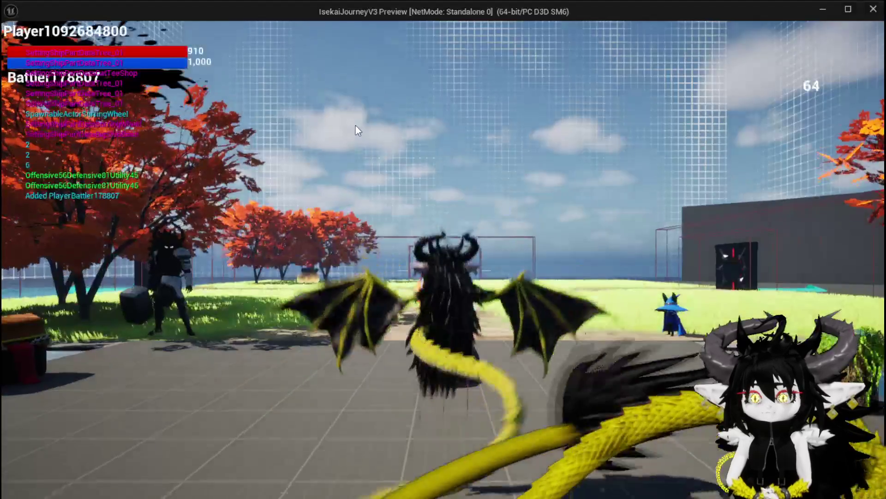
key("w")
key("space")
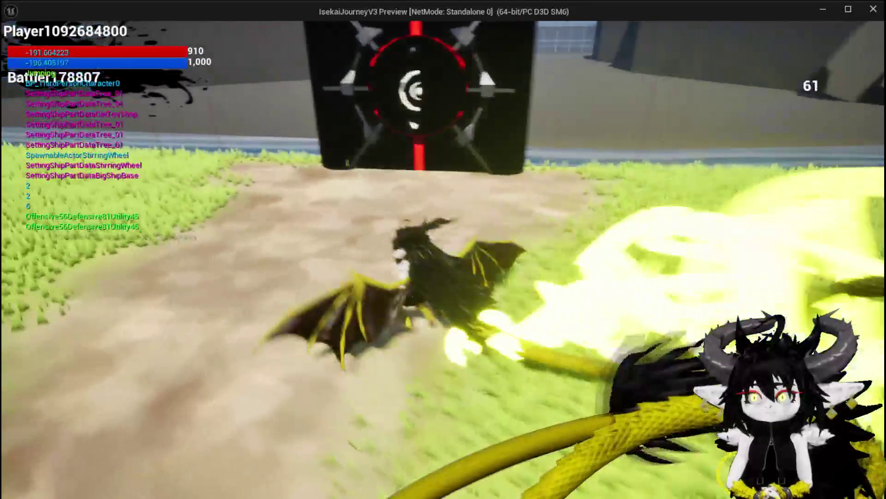
key("s")
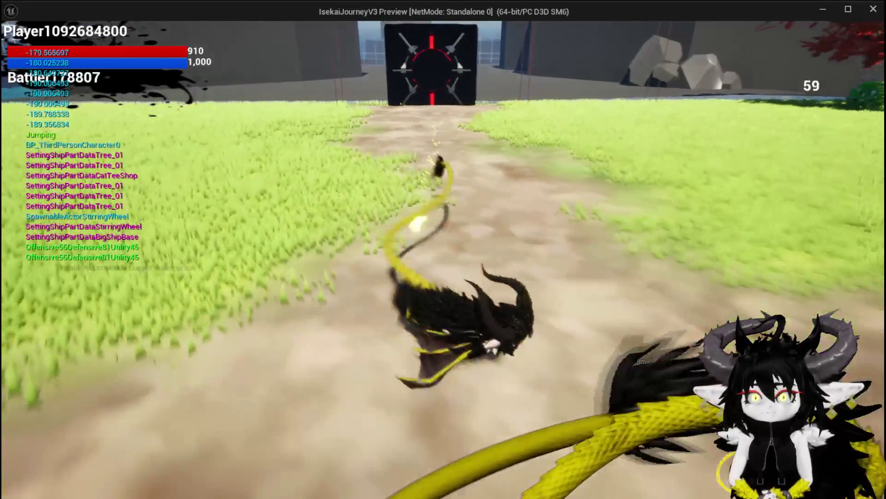
key("w")
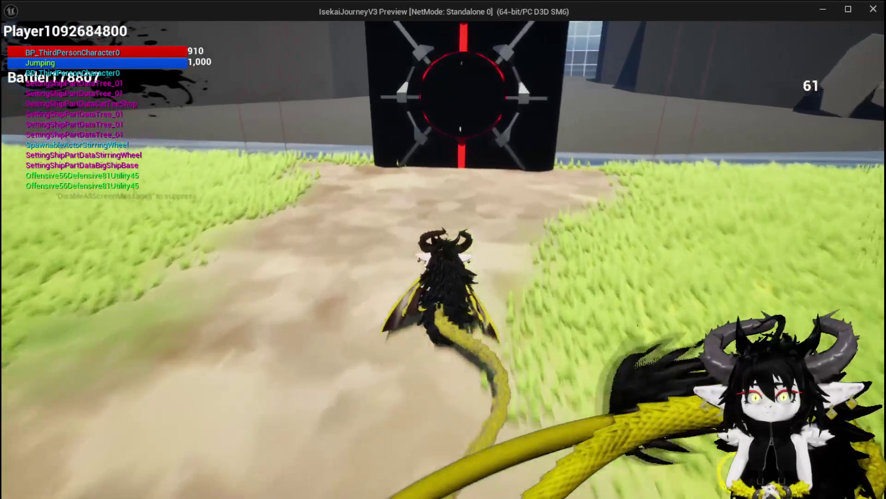
key("w")
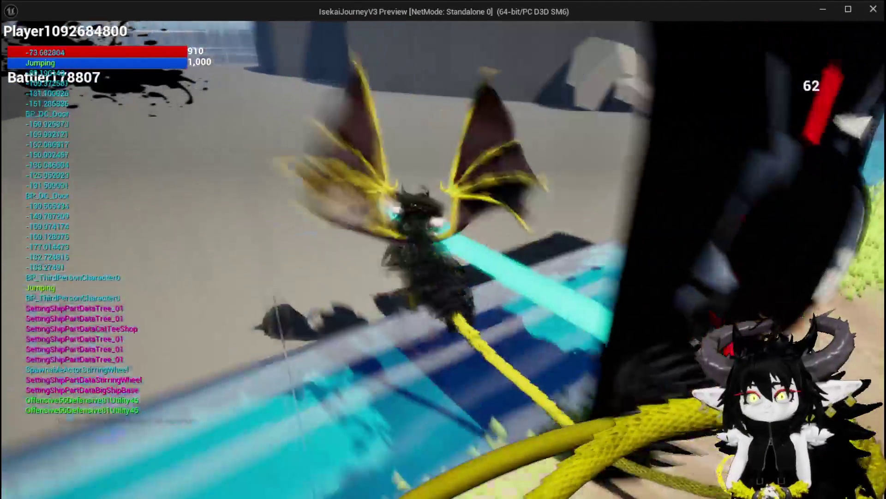
key("s")
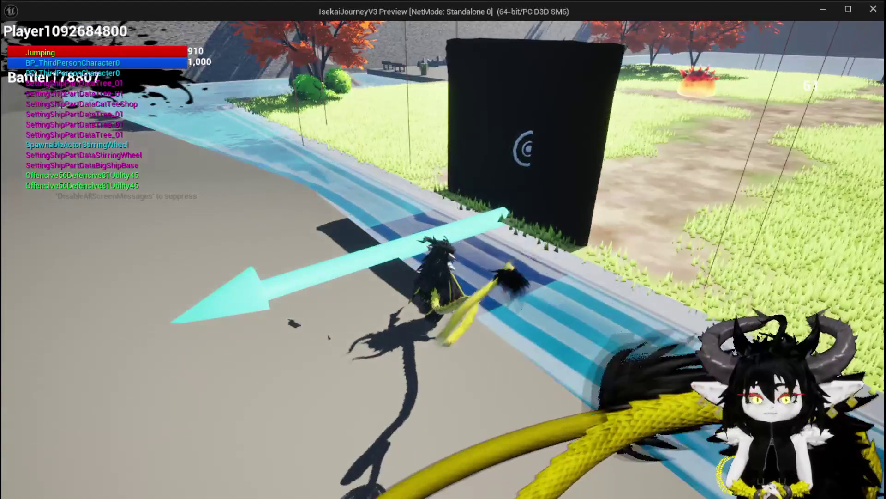
key("alt+Tab")
key("Escape")
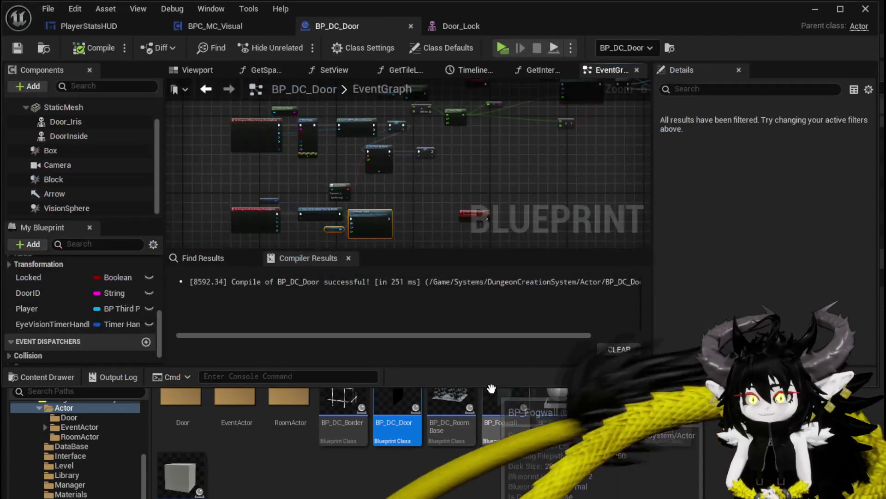
- Restore the Door Iris node and move Set Relative Rotation beside the morph node
scroll(415, 165, "up", 4)
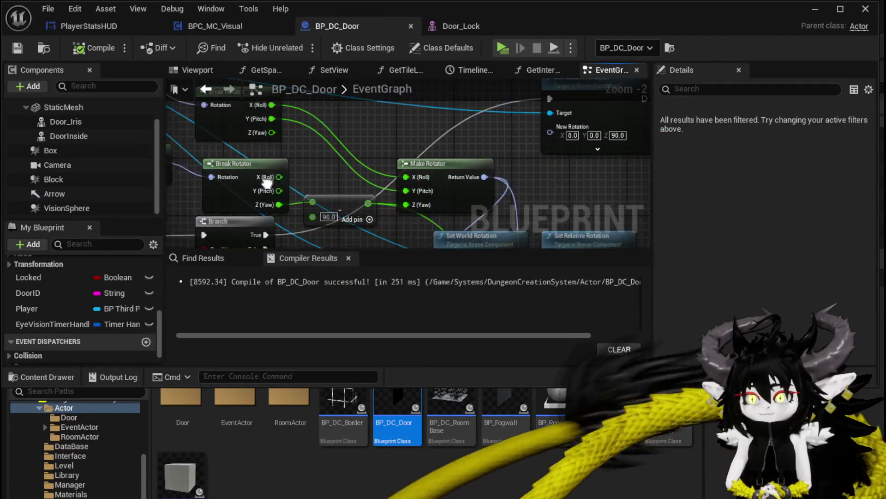
scroll(393, 158, "down", 2)
scroll(477, 146, "down", 2)
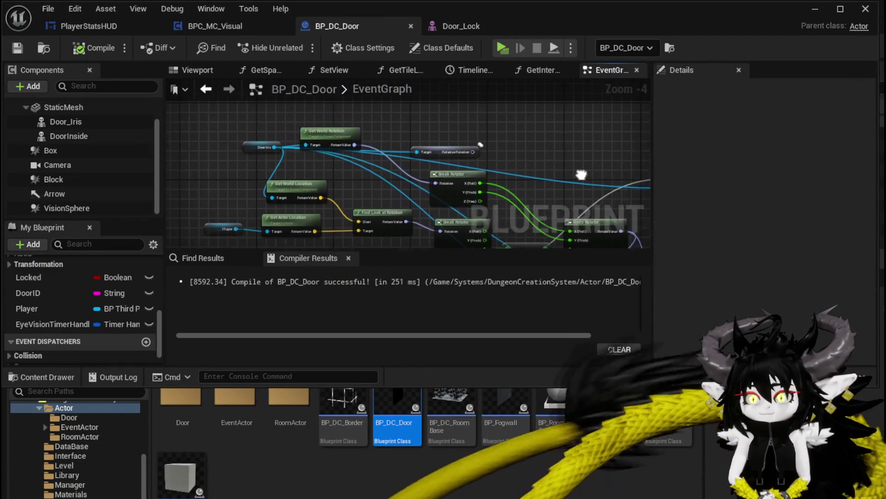
scroll(311, 209, "up", 3)
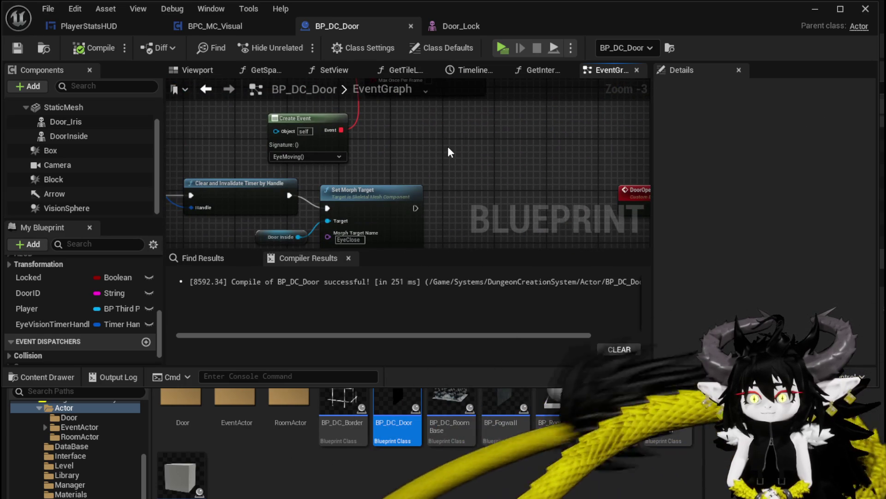
key("ctrl+z")
scroll(462, 139, "down", 2)
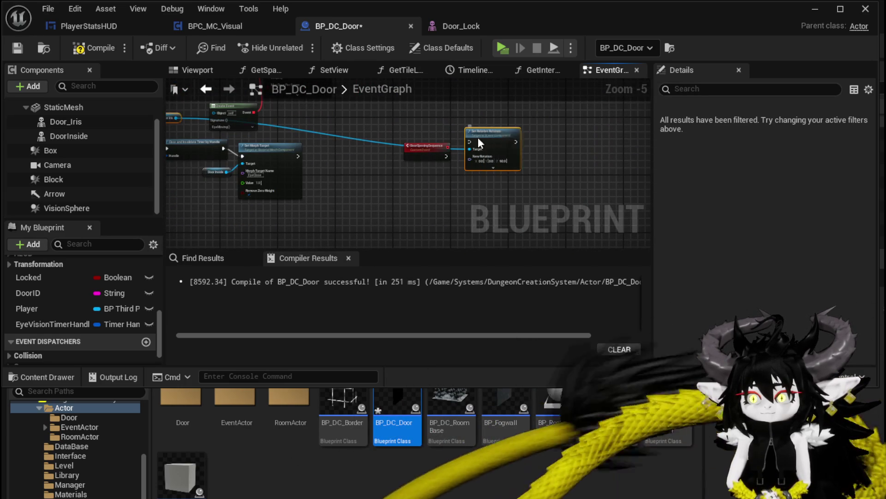
mouse_move(478, 137)
left_mouse_down()
mouse_move(316, 151)
mouse_move(272, 129)
mouse_move(216, 143)
left_mouse_up()
left_click(351, 132)
scroll(484, 175, "up", 3)
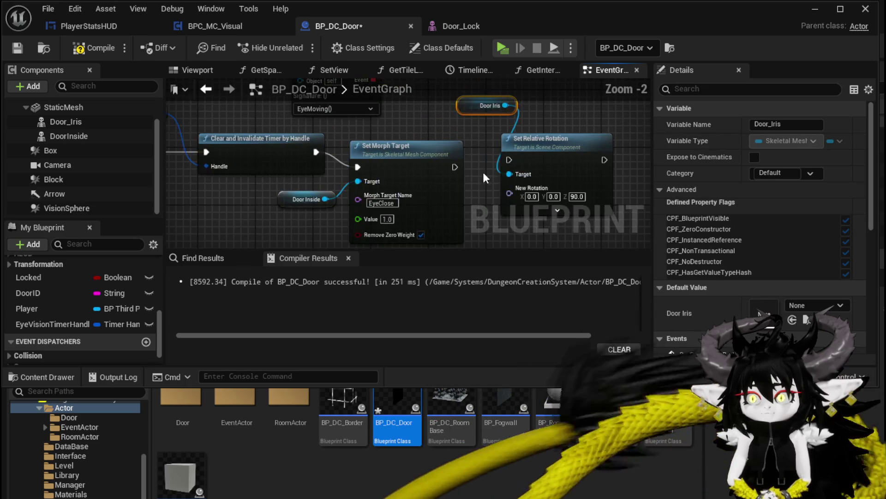
- Run Set Relative Rotation after Set Morph Target, compile, and start a play test
left_click_drag(519, 159, 519, 161)
mouse_move(455, 167)
left_mouse_down()
mouse_move(510, 159)
mouse_move(399, 177)
left_mouse_up()
left_click_drag(460, 168, 455, 166)
left_click(301, 99)
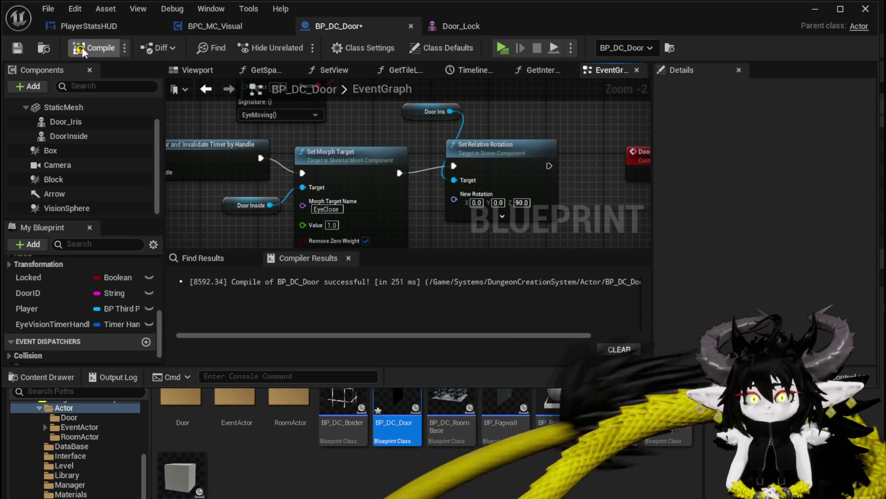
left_click(815, 9)
left_click(297, 46)
- Run the character to the black door and jump against it, then stop play and return to BP_DC_Door
left_click(467, 168)
key("w")
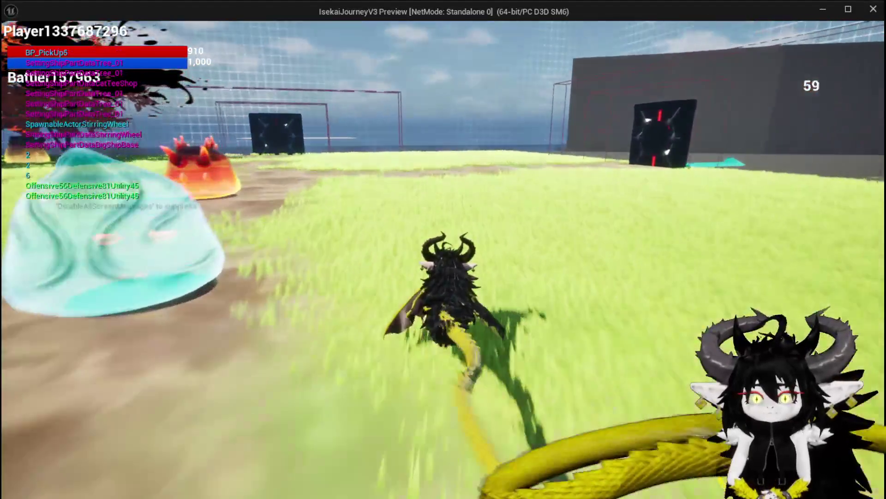
mouse_move(444, 250)
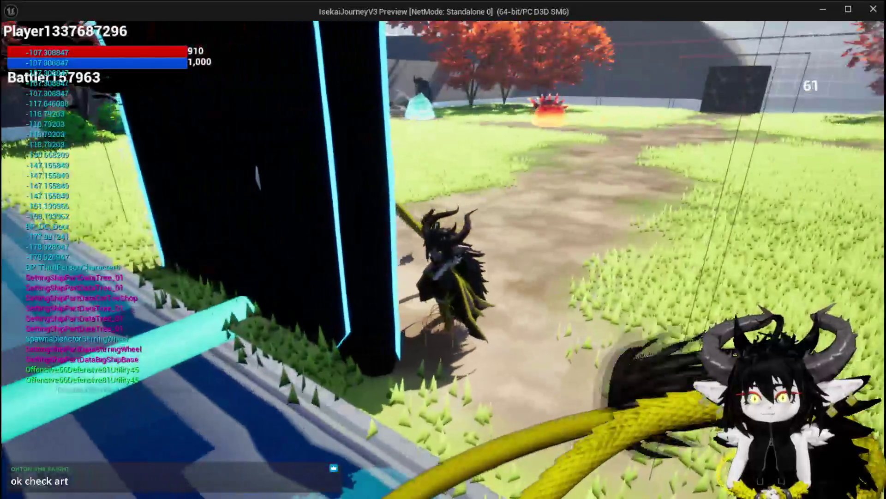
key("space")
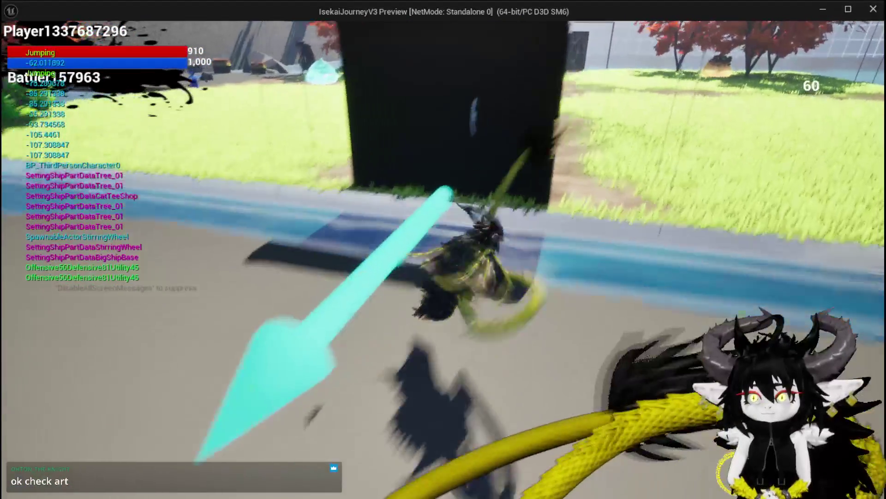
key("space")
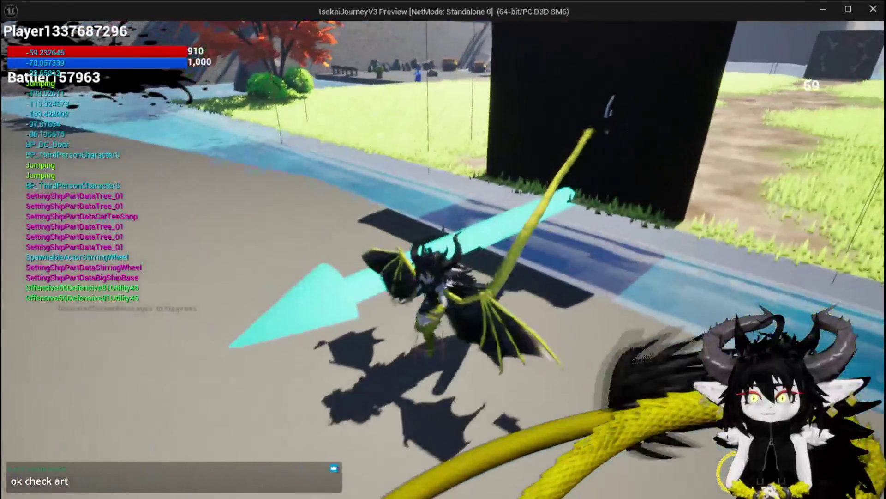
key("Escape")
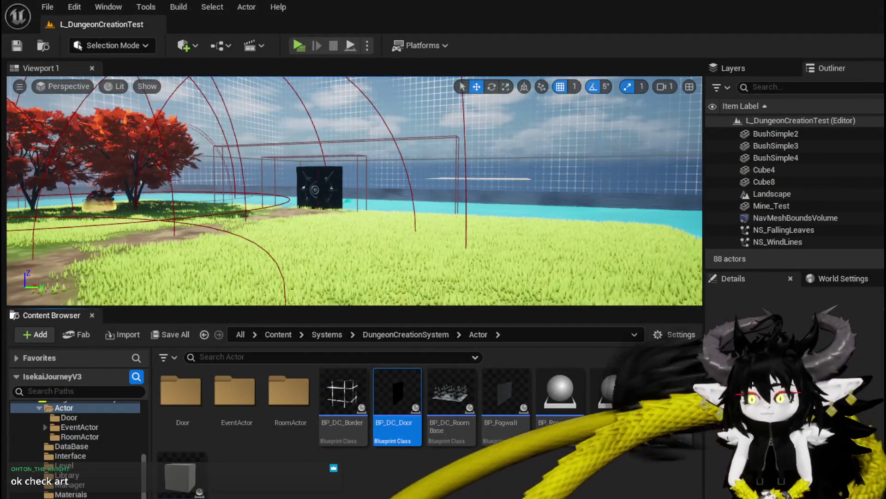
key("alt+Tab")
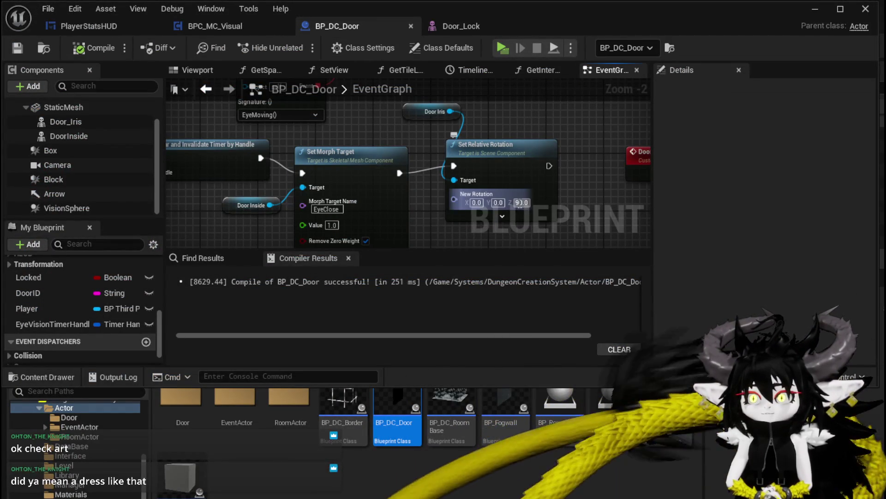
- Enter 90 as the iris New Rotation's Z, then set the blueprint editor aside to show the level
type("90")
key("Return")
scroll(575, 154, "down", 4)
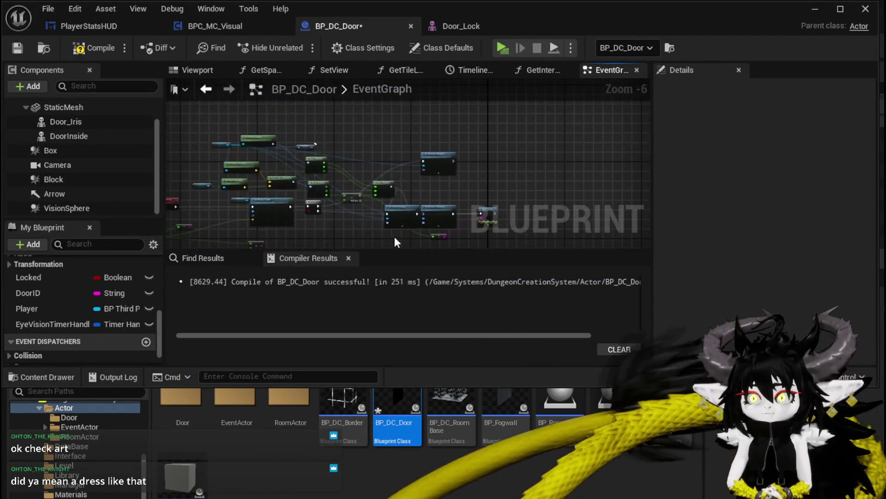
scroll(367, 154, "up", 4)
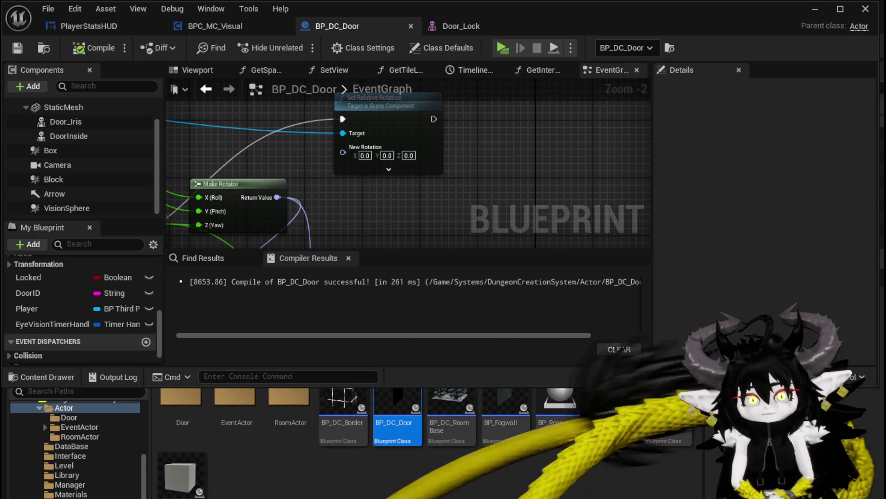
scroll(368, 123, "down", 4)
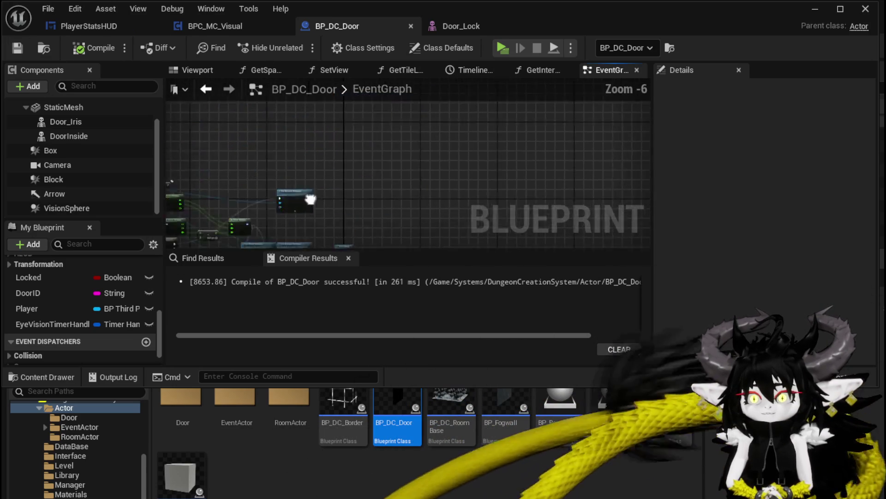
scroll(411, 178, "down", 4)
scroll(356, 178, "up", 5)
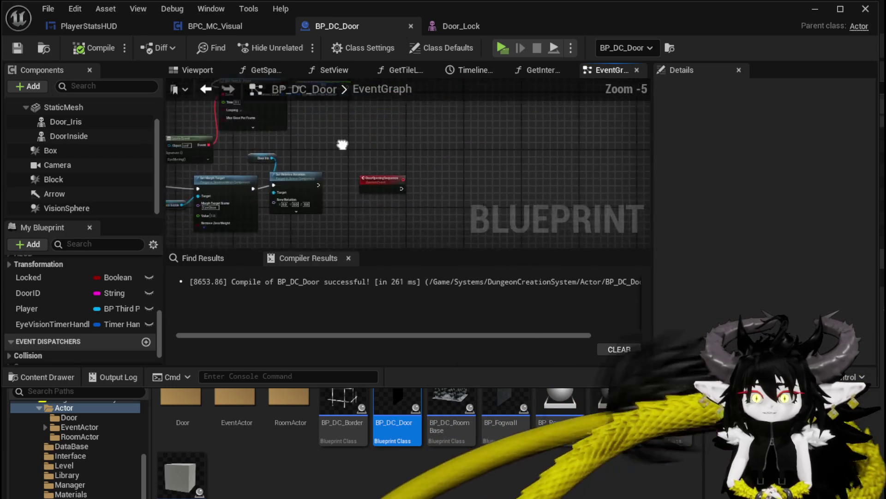
scroll(356, 180, "up", 4)
scroll(420, 152, "down", 4)
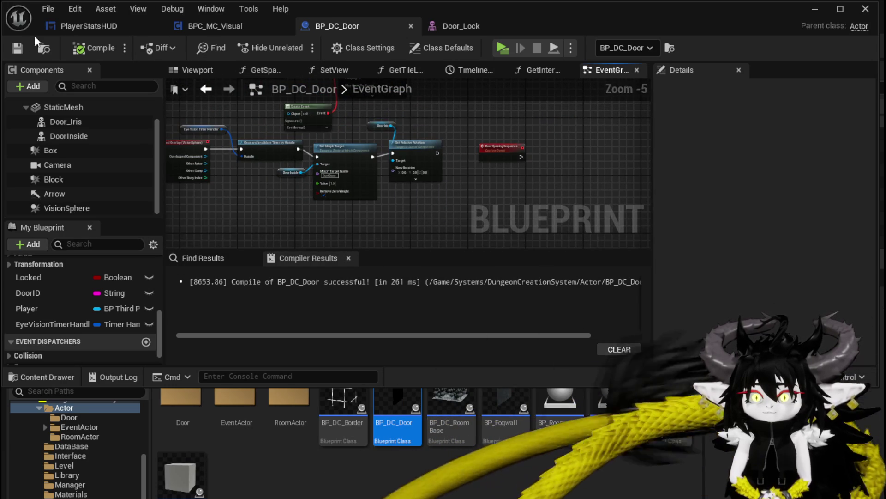
left_click(815, 8)
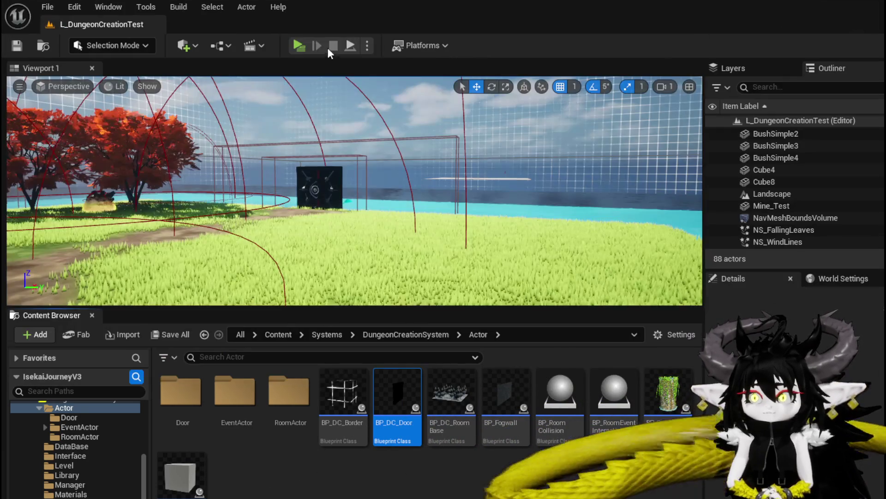
left_click(298, 44)
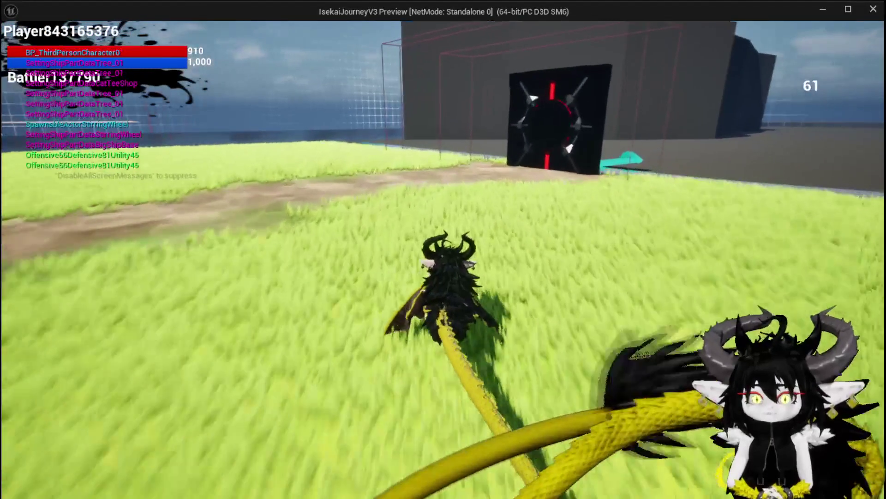
key("w")
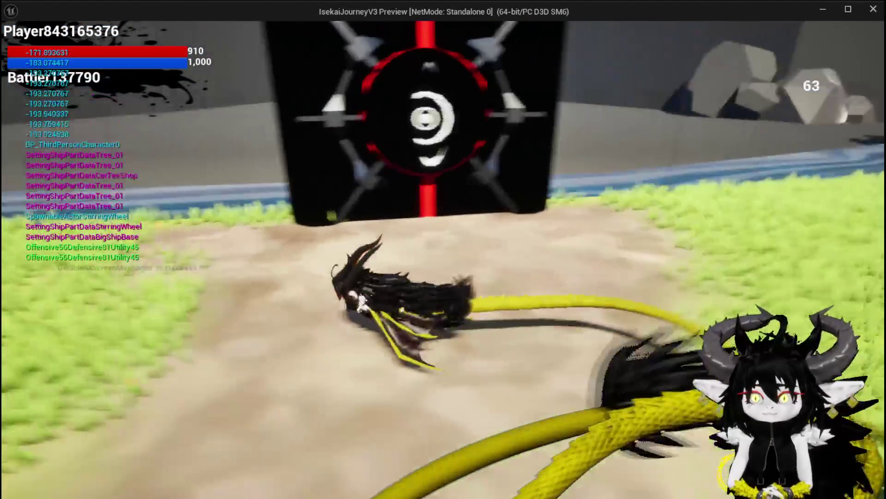
key("space")
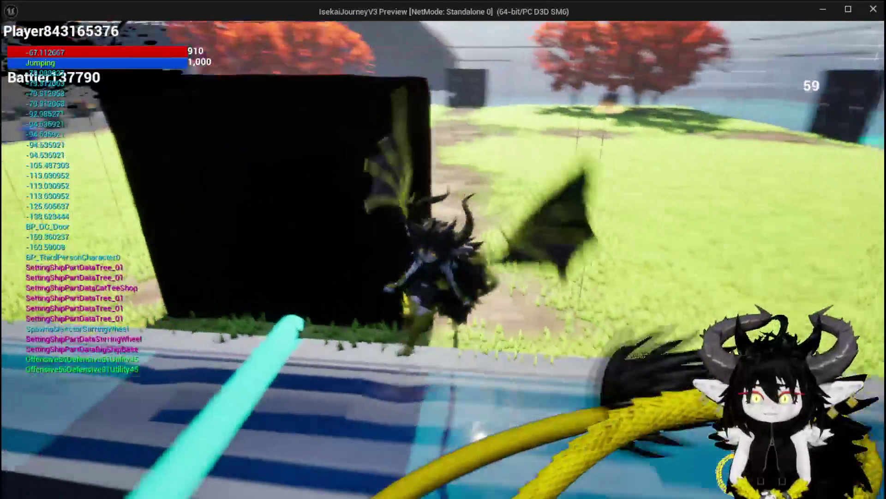
key("space")
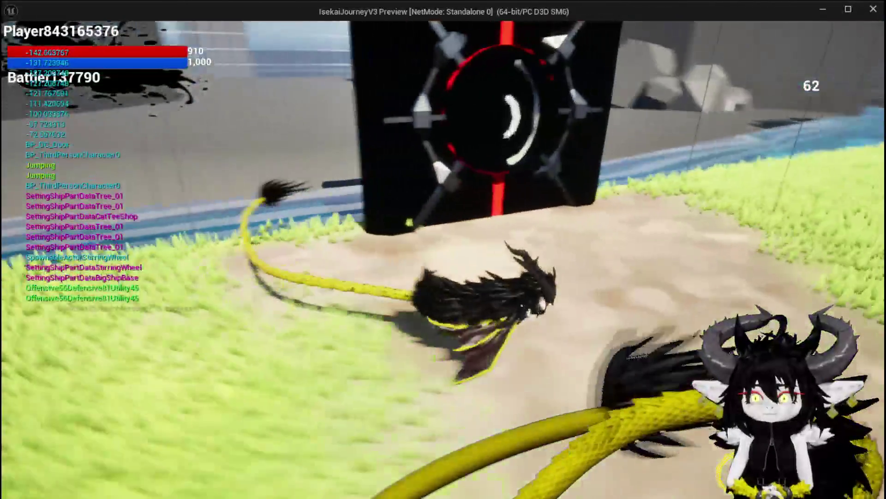
key("w")
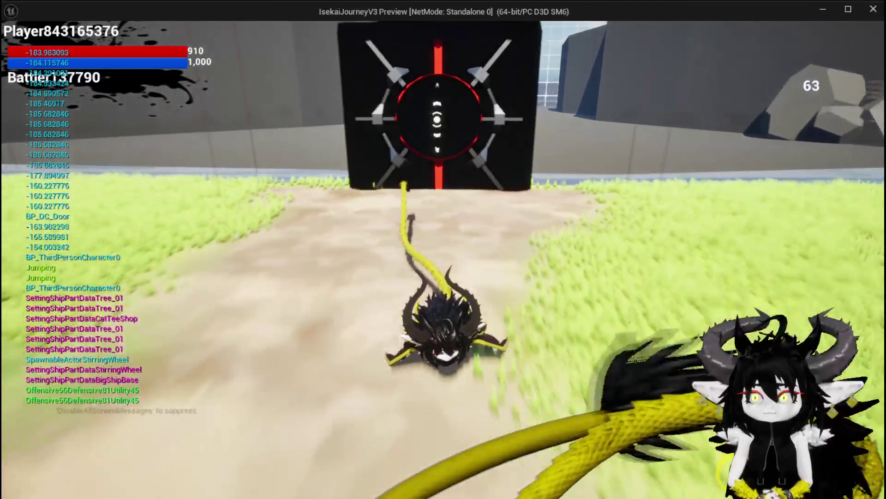
key("w")
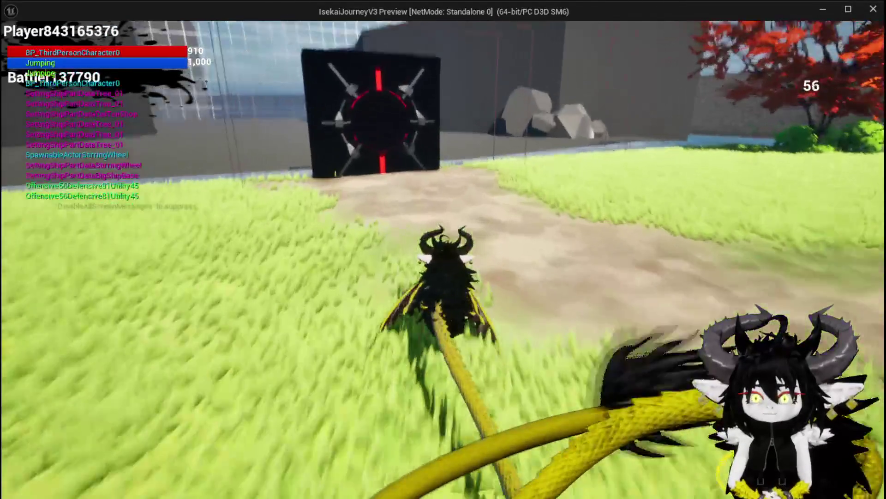
key("w")
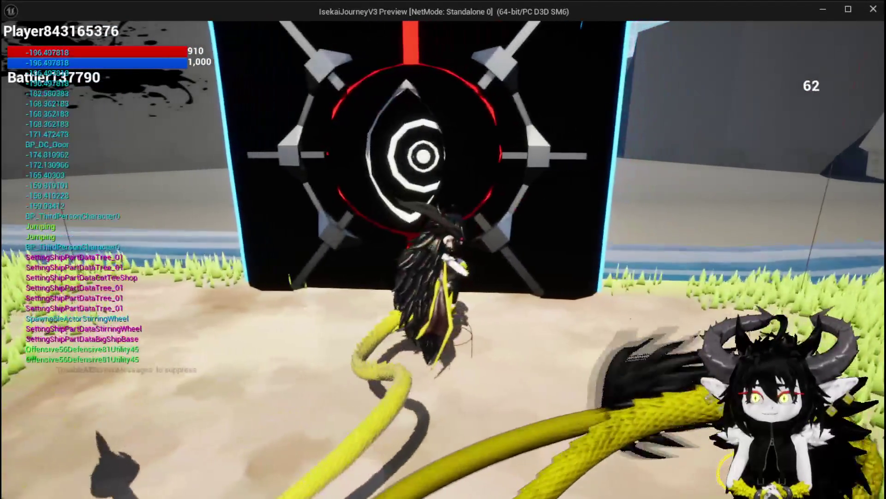
key("s")
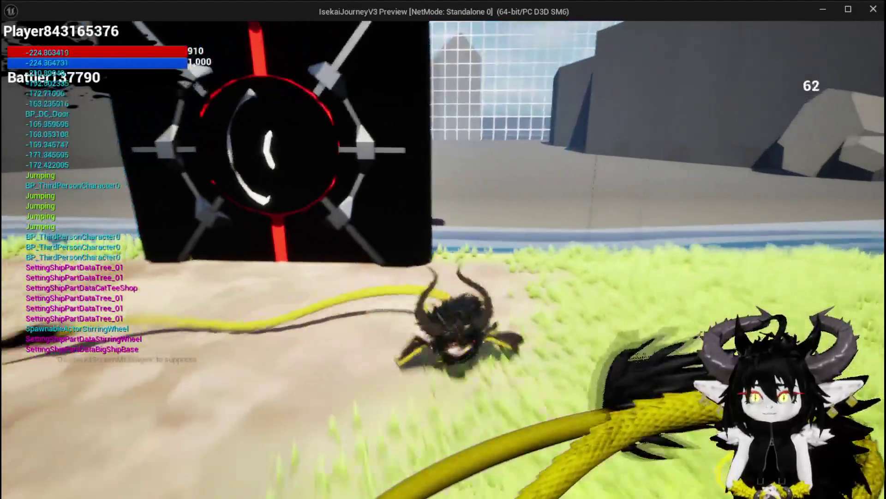
key("Escape")
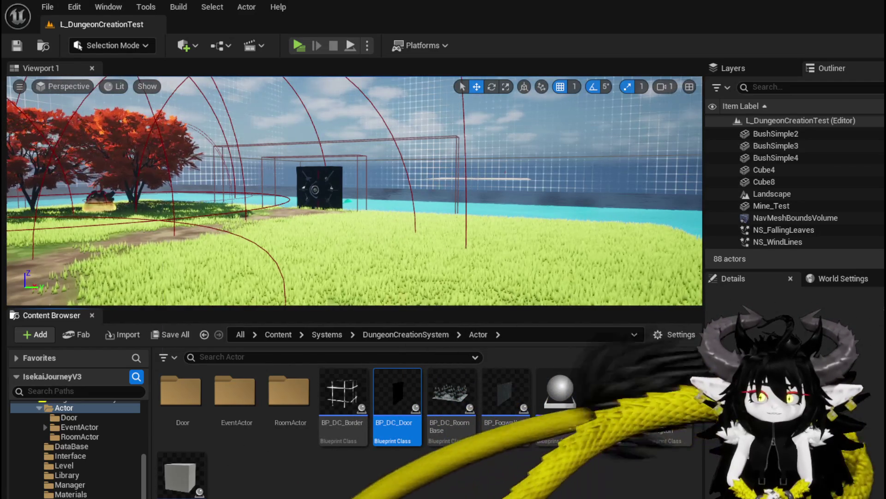
key("alt+Tab")
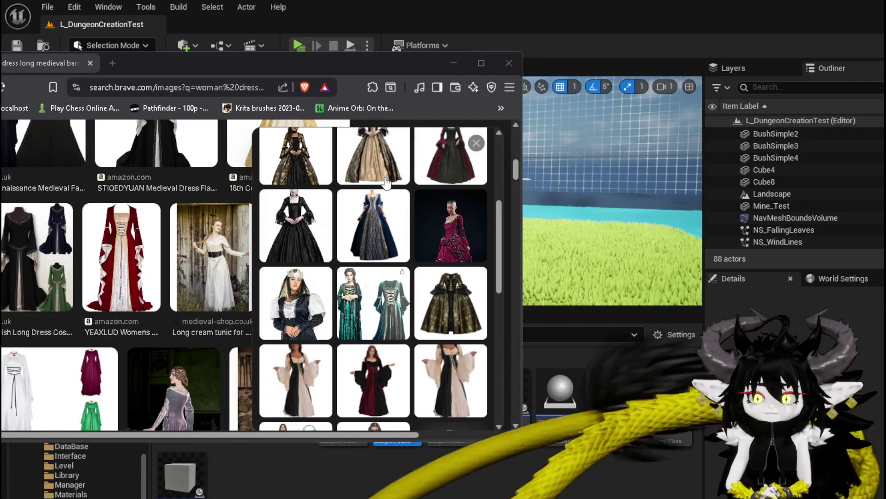
left_click(451, 226)
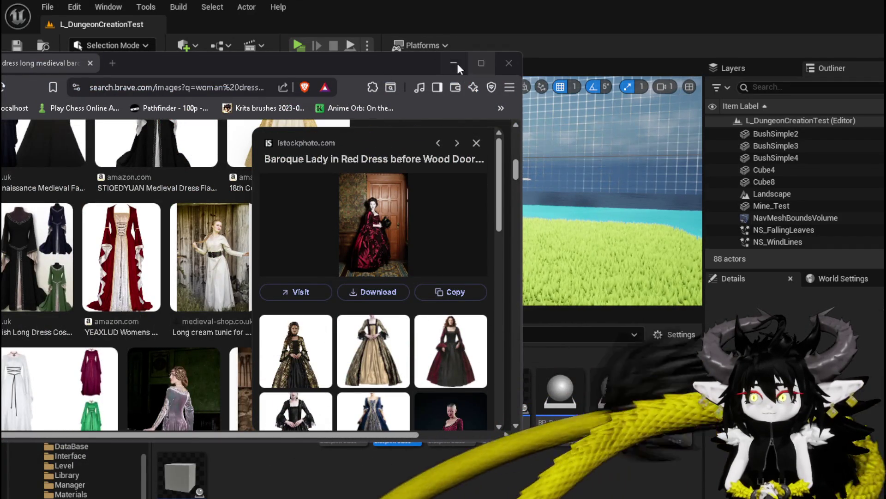
left_click_drag(456, 52, 453, 6)
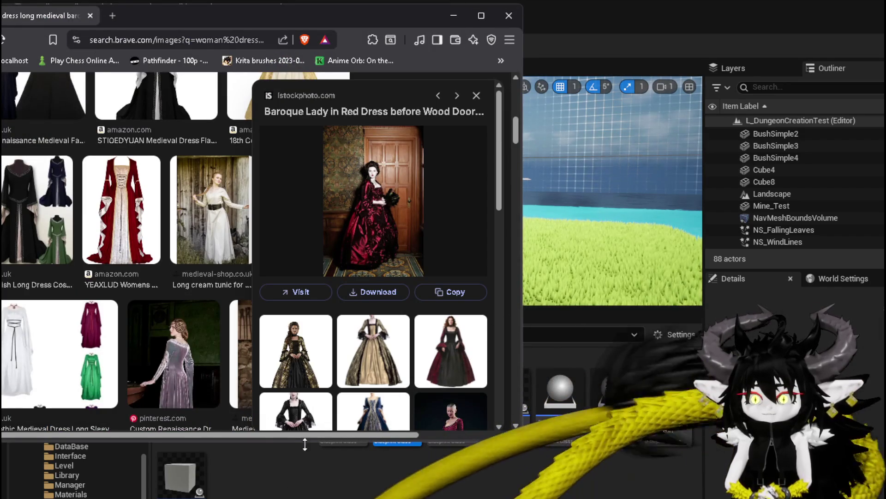
left_click_drag(300, 445, 300, 496)
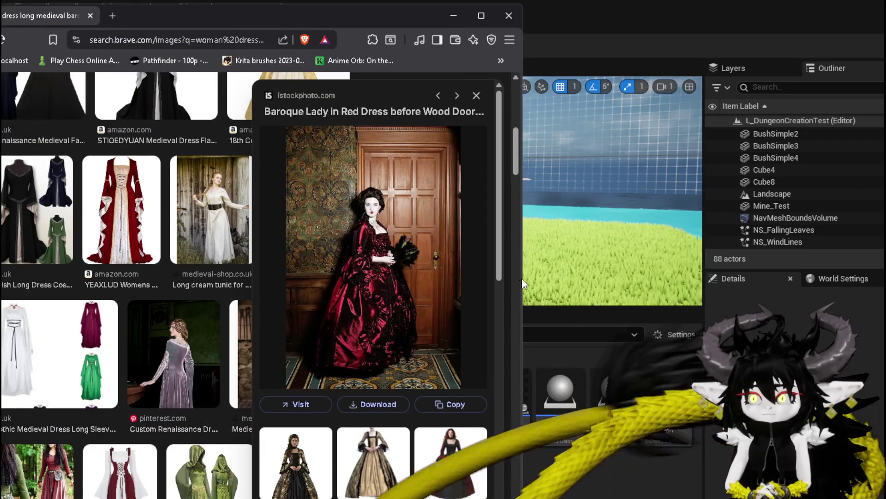
left_click_drag(523, 286, 685, 272)
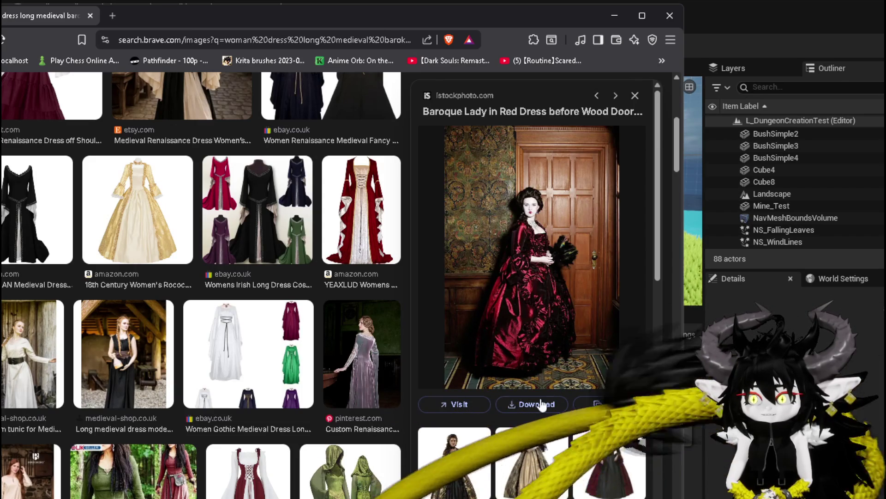
scroll(454, 376, "down", 3)
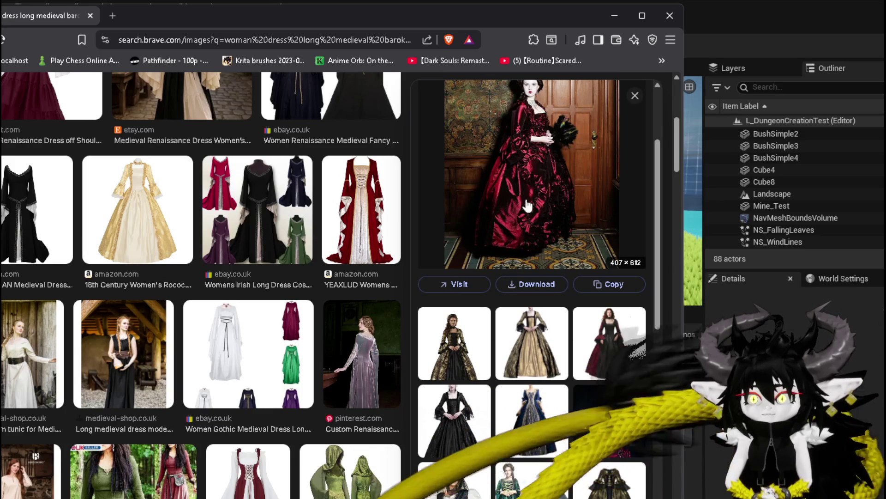
scroll(530, 195, "up", 1)
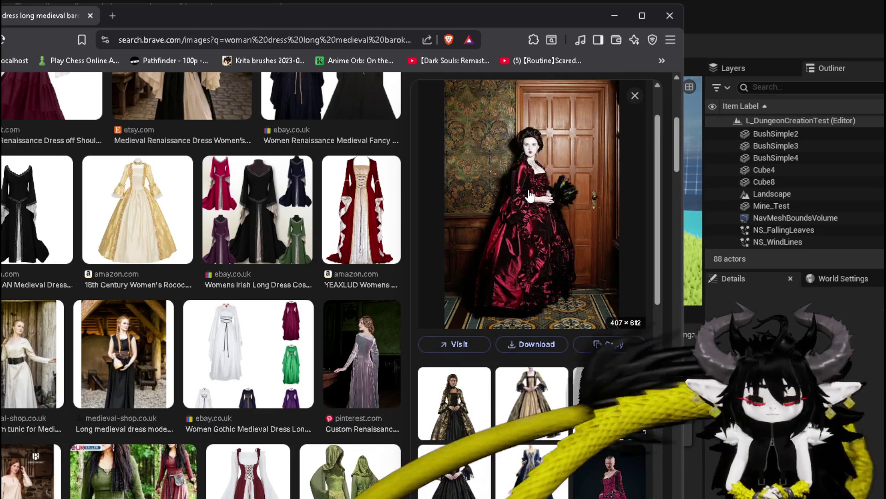
scroll(533, 207, "down", 2)
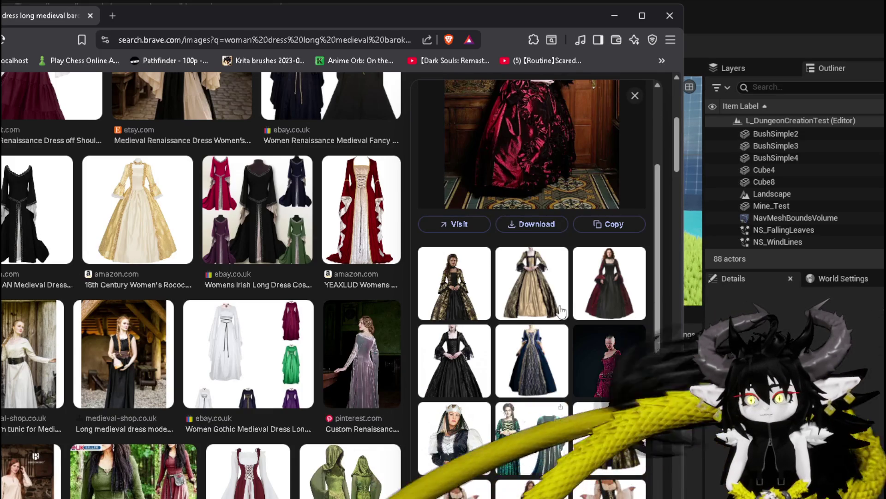
left_click(593, 280)
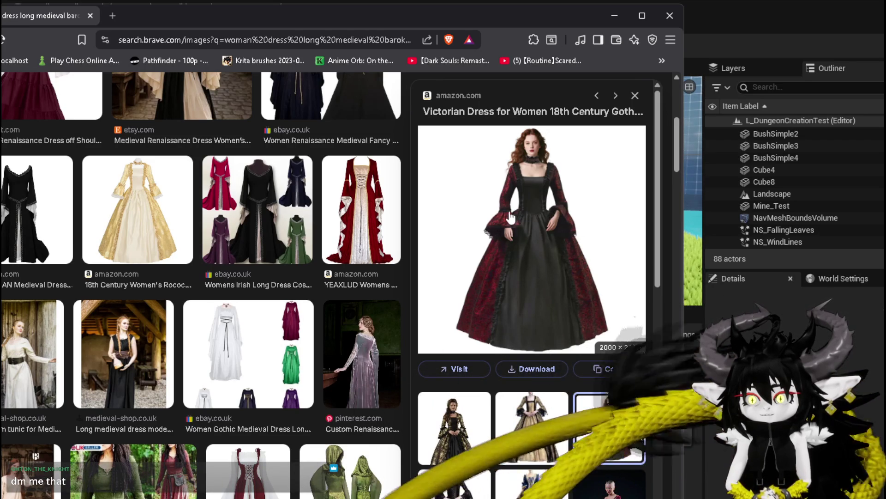
scroll(533, 214, "down", 3)
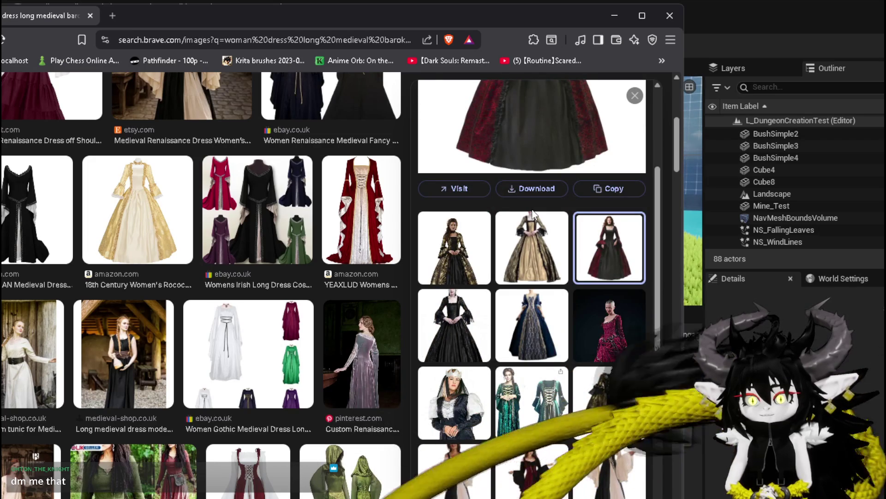
scroll(533, 215, "down", 1)
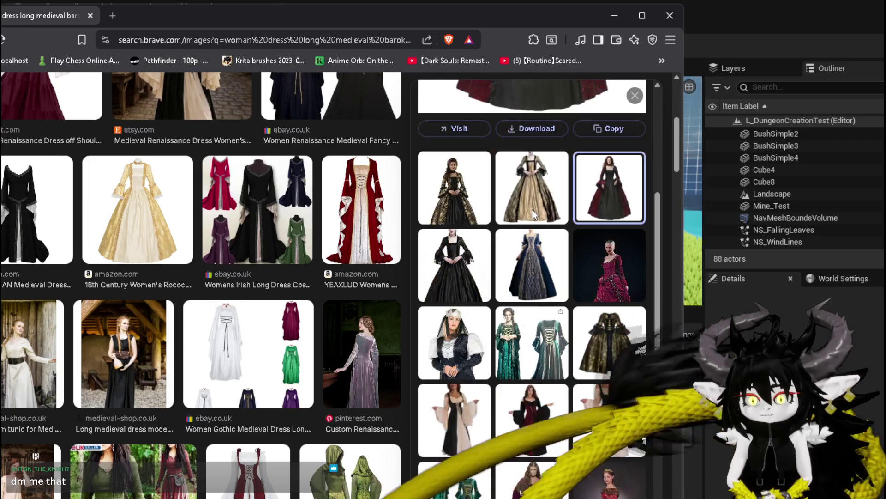
scroll(532, 210, "down", 1)
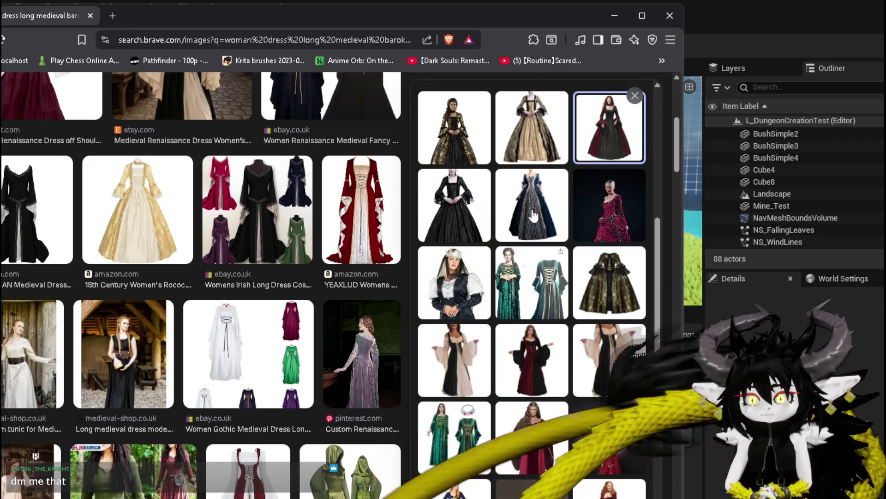
scroll(533, 215, "up", 5)
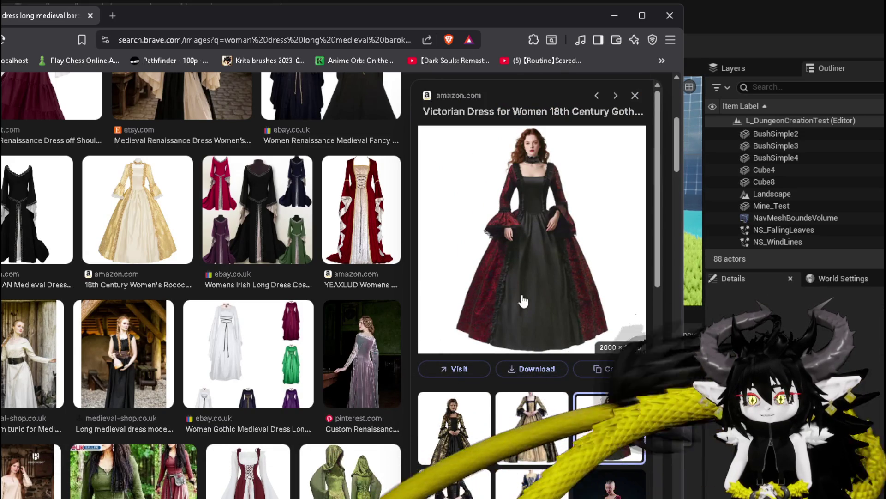
scroll(523, 301, "down", 3)
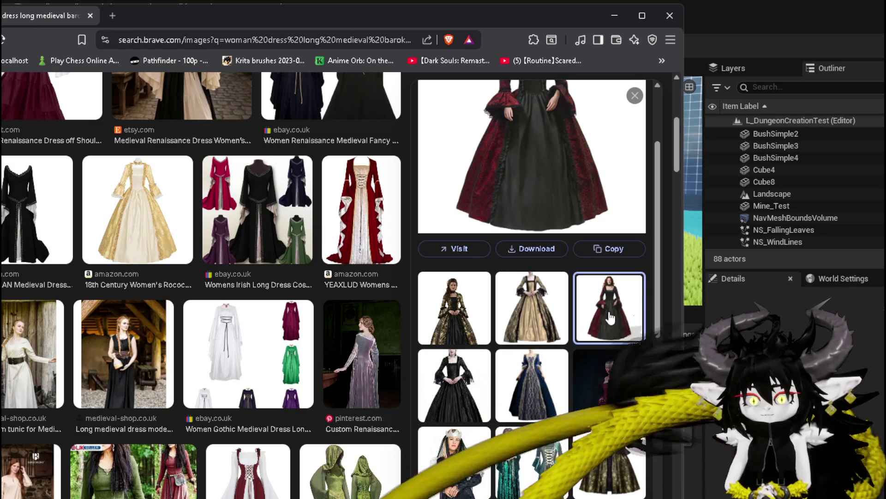
scroll(608, 314, "down", 3)
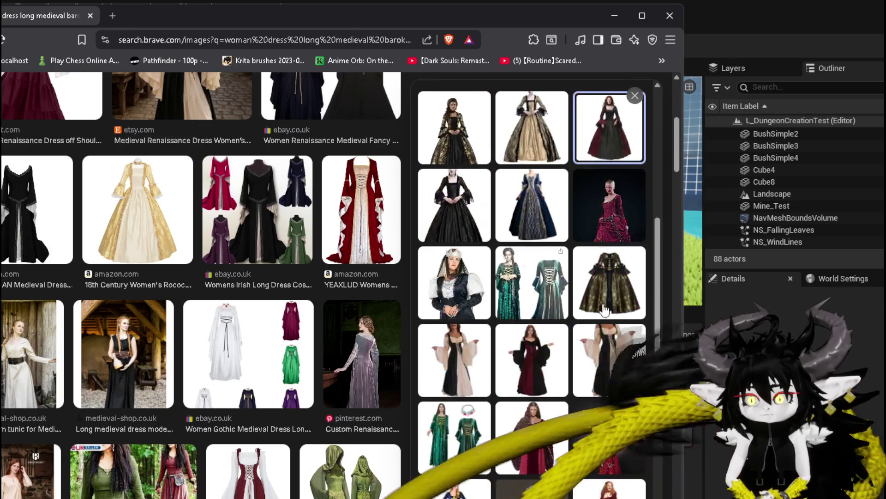
scroll(604, 310, "up", 5)
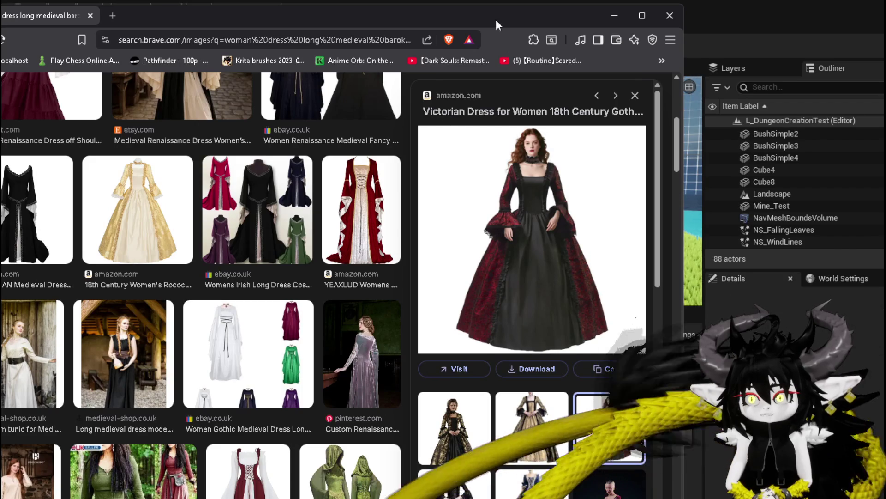
- Preview the striped black-and-white gown's main and alternative images, then return to the search results
left_click(614, 15)
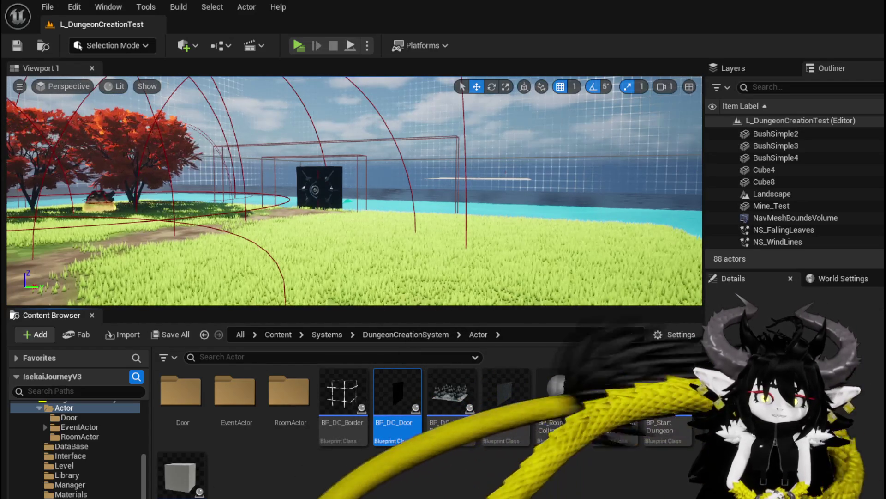
key("alt+Tab")
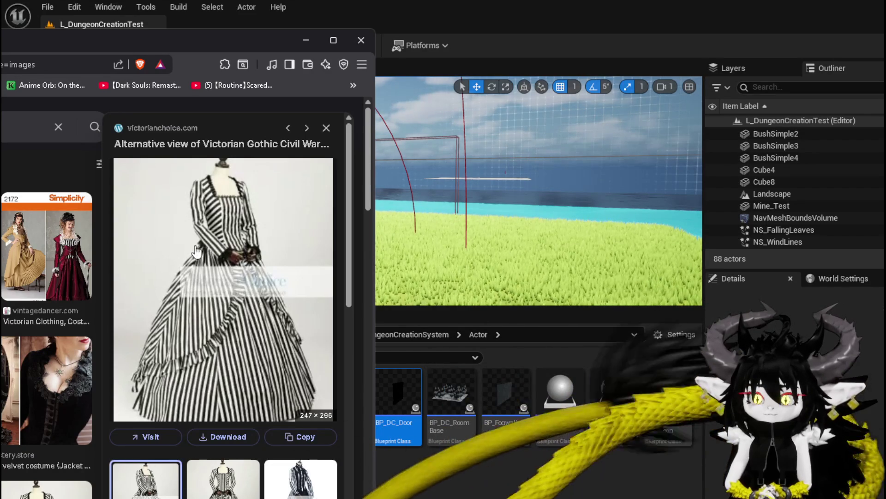
scroll(197, 252, "down", 3)
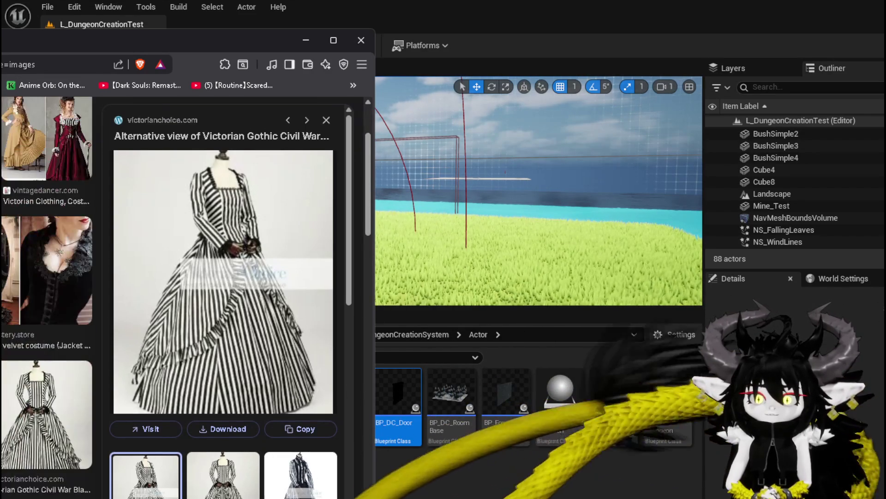
scroll(197, 252, "down", 3)
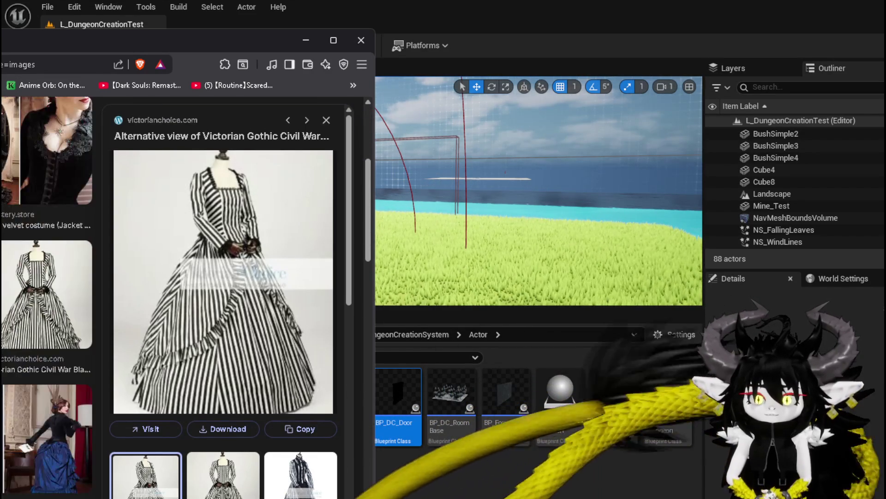
scroll(47, 295, "down", 3)
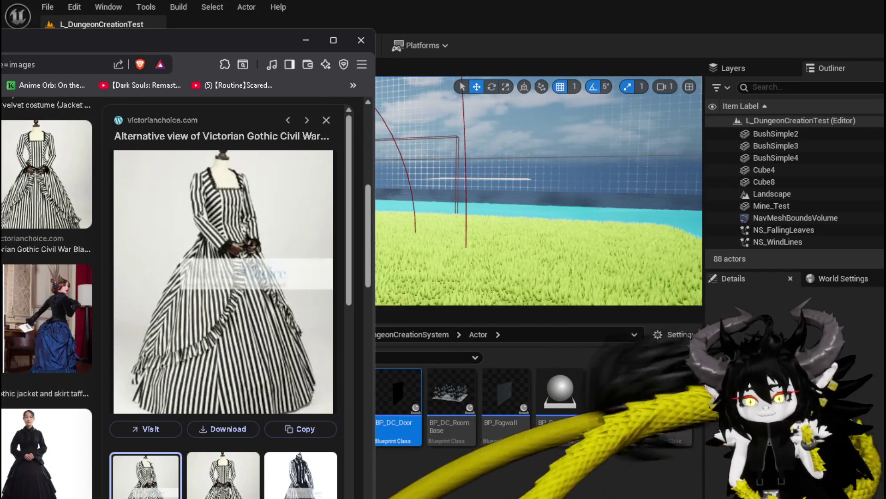
left_click(223, 476)
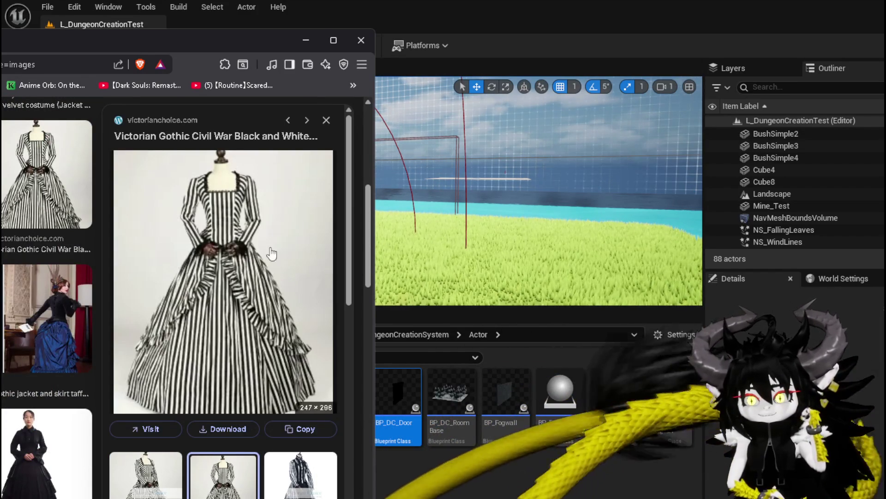
left_click(157, 489)
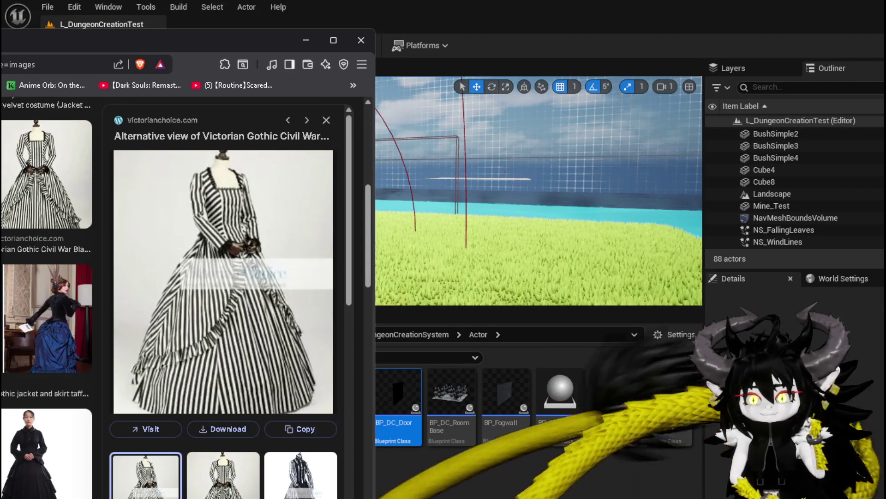
left_click(223, 475)
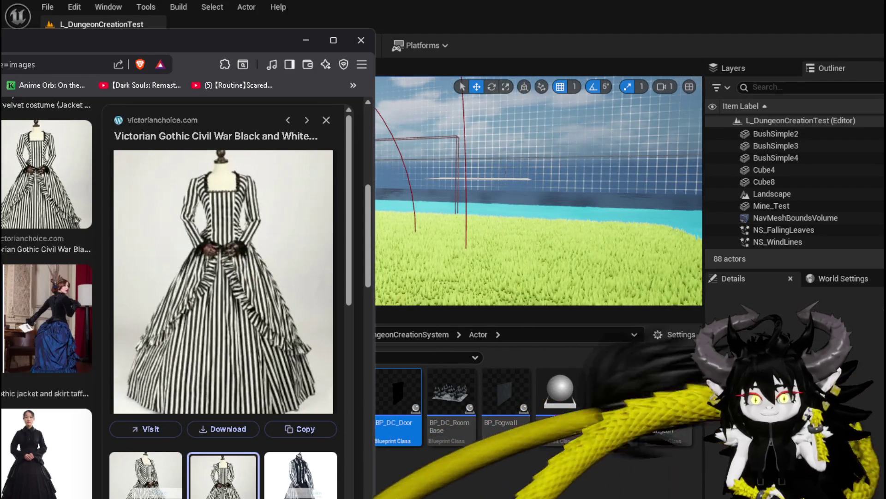
key("alt+Left")
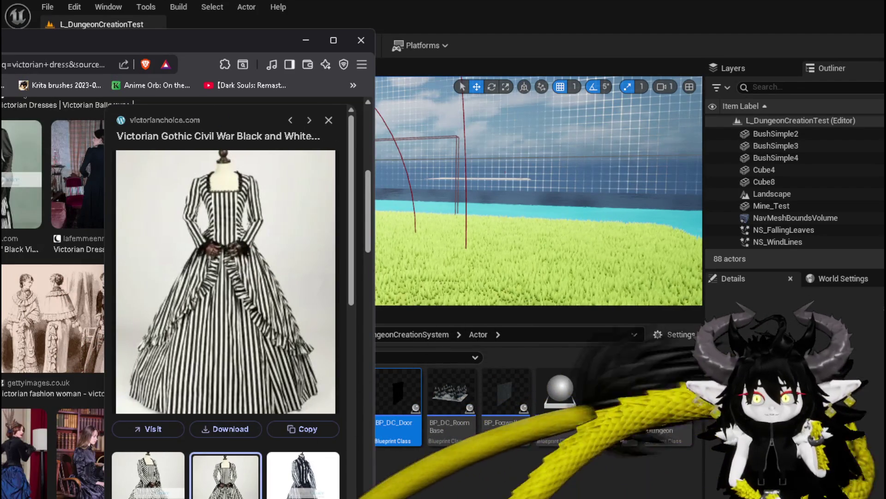
- Shift the Brave window right and compare the striped gown's alternative and main images again
left_click_drag(185, 40, 283, 25)
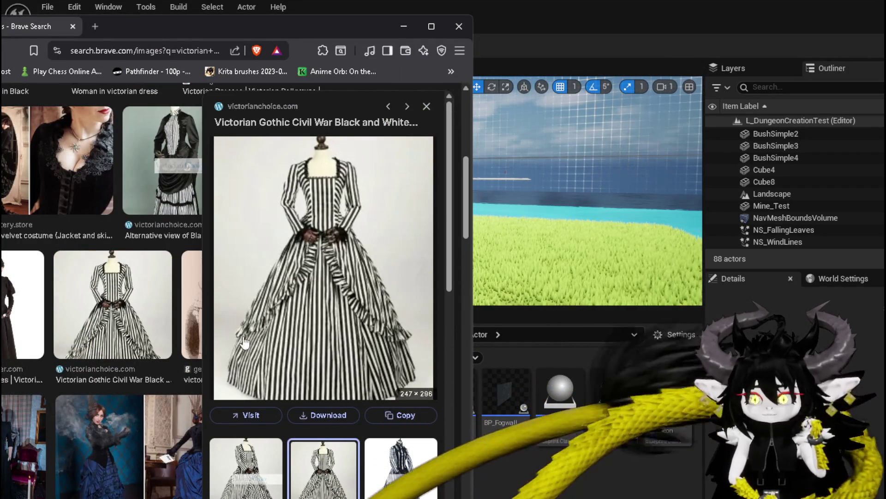
left_click(246, 466)
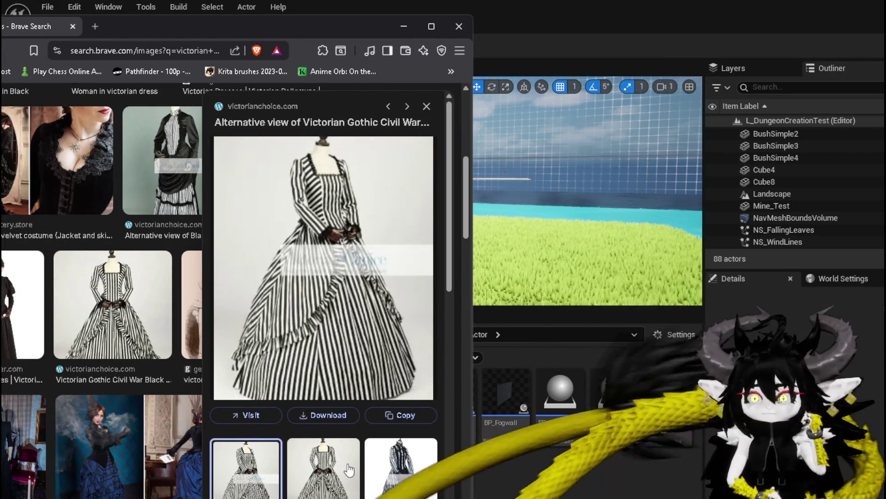
left_click(350, 468)
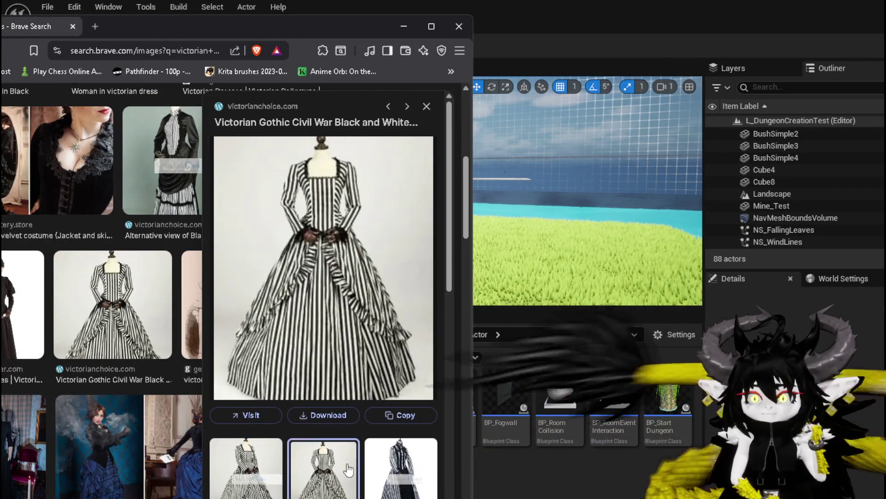
left_click(277, 465)
left_click(274, 462)
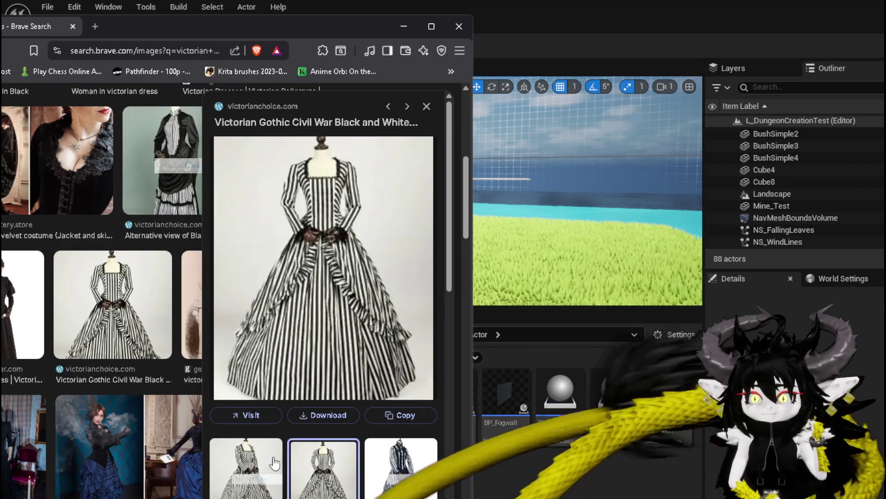
left_click(274, 462)
- Minimize Brave and start a Win+Shift+S screen capture, cancelling and restarting it once
left_click(403, 26)
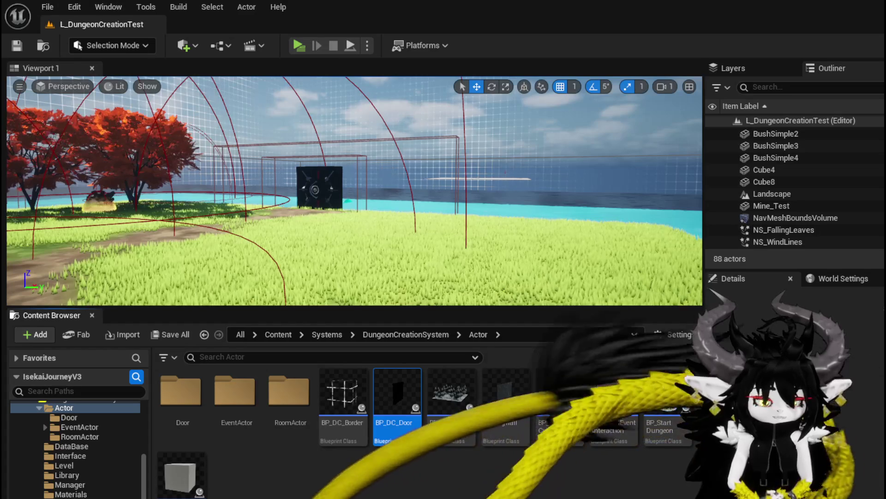
key("super+shift+s")
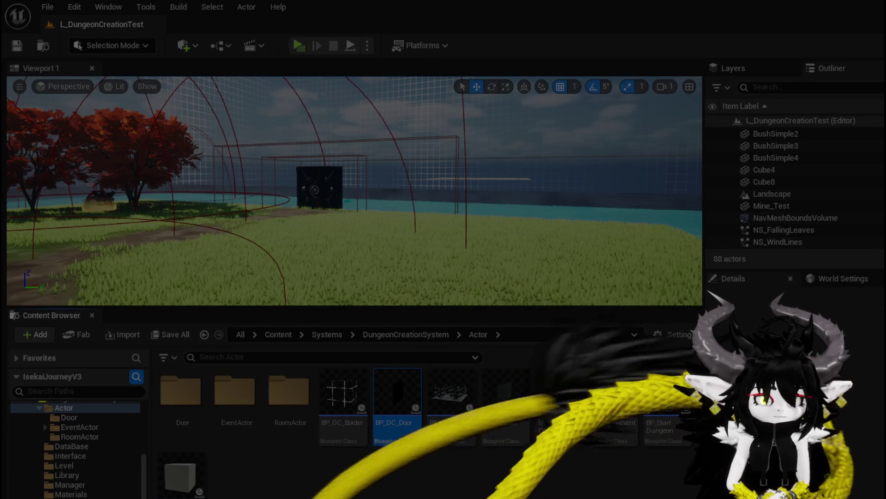
key("Escape")
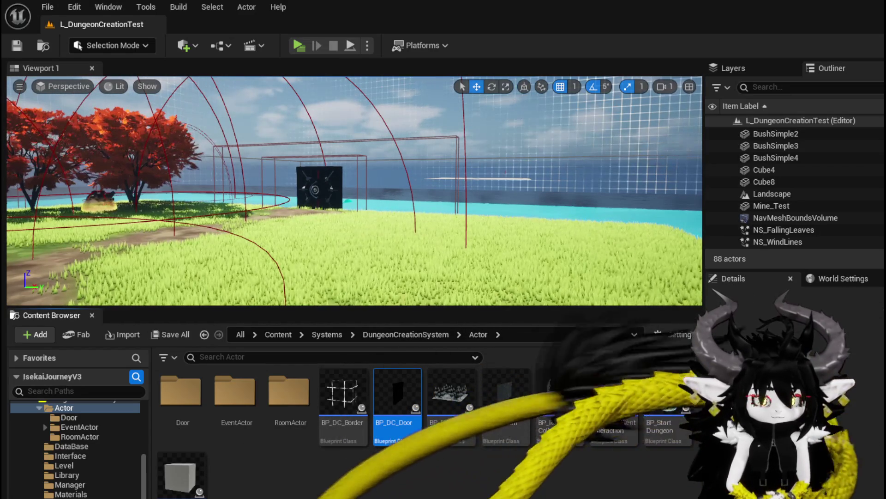
key("super+shift+s")
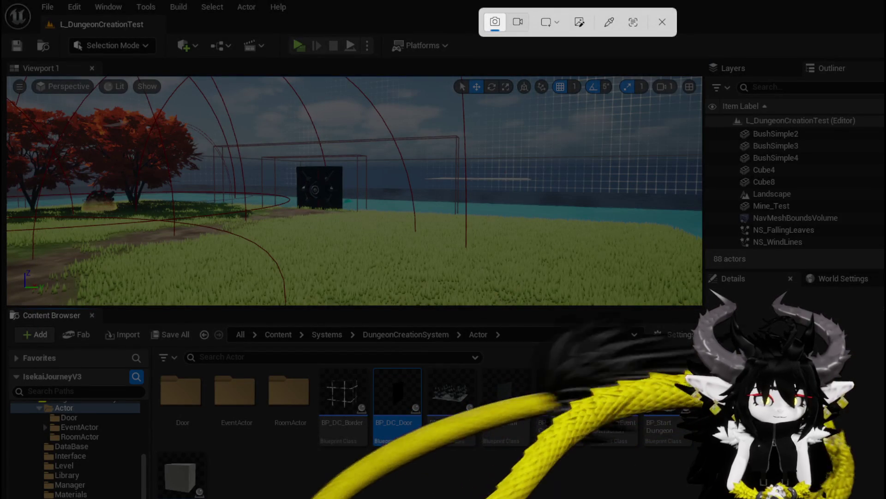
- Dismiss the capture toolbar and fly the viewport camera up close to the iris door
key("Escape")
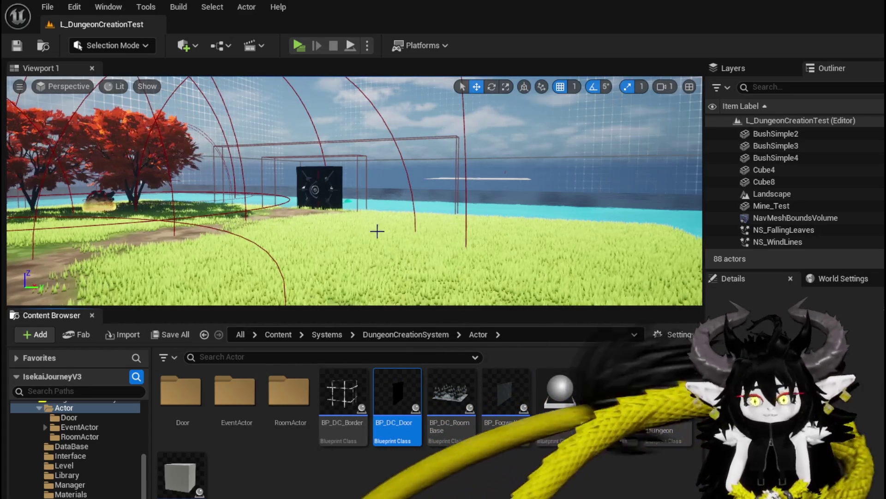
mouse_move(377, 231)
left_mouse_down()
mouse_move(374, 203)
mouse_move(393, 206)
mouse_move(313, 216)
left_mouse_up()
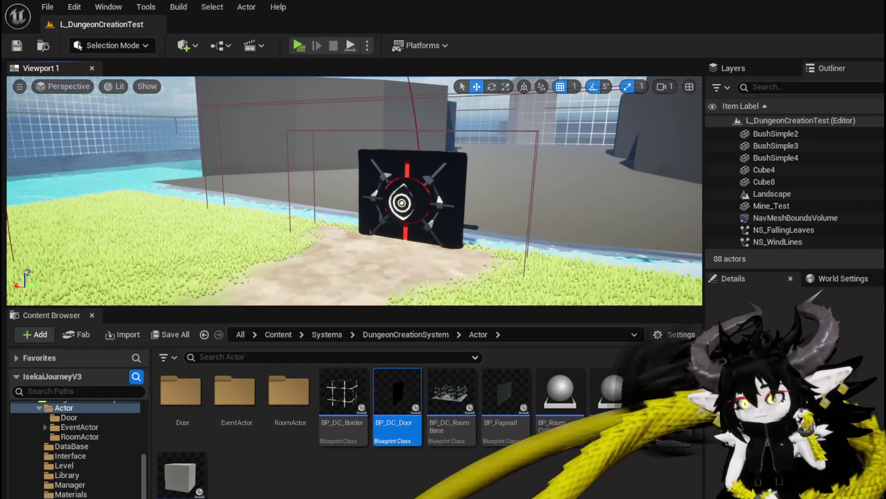
- Add a Set Timer by Event node after the DoorOpeningSequence event
key("alt+Tab")
scroll(325, 184, "up", 5)
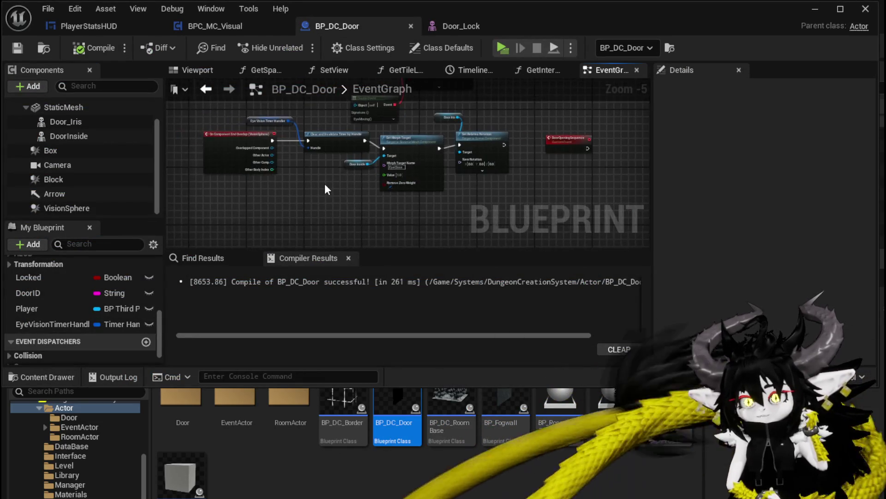
scroll(241, 195, "down", 4)
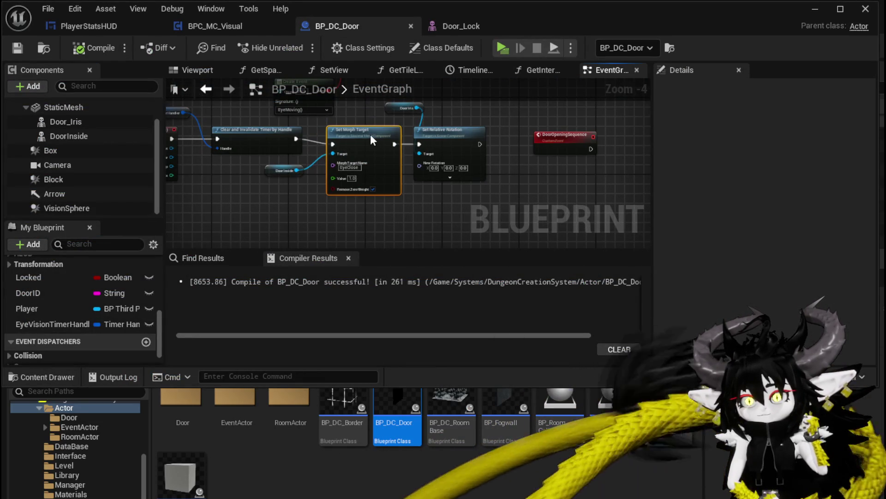
mouse_move(563, 135)
left_mouse_down()
mouse_move(296, 177)
mouse_move(318, 123)
left_mouse_up()
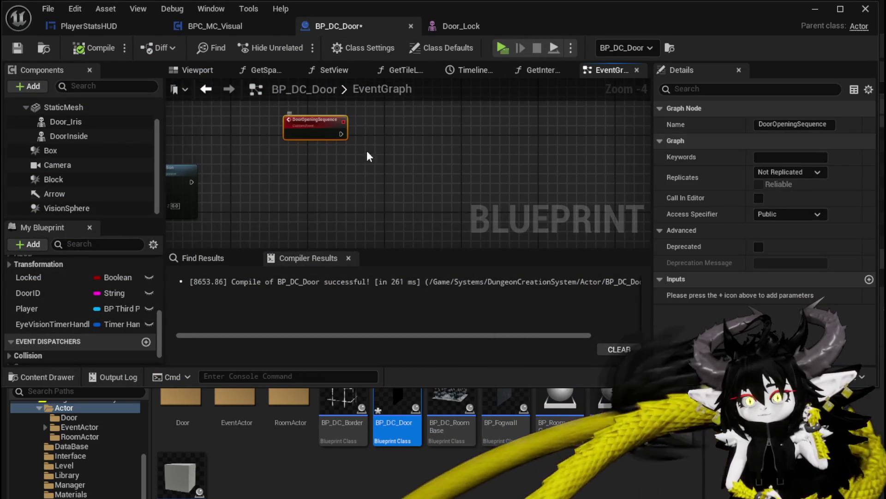
scroll(378, 156, "down", 1)
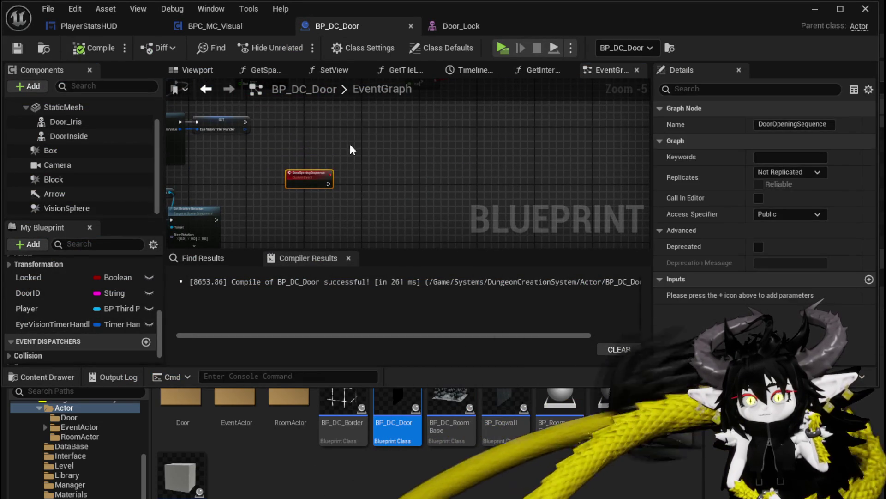
scroll(296, 156, "up", 3)
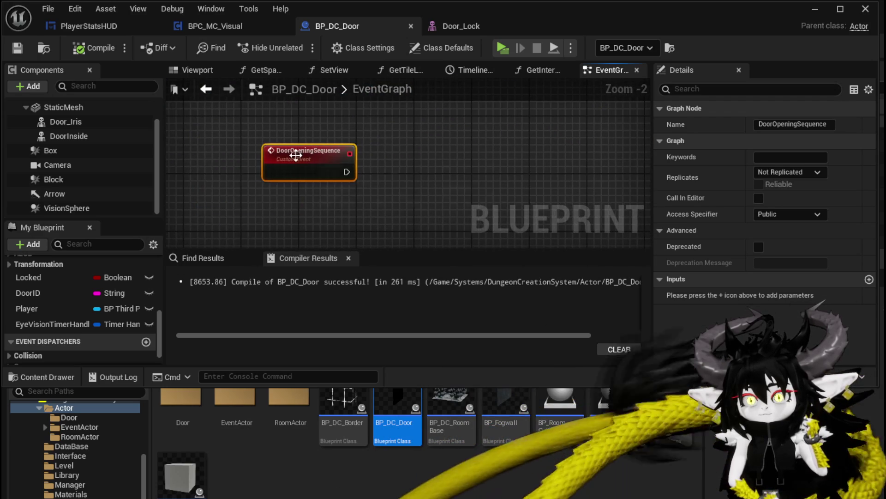
mouse_move(296, 155)
left_mouse_down()
mouse_move(429, 145)
mouse_move(376, 125)
mouse_move(257, 128)
mouse_move(352, 133)
left_mouse_up()
type("Set Tie")
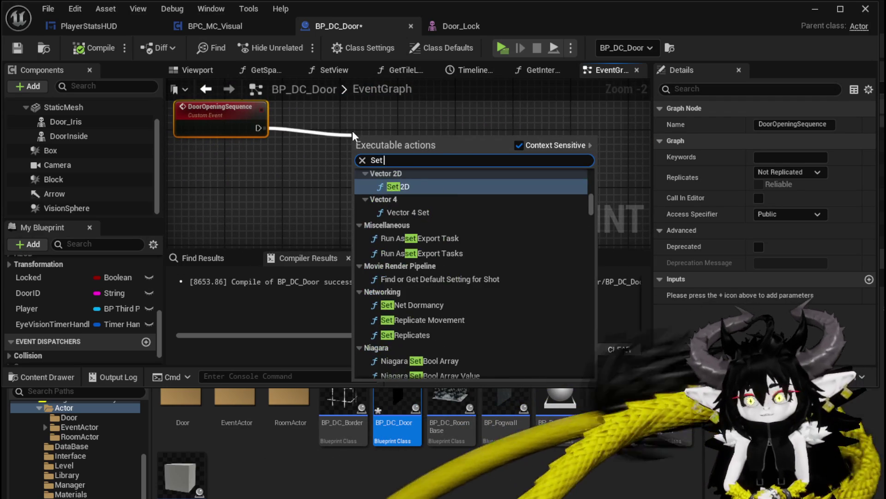
key("BackSpace")
type("mer")
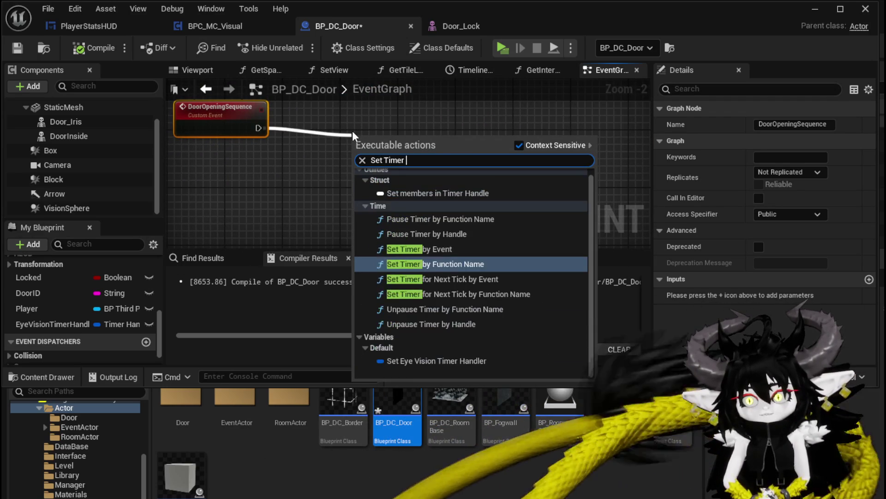
left_click(415, 249)
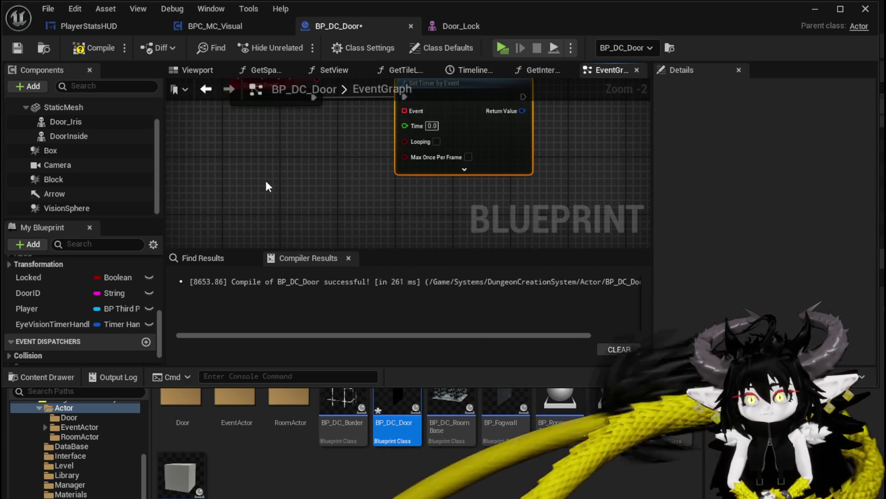
- Create a new custom event named UnlockDoor
right_click(265, 180)
type("custom e")
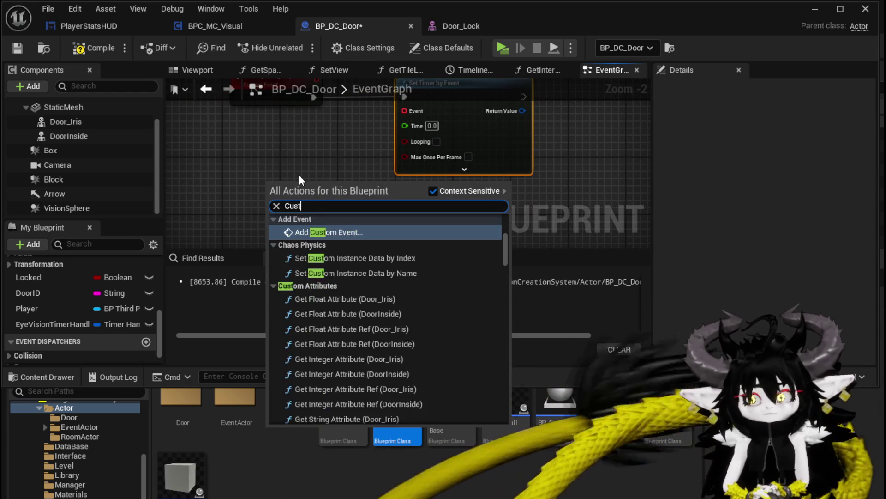
key("Return")
type("U")
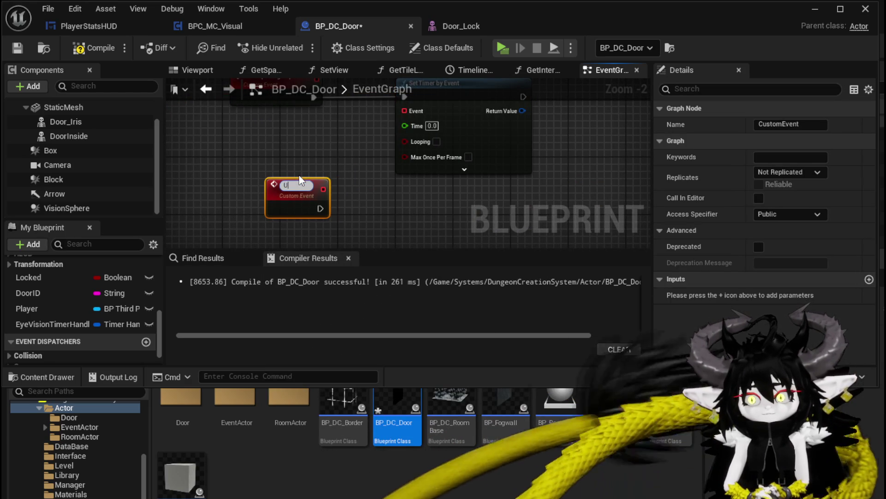
type("nlockDoor")
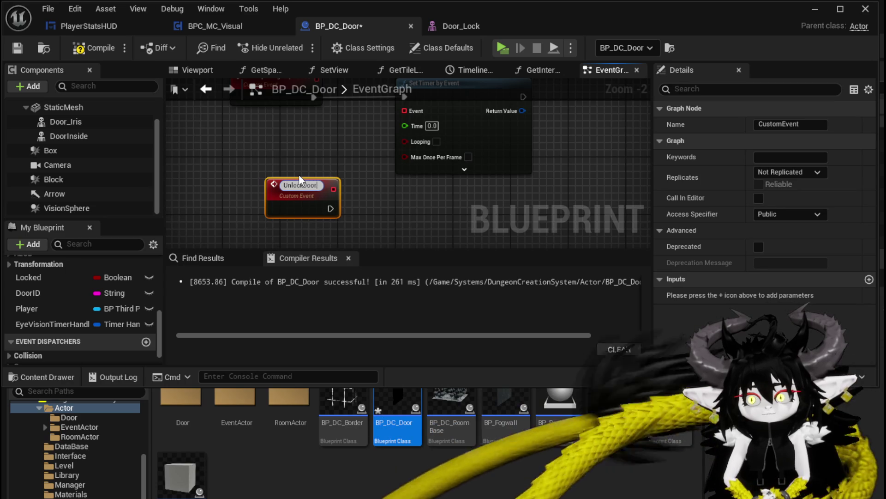
key("Return")
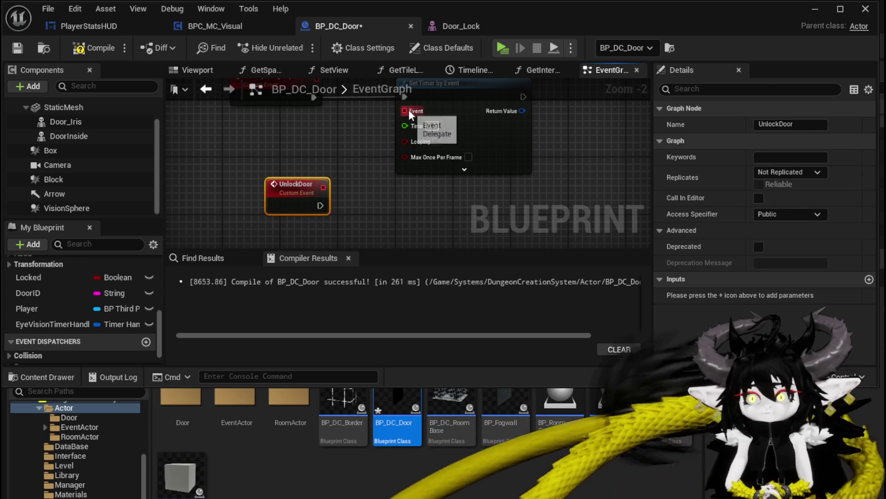
- Bind the 0.1 s timer's Event pin to the UnlockDoor event
mouse_move(405, 111)
left_mouse_down()
mouse_move(308, 216)
mouse_move(320, 160)
left_mouse_up()
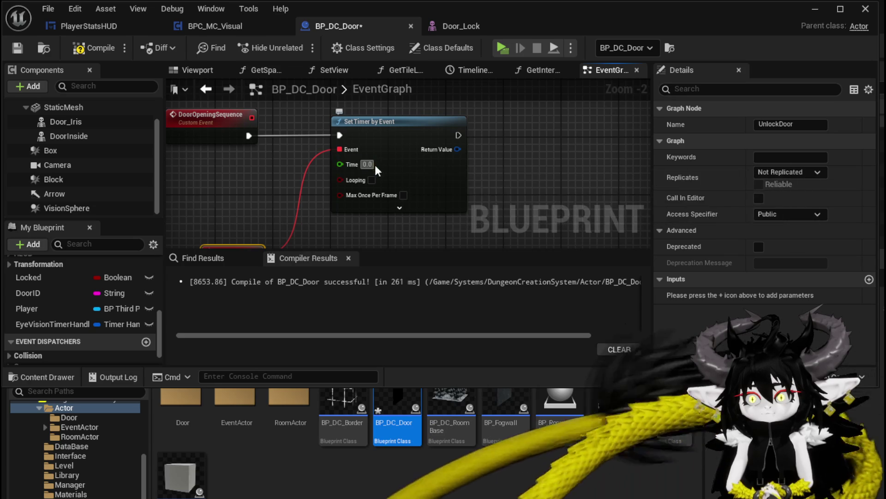
left_click(529, 183)
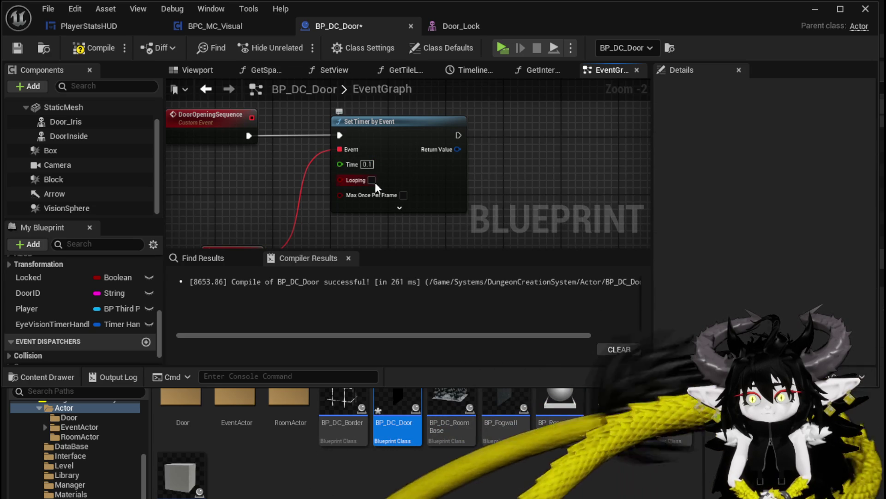
scroll(470, 190, "down", 3)
left_click_drag(448, 207, 364, 173)
- Add a Set Morph Target node on DoorInside under UnlockDoor, then view Door_Lock's morph targets
scroll(414, 207, "up", 3)
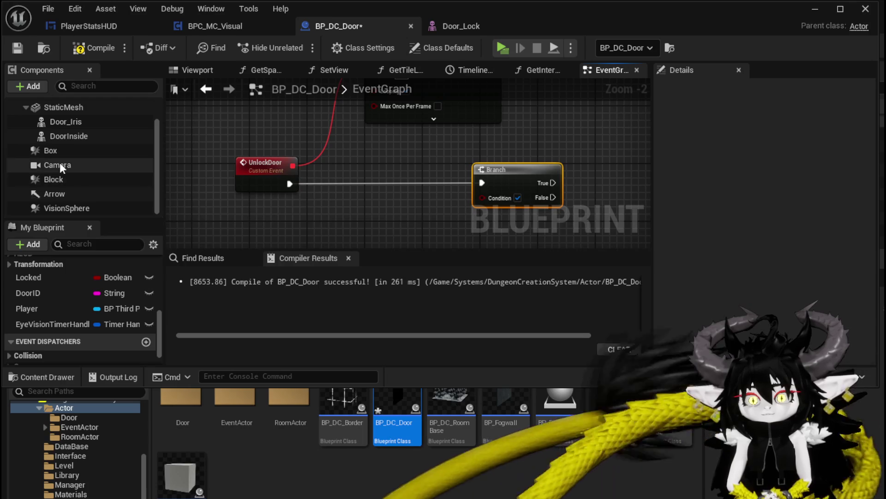
scroll(60, 164, "up", 2)
mouse_move(69, 163)
left_mouse_down()
mouse_move(231, 127)
mouse_move(351, 164)
left_mouse_up()
type("Set")
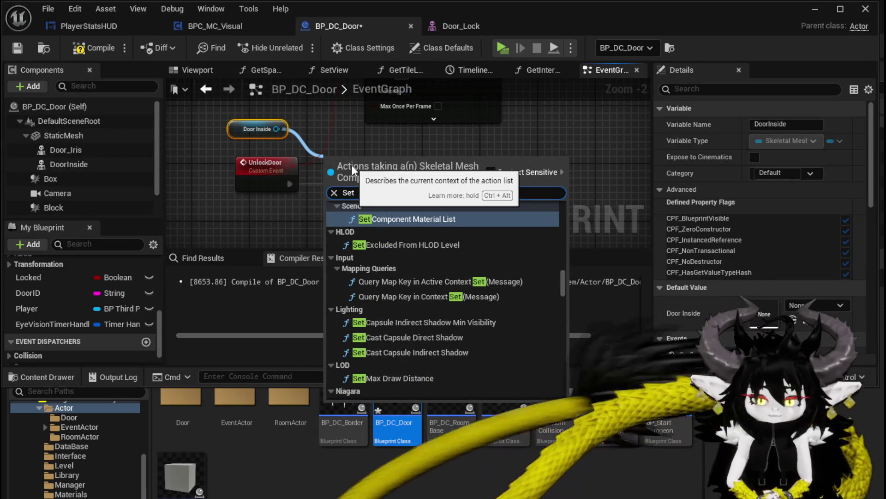
type(" Morph")
key("Return")
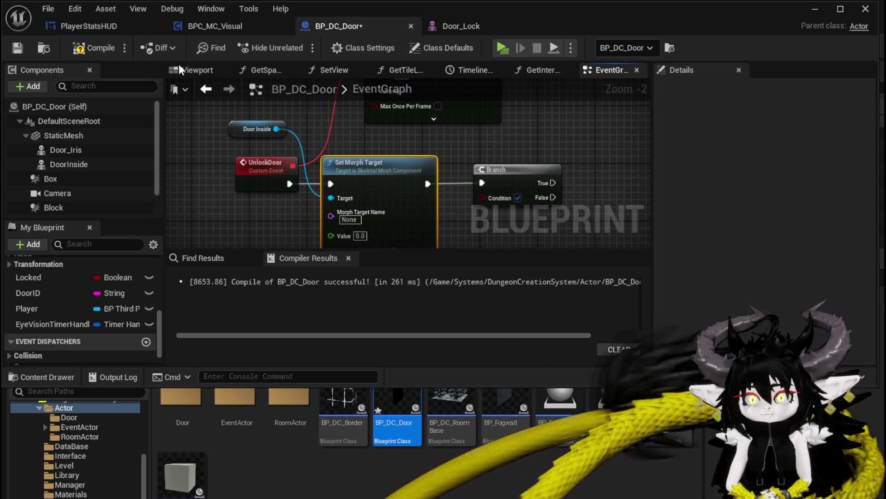
left_click(469, 28)
- Copy the Unlock morph target name and paste it into Set Morph Target
left_click(576, 157)
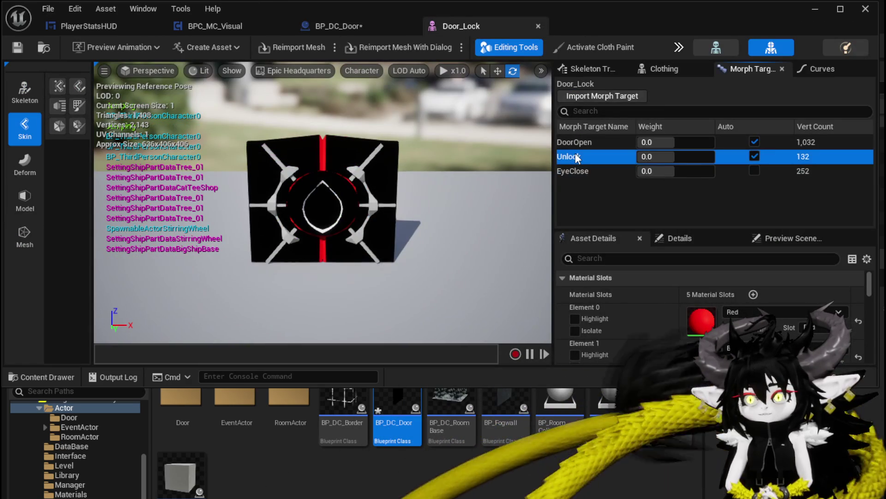
right_click(576, 157)
left_click(608, 204)
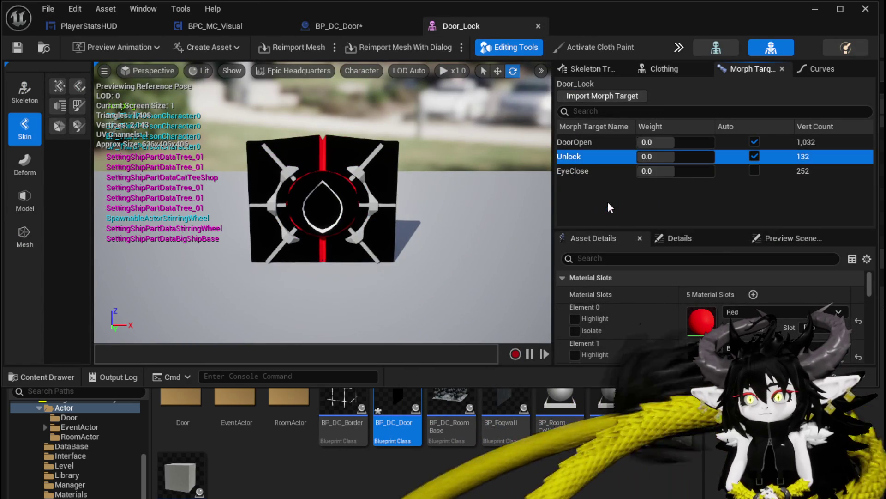
left_click(318, 26)
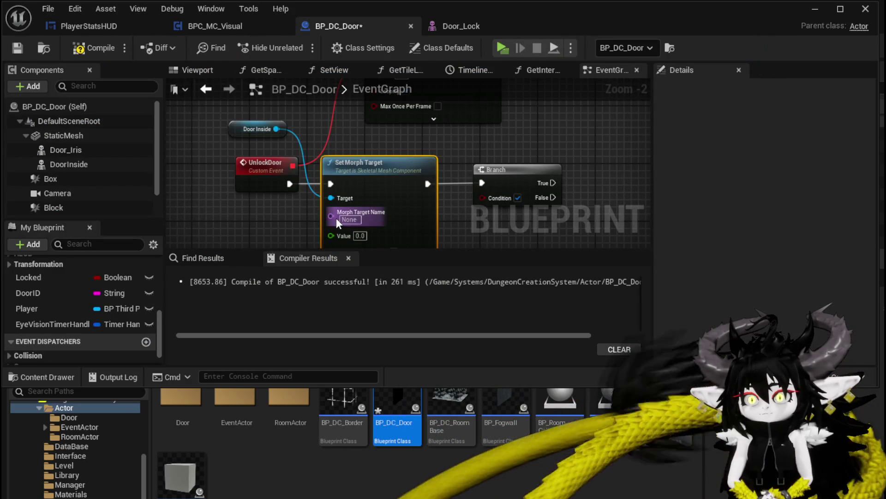
left_click(349, 219)
type("Unlock")
key("Return")
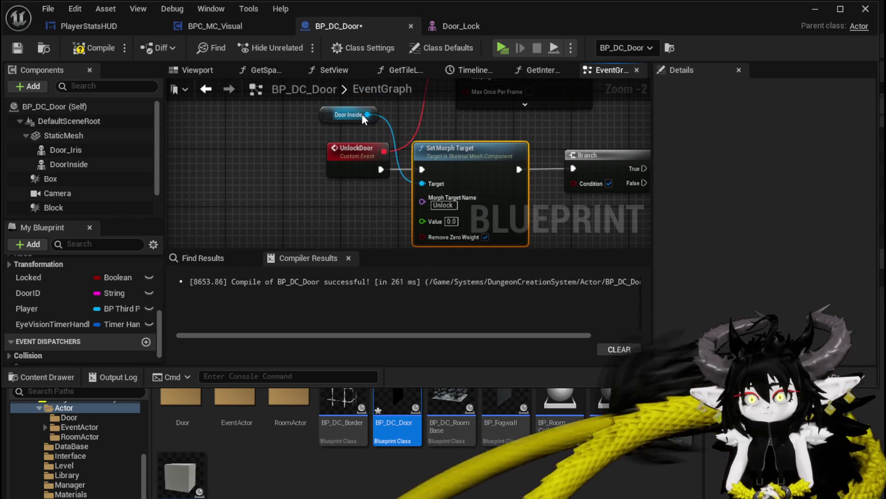
- Add a Get Morph Target node on Door Inside reading the Unlock weight
left_click_drag(367, 114, 249, 154)
type("get m")
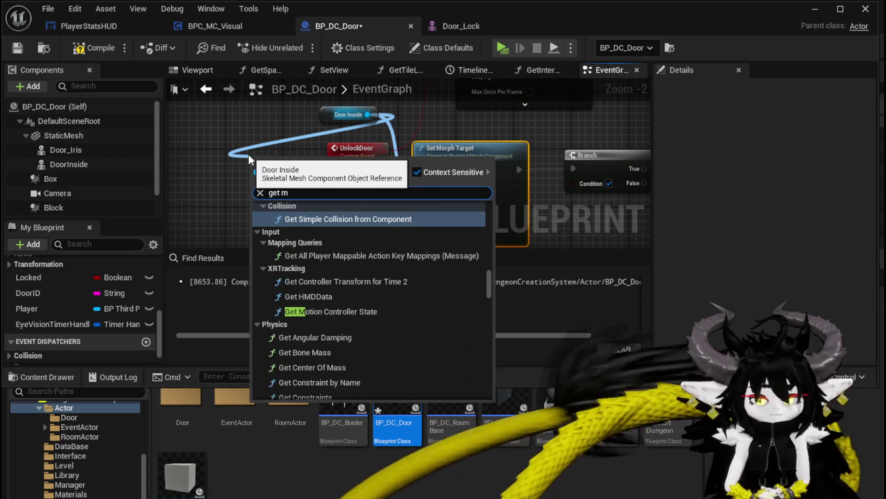
type("orp")
left_click(314, 244)
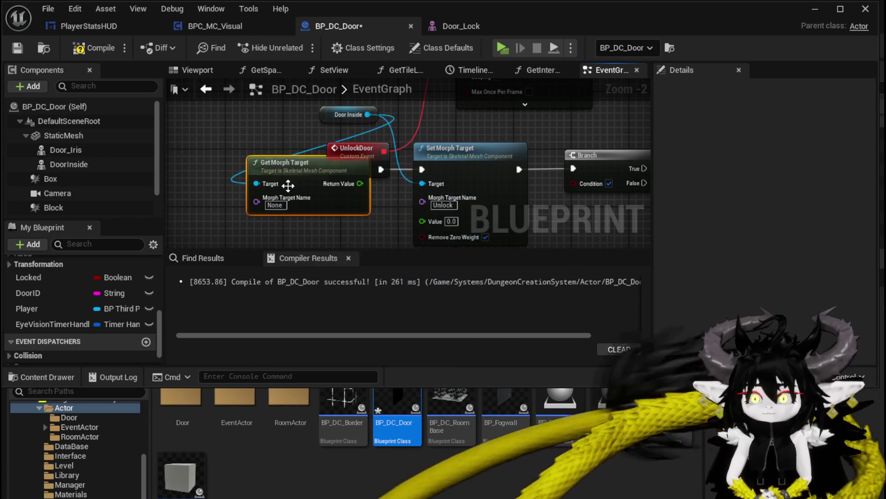
mouse_move(303, 181)
left_mouse_down()
mouse_move(291, 187)
mouse_move(261, 176)
left_mouse_up()
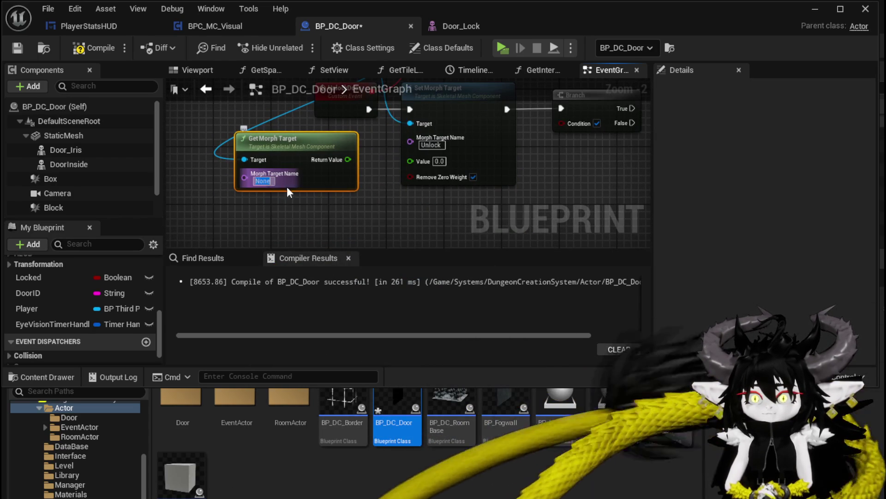
type("Unlock")
- Feed the current Unlock weight plus 0.01 into Set Morph Target's Value
left_click_drag(348, 160, 425, 169)
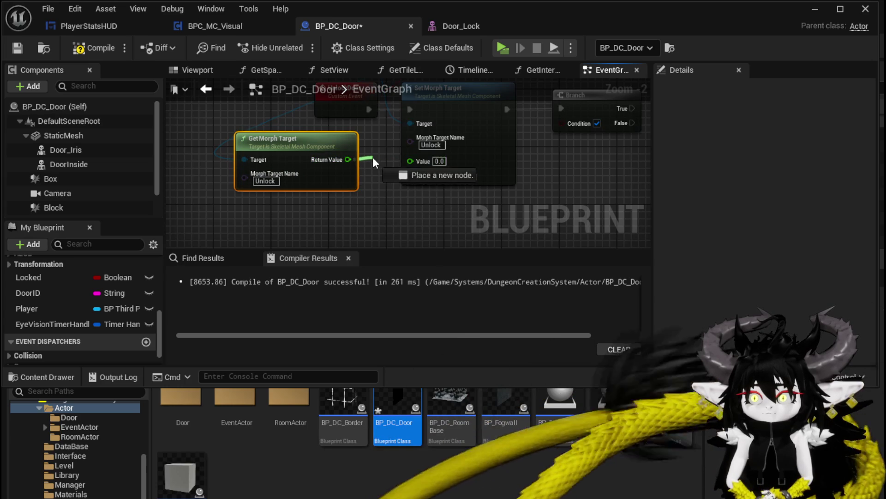
left_click_drag(372, 157, 372, 157)
type("add")
left_click(413, 265)
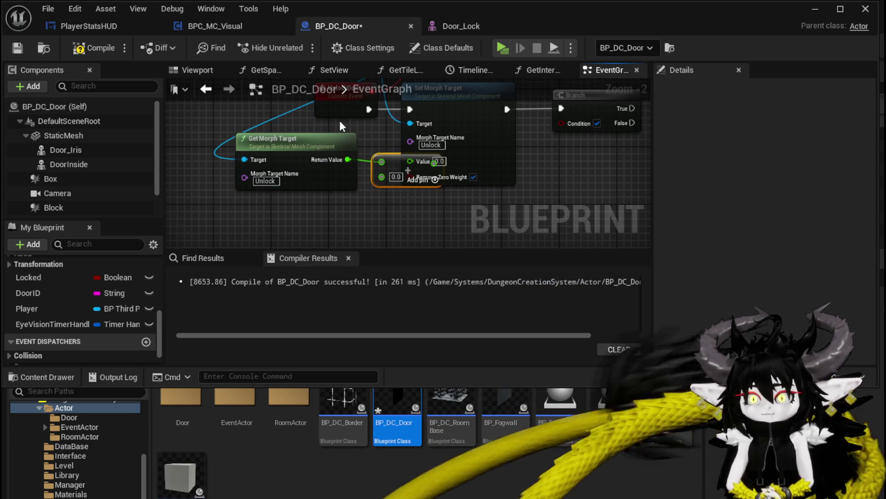
mouse_move(341, 125)
left_mouse_down()
mouse_move(390, 162)
mouse_move(326, 166)
mouse_move(411, 164)
mouse_move(396, 211)
mouse_move(315, 196)
mouse_move(398, 199)
left_mouse_up()
type("0.01")
key("Return")
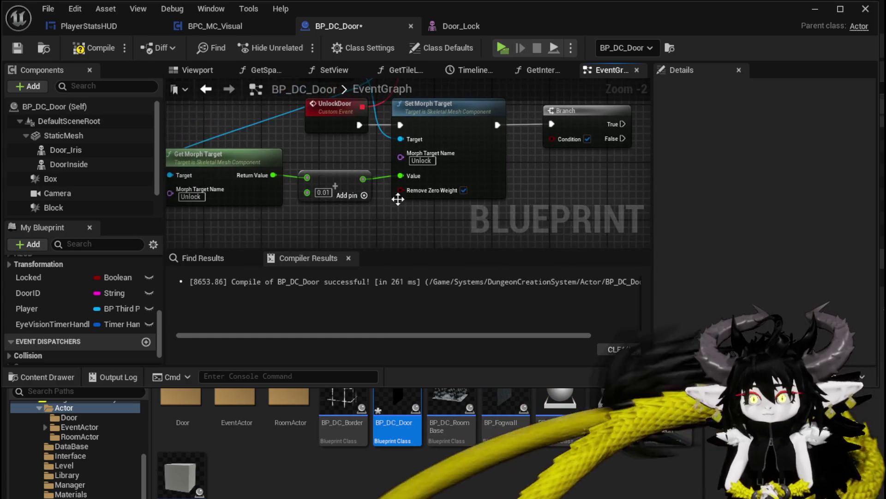
- Add a >= 1.0 comparison on the current Unlock weight for the Branch
mouse_move(274, 175)
left_mouse_down()
mouse_move(562, 160)
mouse_move(560, 175)
left_mouse_up()
type("greater")
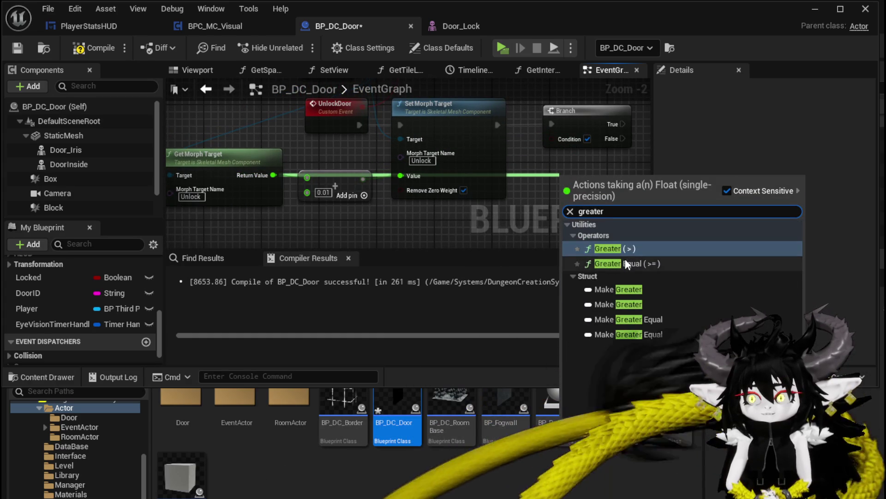
left_click(626, 263)
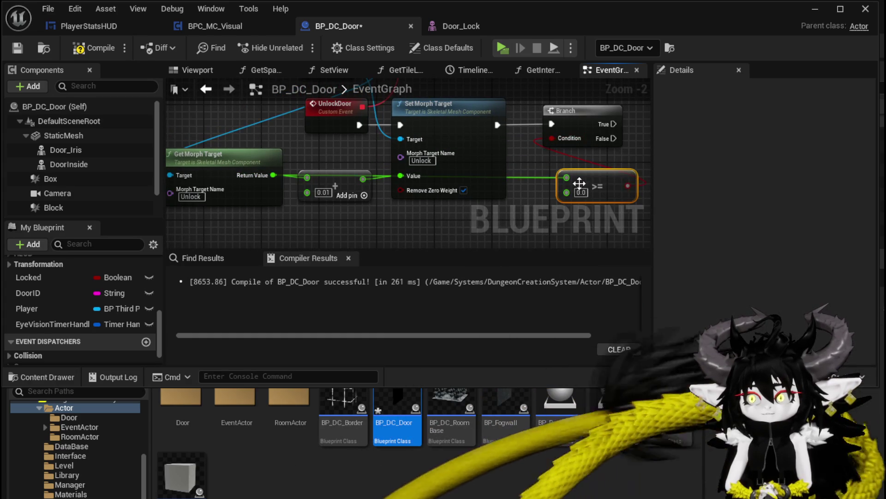
type("1")
key("Return")
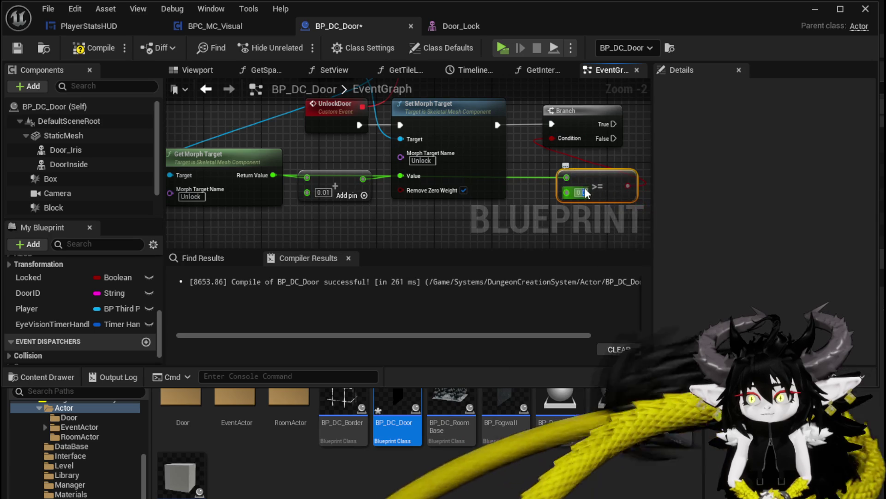
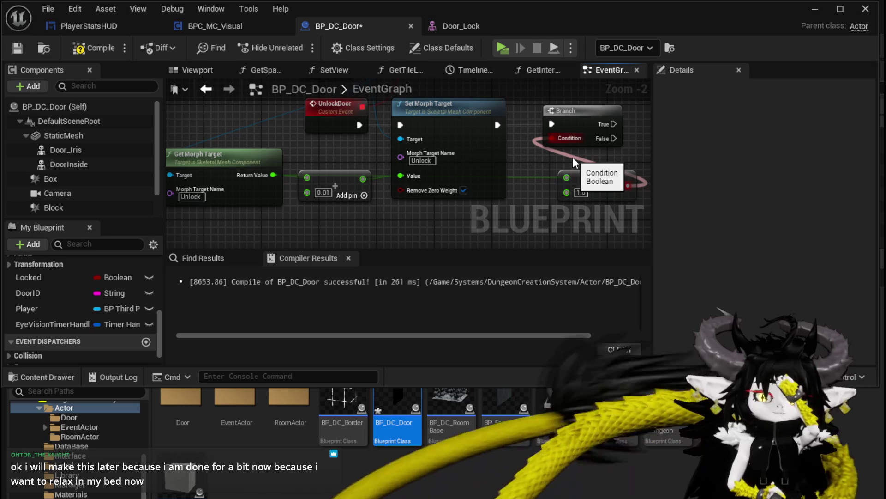
- Nudge the >= and Get Morph Target nodes into a tidier layout and compile the blueprint
mouse_move(573, 157)
left_mouse_down()
mouse_move(469, 167)
mouse_move(458, 197)
mouse_move(558, 168)
left_mouse_up()
left_click_drag(208, 138, 235, 182)
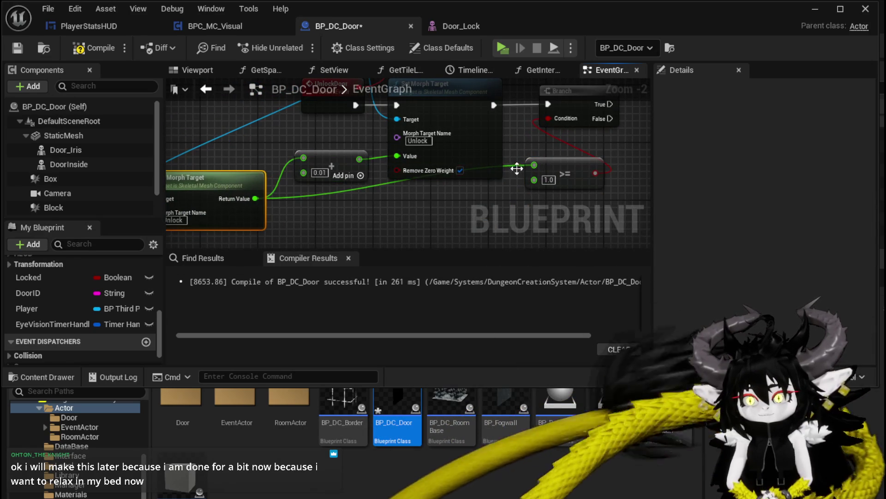
left_click_drag(565, 177, 557, 183)
left_click_drag(501, 202, 500, 196)
left_click_drag(574, 167, 462, 186)
left_click(18, 48)
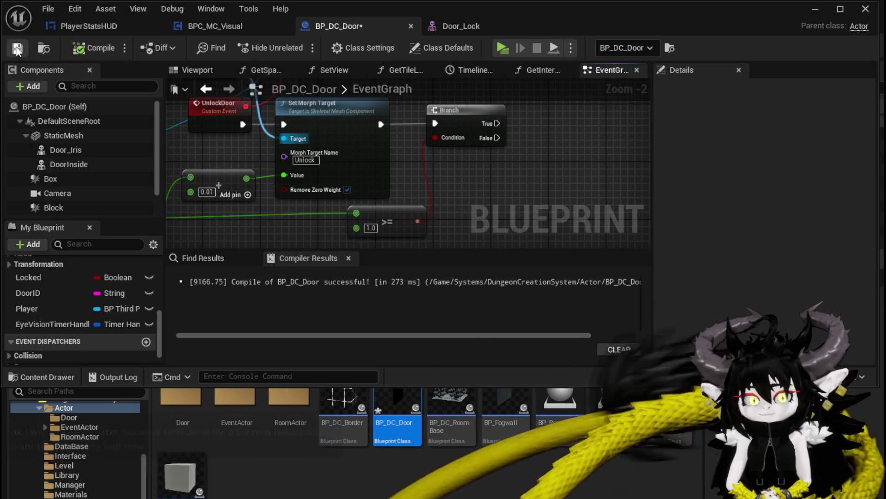
- Move the Door Inside variable node further left and raise the Get Morph Target node slightly
scroll(415, 202, "down", 1)
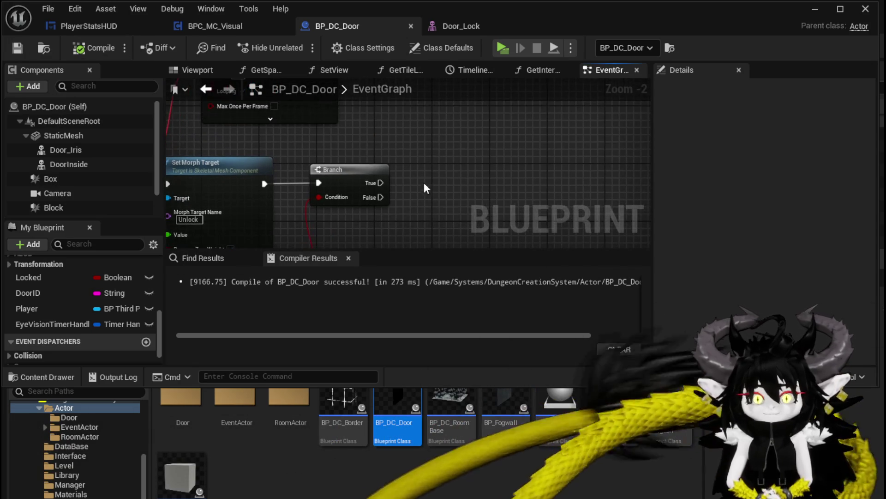
mouse_move(415, 171)
left_mouse_down()
mouse_move(397, 167)
mouse_move(508, 121)
mouse_move(454, 118)
left_mouse_up()
left_click_drag(485, 153, 521, 181)
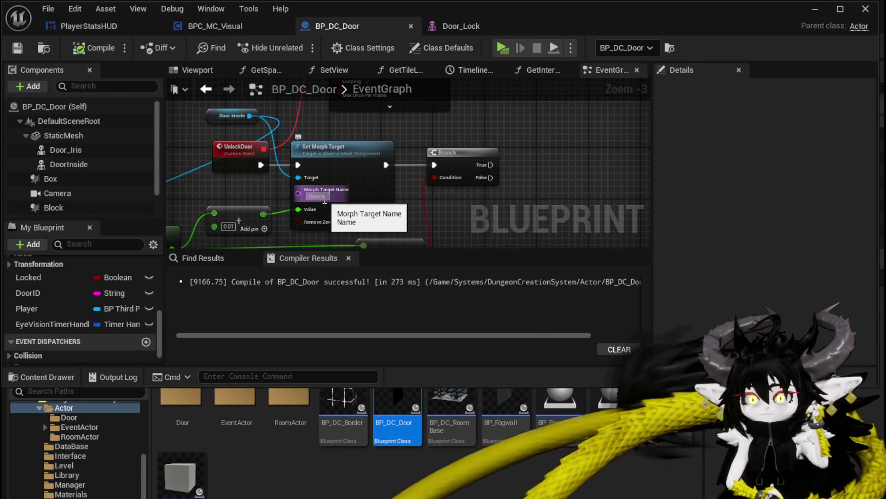
left_click_drag(505, 189, 644, 196)
mouse_move(355, 123)
left_mouse_down()
mouse_move(186, 156)
mouse_move(226, 183)
mouse_move(215, 184)
left_mouse_up()
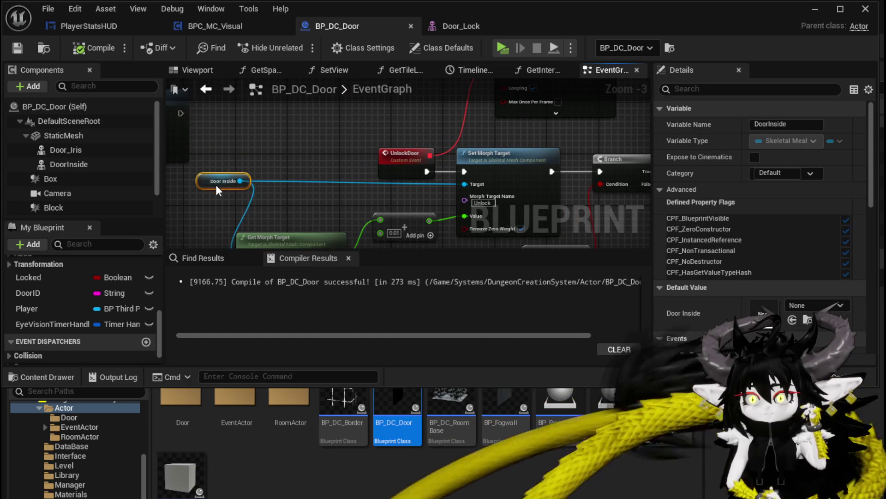
left_click(278, 187)
mouse_move(280, 188)
left_mouse_down()
mouse_move(280, 168)
mouse_move(275, 197)
left_mouse_up()
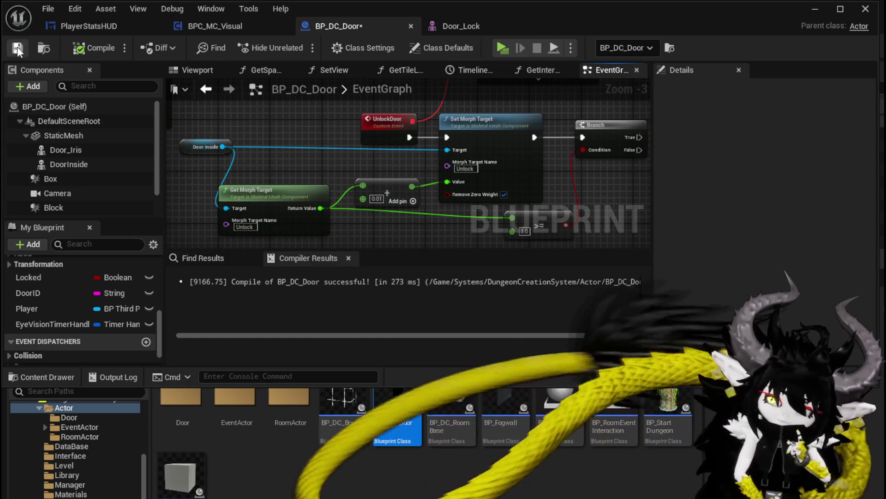
mouse_move(342, 124)
left_mouse_down()
mouse_move(502, 151)
mouse_move(458, 143)
left_mouse_up()
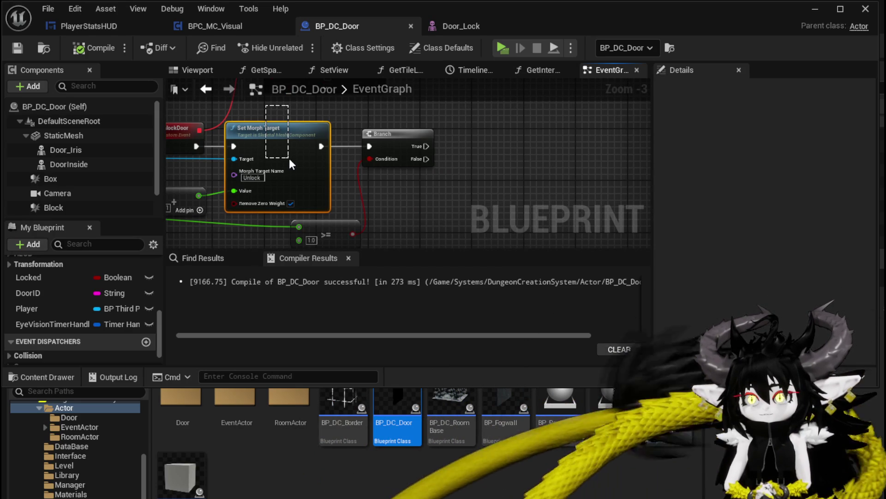
- Detach Set Morph Target from the Branch and move it out to the right
mouse_move(289, 159)
left_mouse_down()
mouse_move(278, 239)
mouse_move(268, 239)
left_mouse_up()
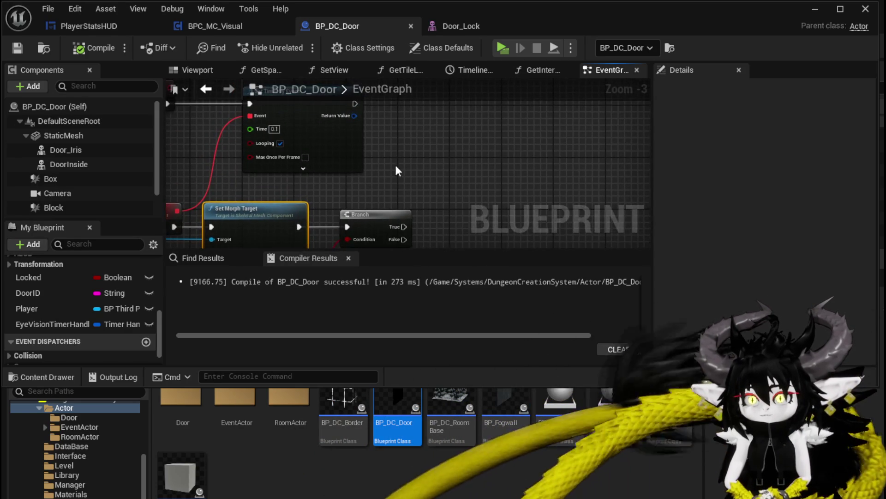
mouse_move(395, 170)
left_mouse_down()
mouse_move(330, 172)
mouse_move(329, 188)
mouse_move(332, 173)
left_mouse_up()
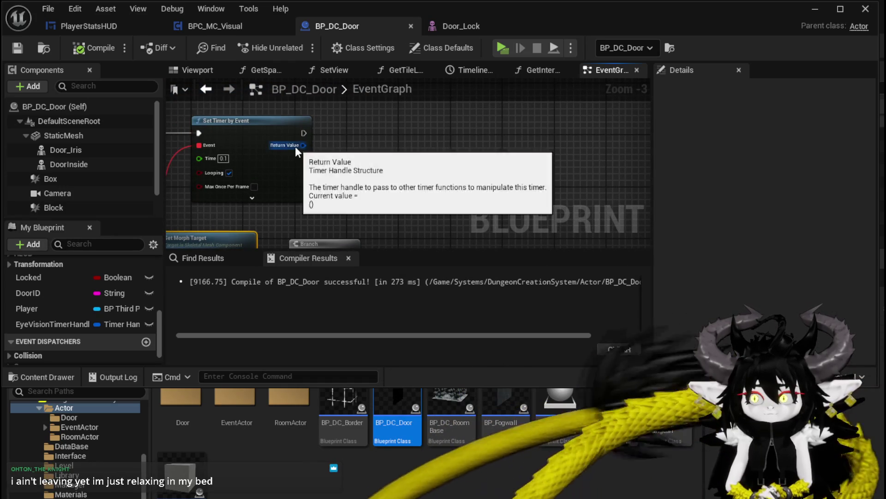
mouse_move(295, 146)
left_mouse_down()
mouse_move(459, 134)
mouse_move(479, 155)
mouse_move(498, 121)
mouse_move(472, 103)
mouse_move(450, 101)
left_mouse_up()
left_click(364, 131)
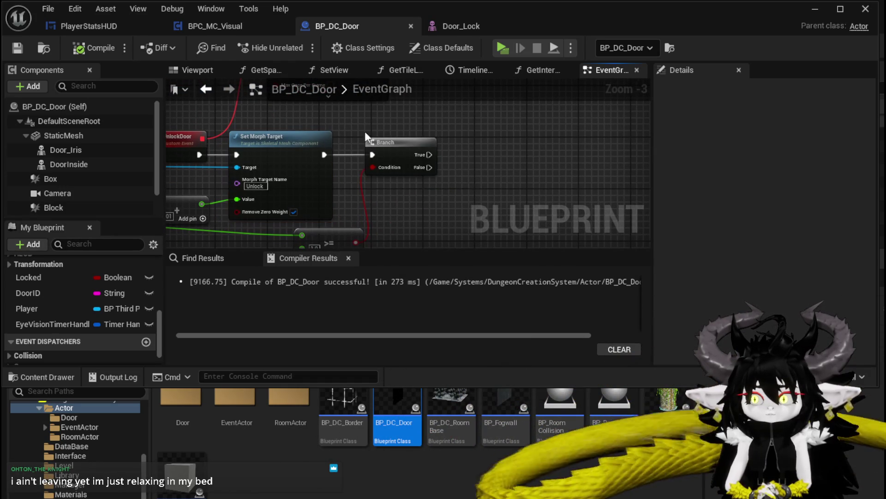
left_click(375, 154, "alt")
left_click_drag(392, 143, 412, 183)
mouse_move(255, 152)
left_mouse_down()
mouse_move(451, 130)
mouse_move(487, 144)
left_mouse_up()
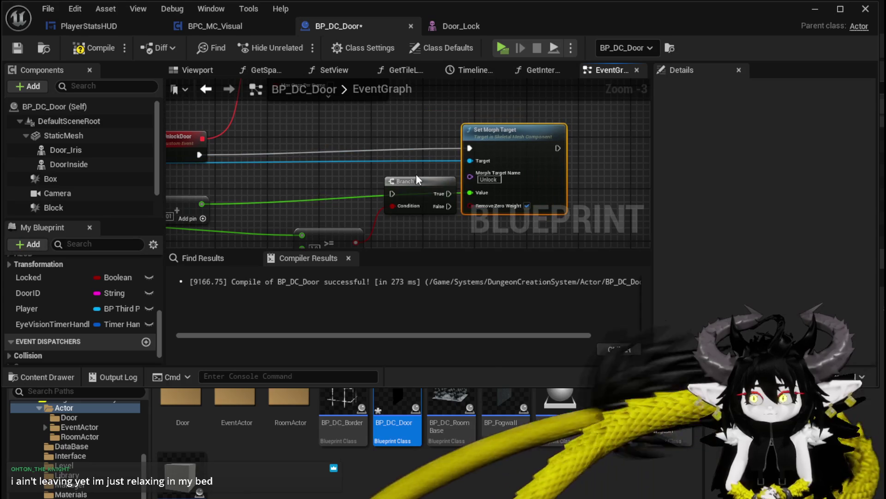
- Place the Branch before Set Morph Target with its False output driving it, then bring up Door_Lock
mouse_move(417, 179)
left_mouse_down()
mouse_move(298, 148)
mouse_move(303, 143)
mouse_move(281, 155)
left_mouse_up()
mouse_move(339, 167)
left_mouse_down()
mouse_move(469, 148)
mouse_move(458, 209)
mouse_move(663, 227)
left_mouse_up()
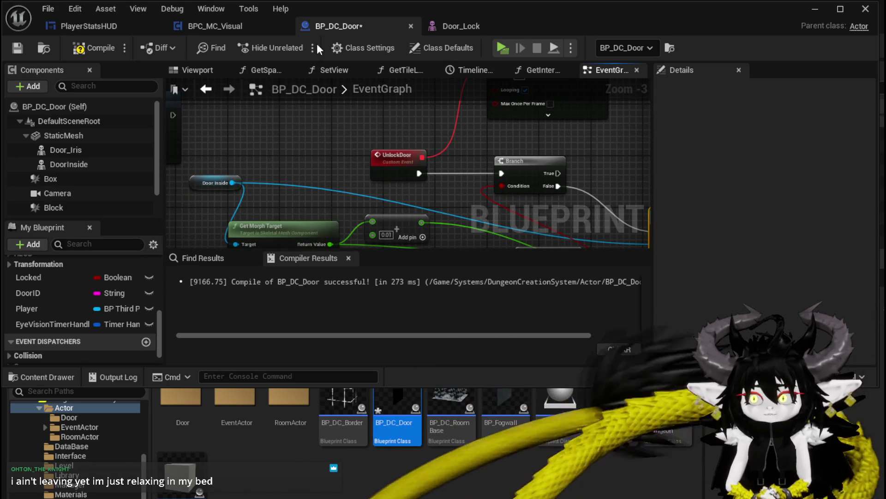
left_click(464, 26)
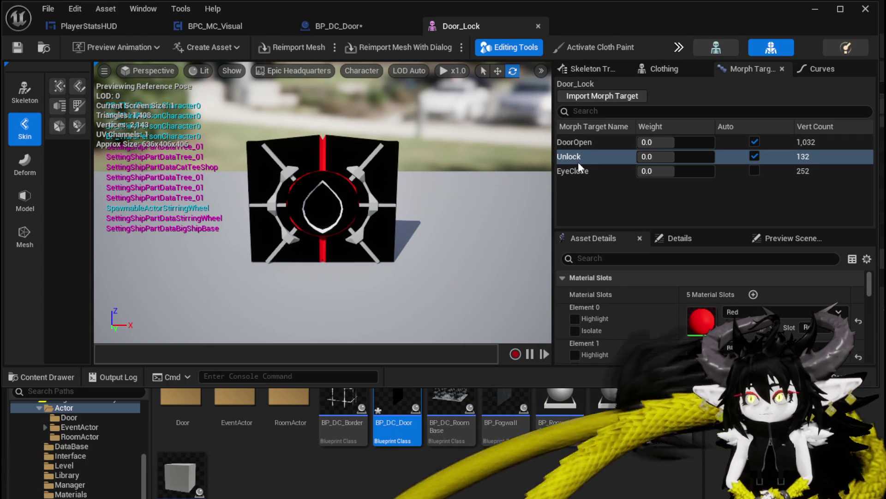
- Preview the DoorOpen morph target partially opening the door
scroll(629, 310, "down", 5)
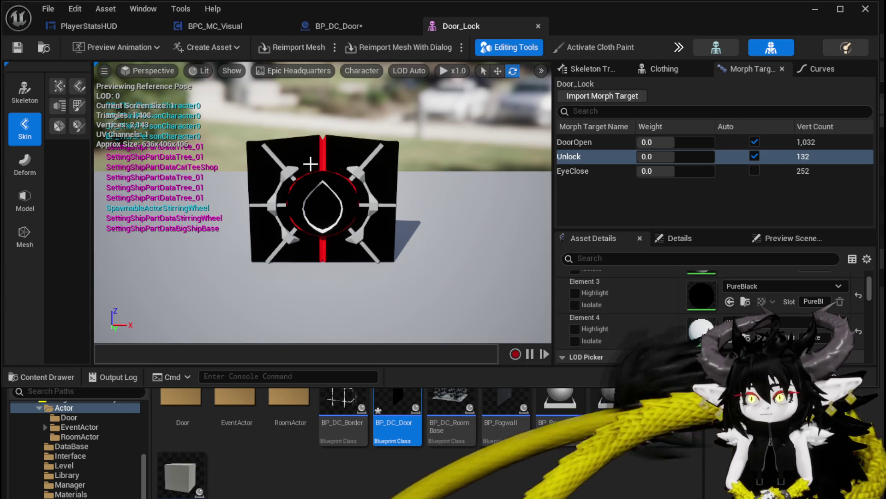
scroll(701, 305, "down", 2)
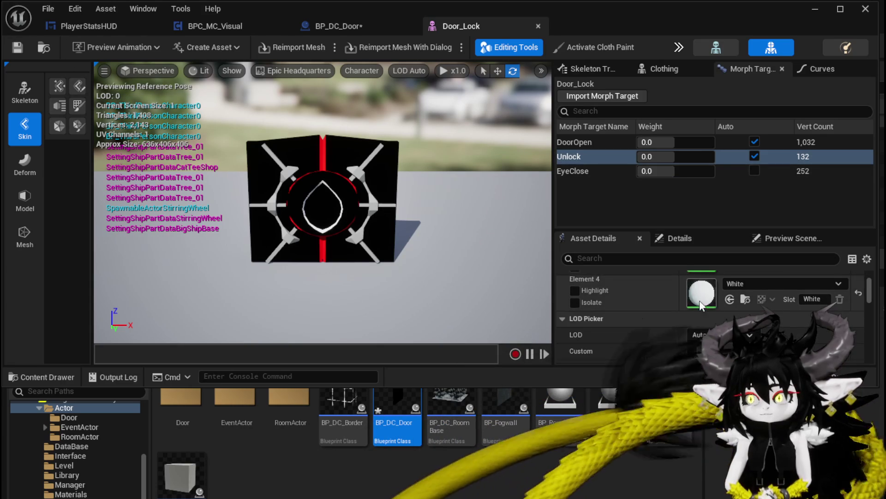
scroll(710, 289, "up", 3)
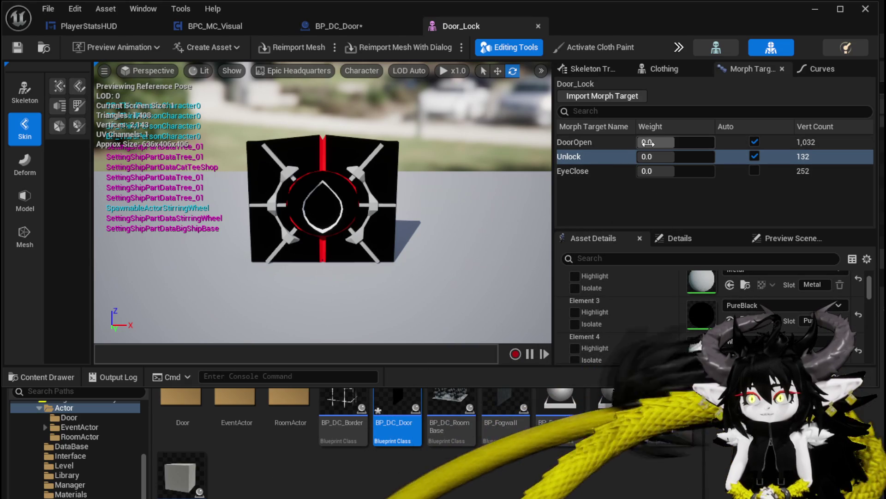
mouse_move(648, 143)
left_mouse_down()
mouse_move(706, 143)
mouse_move(665, 142)
left_mouse_up()
- Reset the DoorOpen and Unlock morph target weights to 0
left_click(685, 143)
type("01")
key("Return")
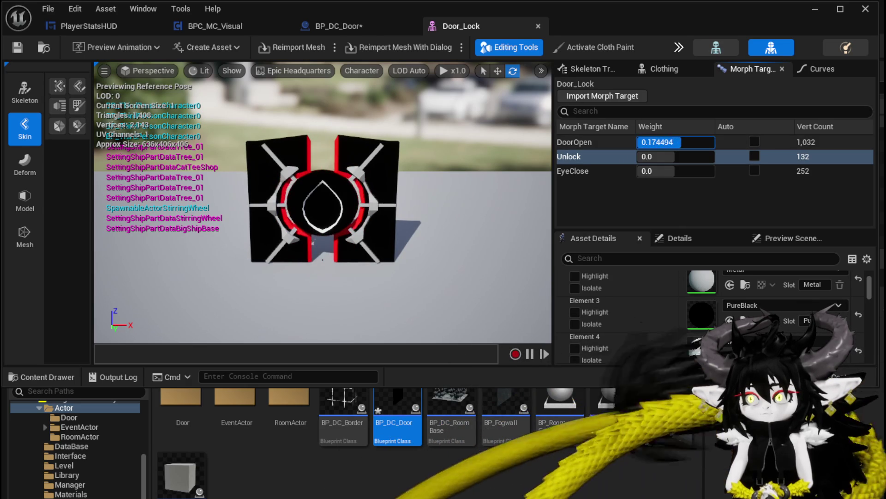
key("Tab")
type("0")
key("Return")
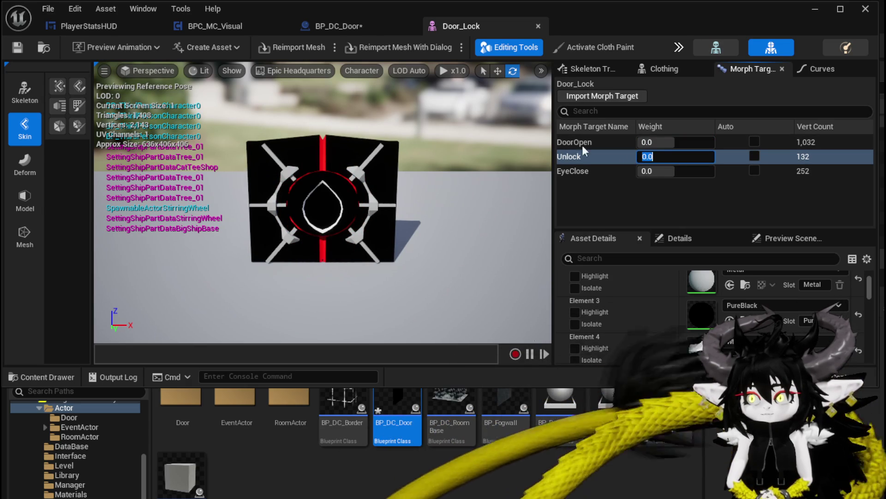
- Glance at BP_DC_Door, then open and dismiss the DoorOpen morph target's actions menu
left_click(339, 27)
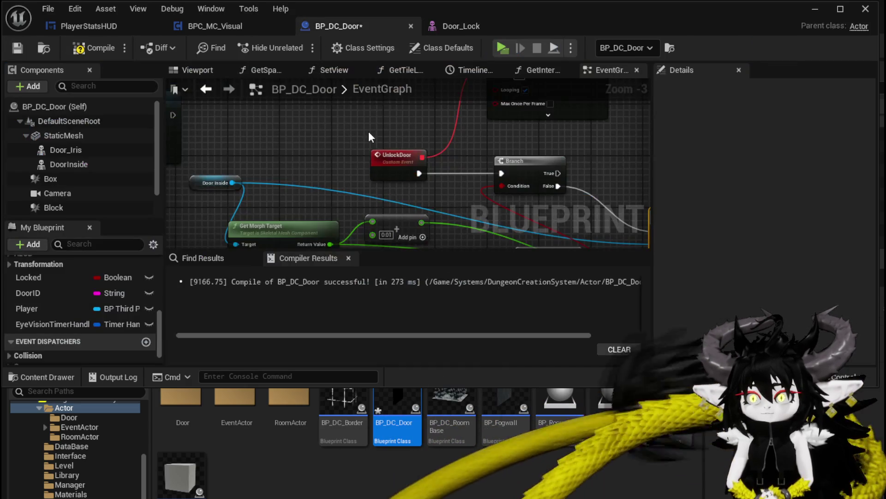
left_click(441, 29)
right_click(588, 143)
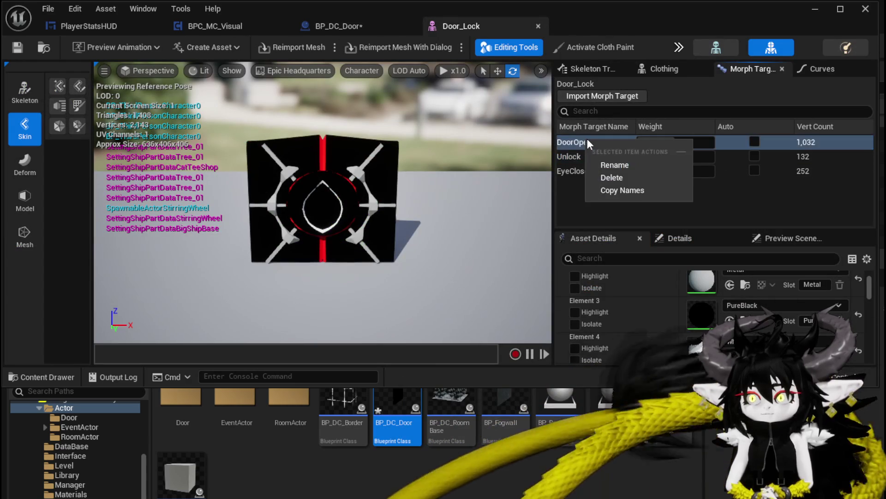
key("Escape")
- Paste a copy of the morph target nodes and set the copy's morph target name to DoorOpen
left_click(350, 26)
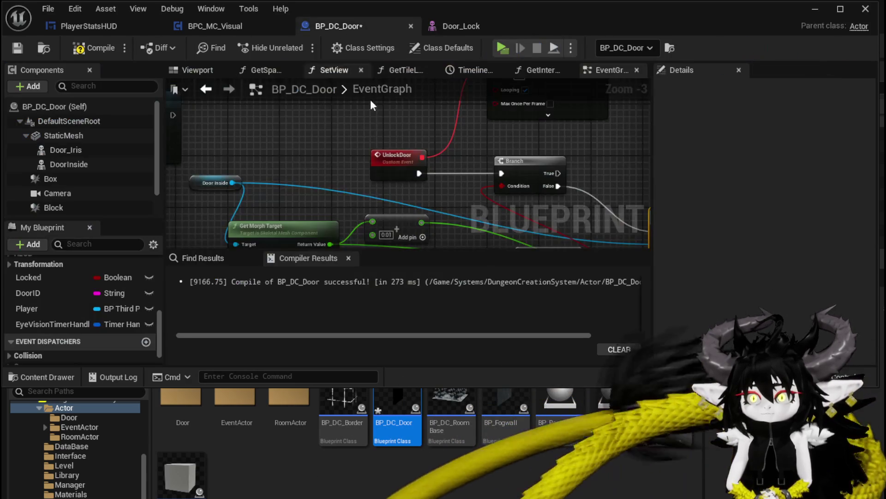
left_click_drag(371, 99, 284, 131)
mouse_move(342, 135)
left_mouse_down()
mouse_move(362, 148)
mouse_move(292, 173)
left_mouse_up()
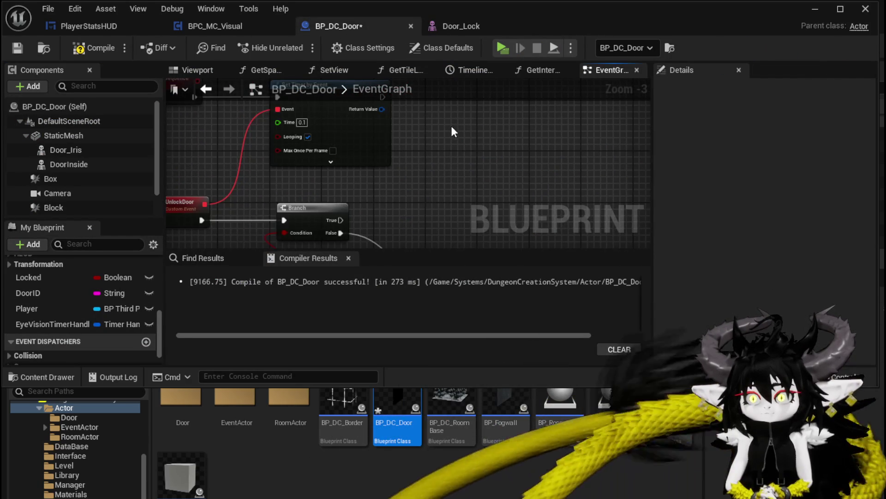
key("ctrl+v")
mouse_move(456, 208)
left_mouse_down()
mouse_move(311, 269)
mouse_move(376, 163)
left_mouse_up()
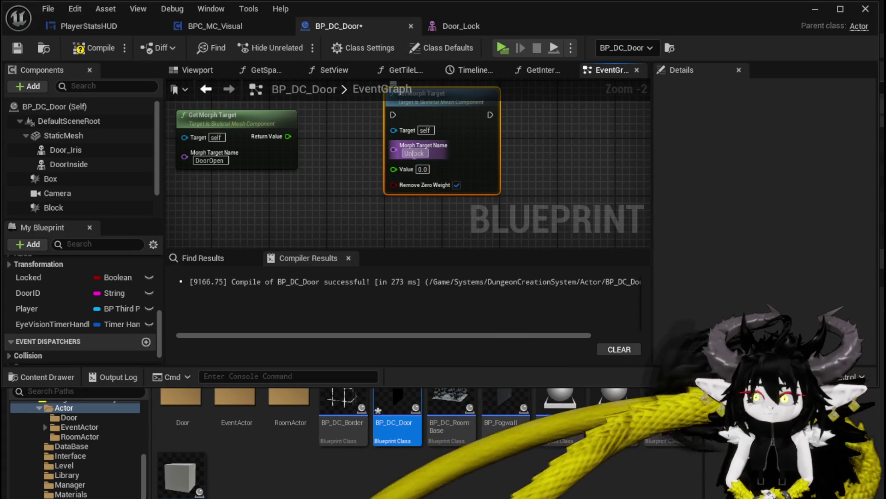
type("D")
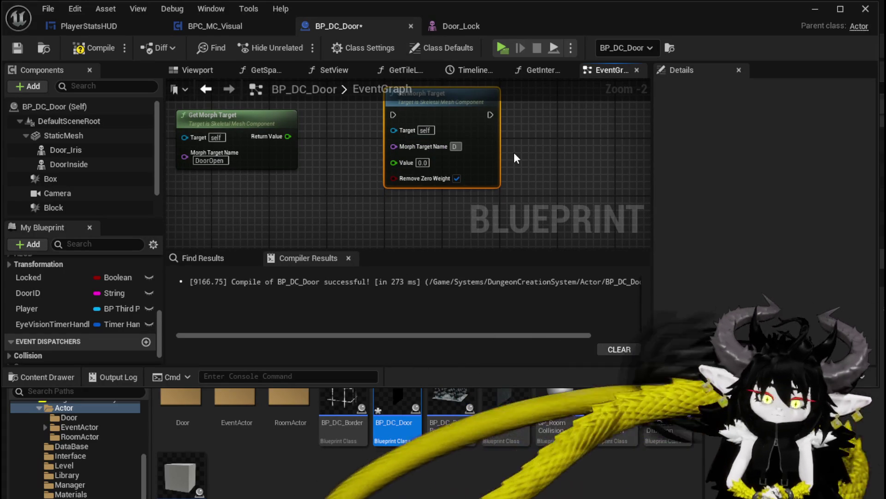
type("oorOpen")
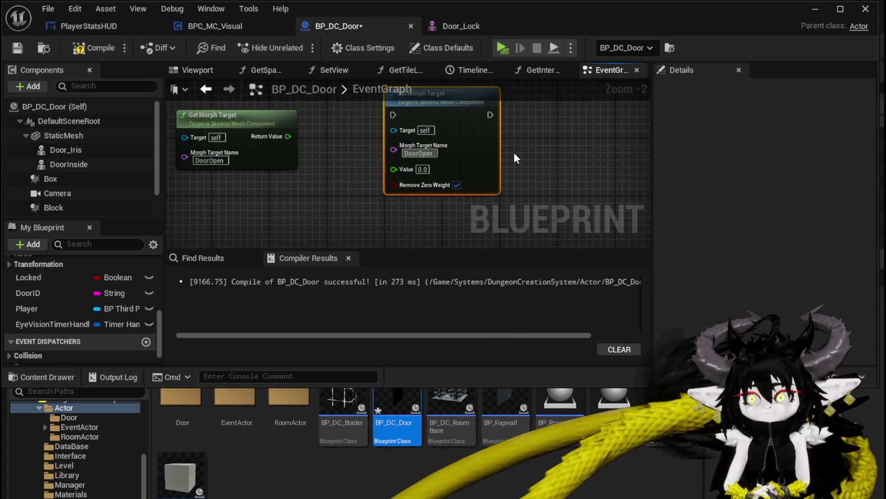
key("Return")
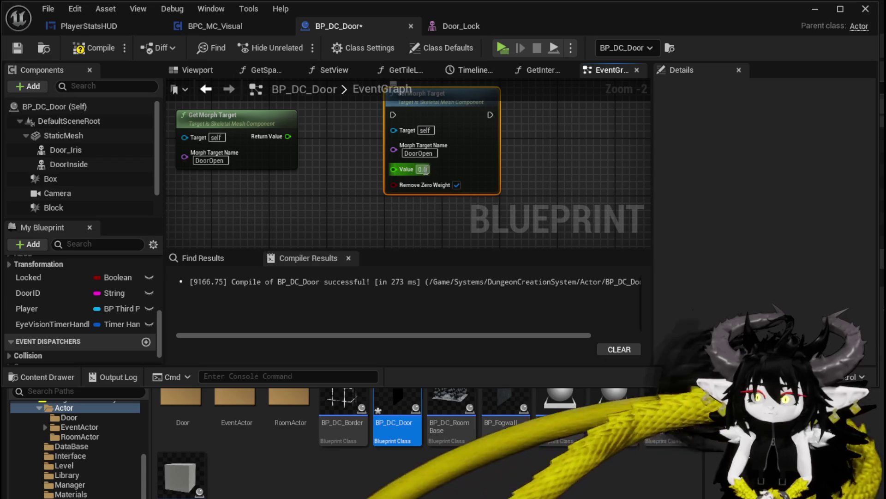
- Add 1 to Get Morph Target's Return Value and feed the sum into Set Morph Target's Value
mouse_move(406, 170)
left_mouse_down()
mouse_move(398, 143)
mouse_move(390, 157)
left_mouse_up()
left_click_drag(378, 113, 398, 148)
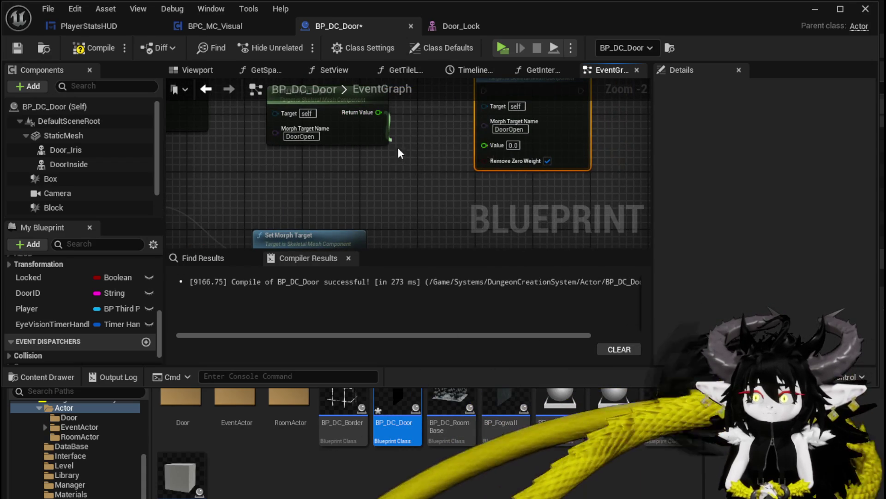
type("add")
key("Return")
left_click(416, 159)
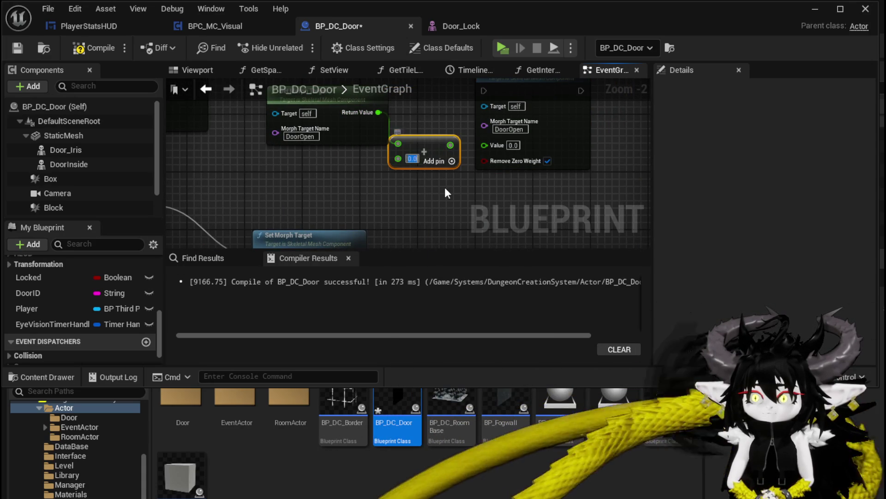
type("1")
left_click_drag(446, 145, 484, 145)
- Wire Branch True and Door Inside into the DoorOpen morph nodes, then compile
scroll(334, 164, "down", 2)
mouse_move(331, 162)
left_mouse_down()
mouse_move(300, 181)
mouse_move(523, 131)
left_mouse_up()
mouse_move(188, 211)
left_mouse_down()
mouse_move(312, 191)
mouse_move(320, 174)
mouse_move(370, 165)
left_mouse_up()
mouse_move(240, 159)
left_mouse_down()
mouse_move(589, 98)
mouse_move(577, 100)
left_mouse_up()
mouse_move(577, 101)
left_mouse_down()
mouse_move(407, 156)
mouse_move(538, 153)
left_mouse_up()
left_click(79, 48)
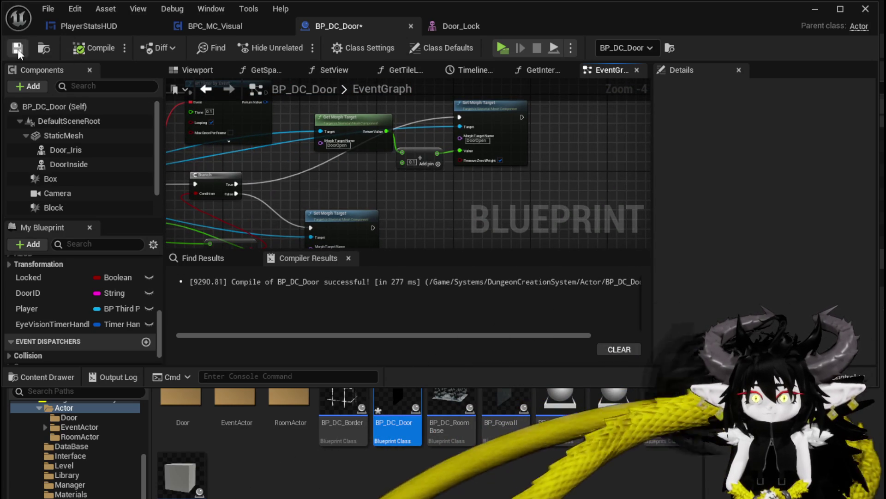
- Add a >= check on the morph value driving a new Branch after Set Morph Target, then compile
mouse_move(351, 167)
left_mouse_down()
mouse_move(251, 159)
mouse_move(386, 198)
left_mouse_up()
type("grea")
left_click(457, 284)
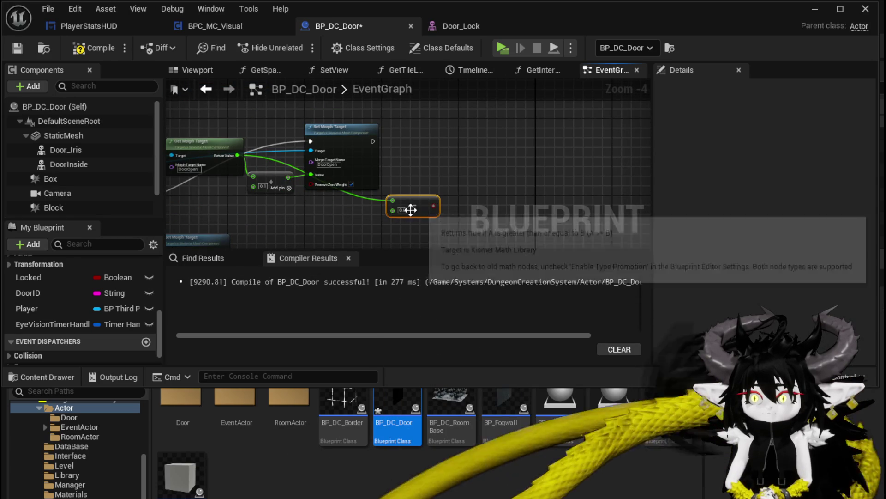
left_click_drag(433, 206, 431, 206)
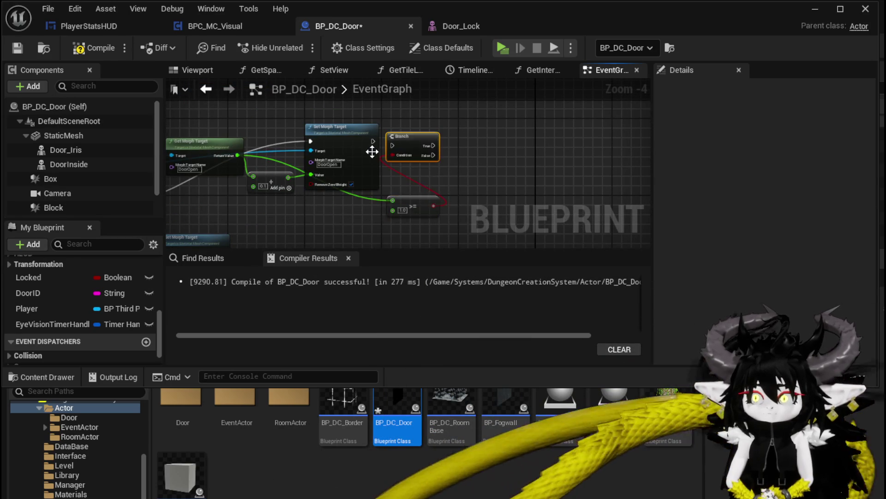
mouse_move(371, 145)
left_mouse_down()
mouse_move(361, 148)
mouse_move(464, 131)
left_mouse_up()
key("Escape")
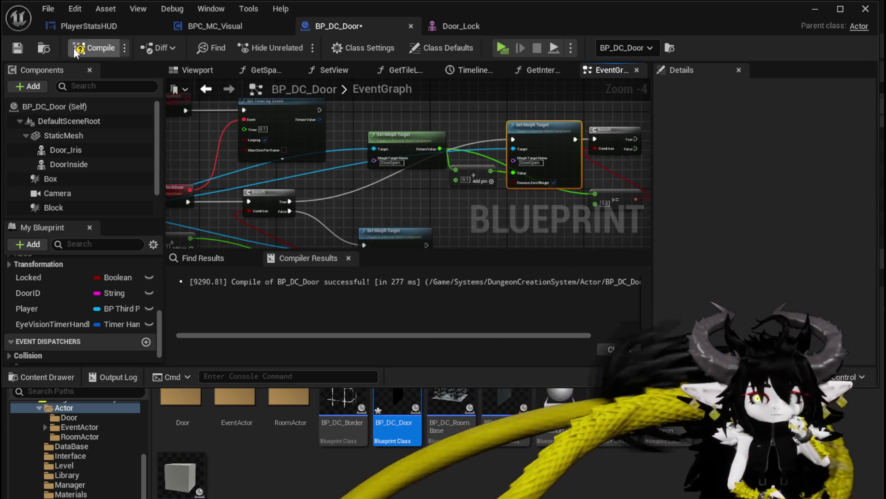
left_click(73, 48)
left_click(16, 53)
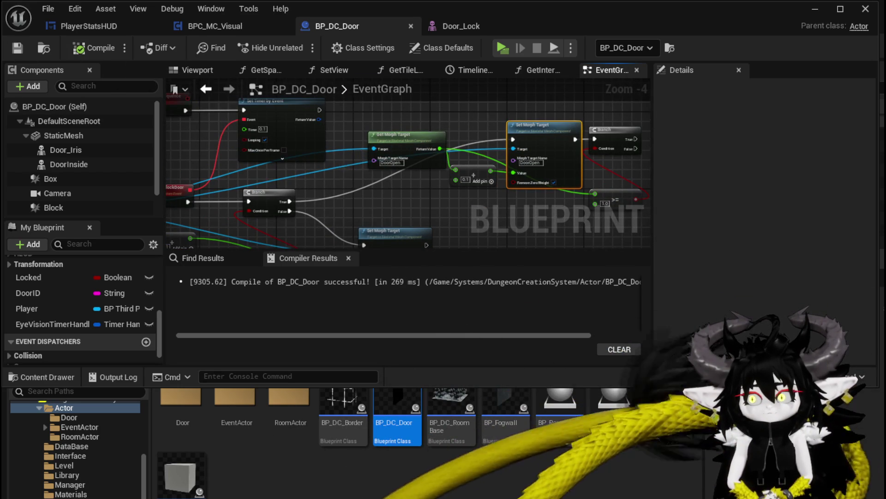
- Nudge the Unlock Set Morph Target node left and its Get Morph Target node down-left near UnlockDoor
mouse_move(171, 170)
left_mouse_down()
mouse_move(300, 147)
mouse_move(282, 136)
mouse_move(356, 128)
mouse_move(167, 163)
left_mouse_up()
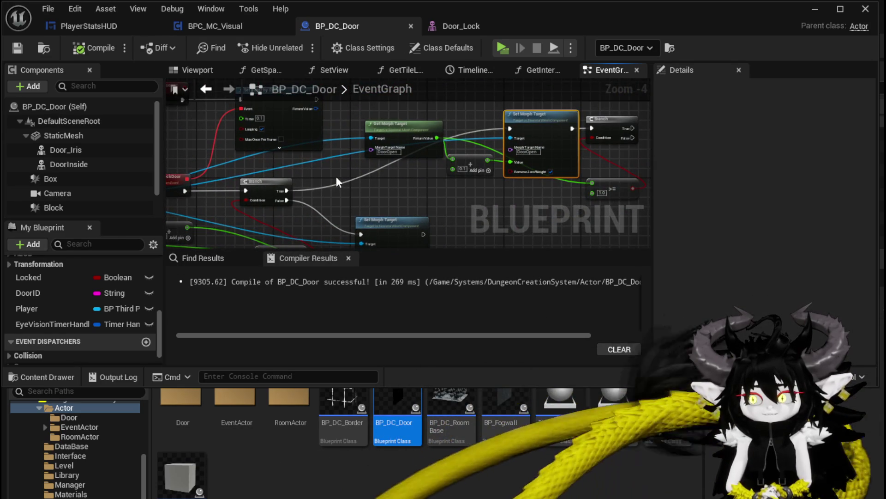
mouse_move(336, 176)
left_mouse_down()
mouse_move(316, 135)
mouse_move(273, 110)
mouse_move(263, 114)
left_mouse_up()
left_click(334, 160)
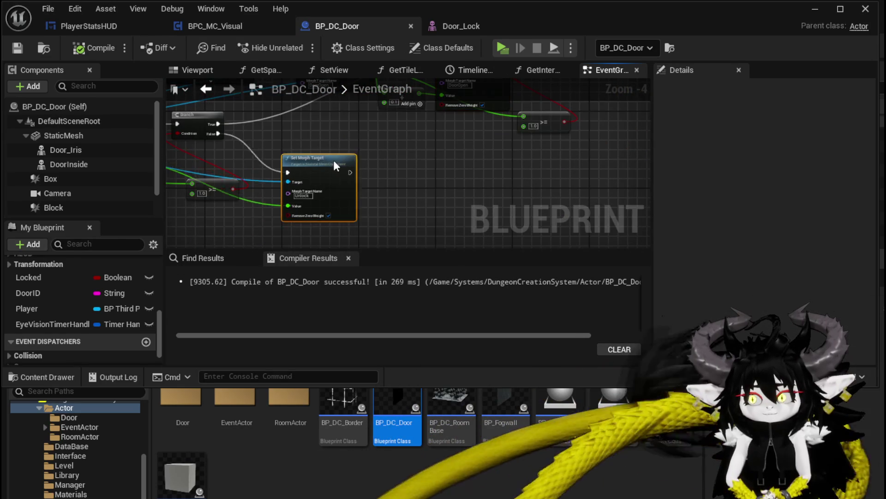
left_click_drag(333, 160, 312, 167)
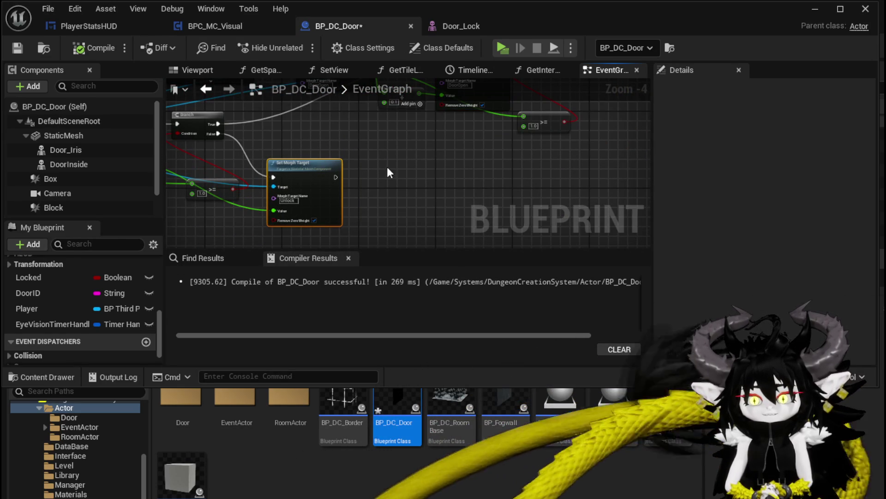
left_click_drag(387, 167, 428, 165)
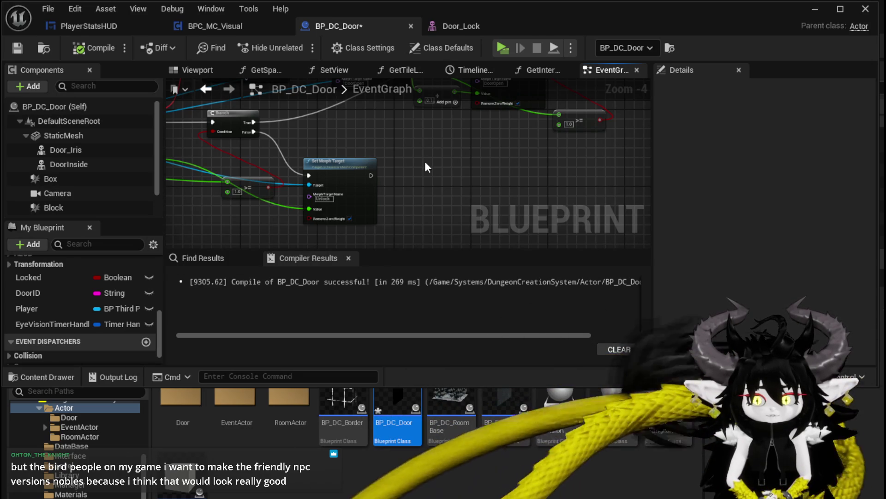
mouse_move(425, 161)
left_mouse_down()
mouse_move(419, 154)
mouse_move(297, 204)
left_mouse_up()
left_click_drag(253, 151, 244, 162)
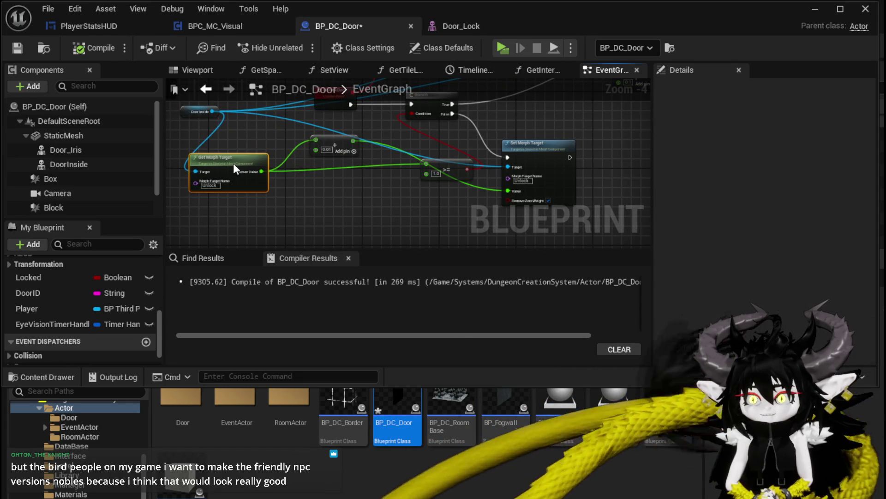
left_click_drag(410, 137, 394, 176)
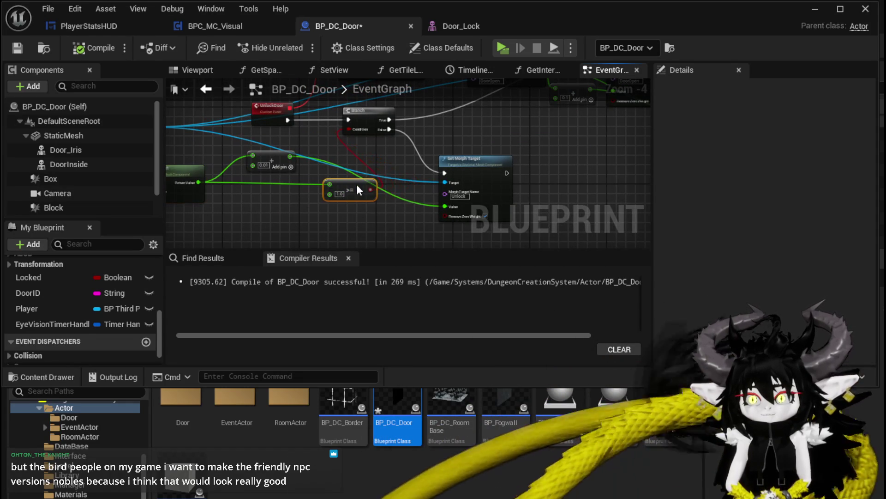
left_click_drag(370, 127, 323, 128)
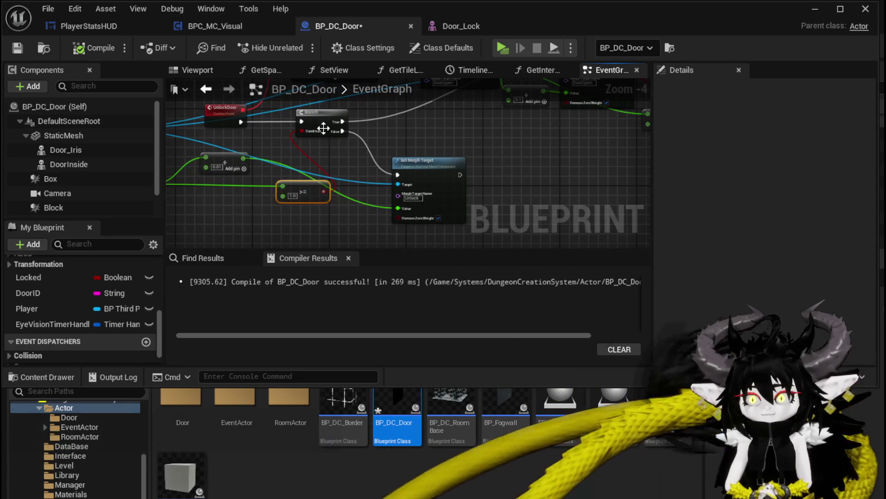
left_click_drag(446, 133, 510, 138)
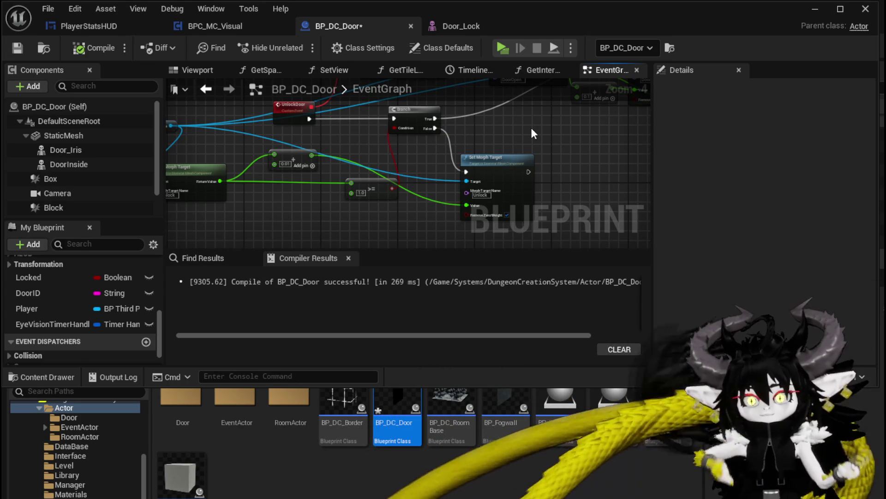
scroll(339, 140, "down", 2)
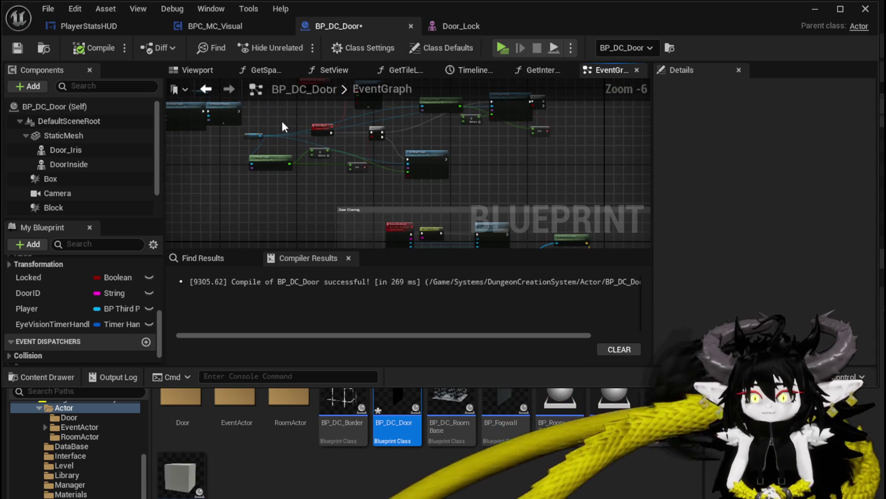
- Marquee-select the overlap-end event nodes
mouse_move(282, 122)
left_mouse_down()
mouse_move(303, 174)
mouse_move(414, 149)
mouse_move(483, 148)
mouse_move(365, 185)
left_mouse_up()
scroll(303, 174, "up", 1)
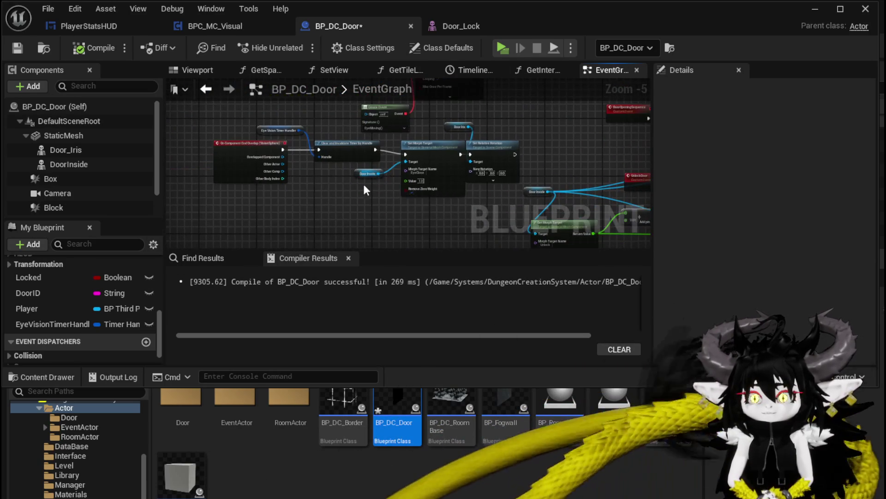
left_click_drag(232, 206, 419, 170)
left_click_drag(487, 136, 491, 131)
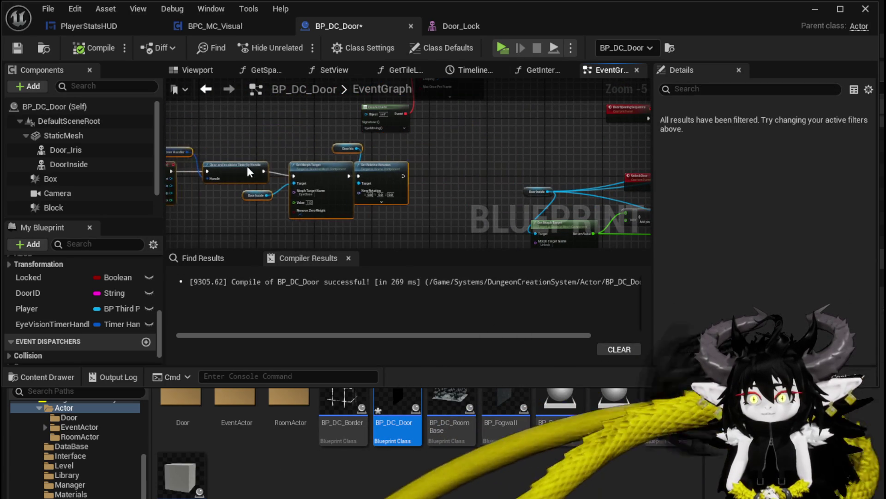
- Review the Begin Overlap, timer and morph target nodes, then save BP_DC_Door
mouse_move(480, 138)
left_mouse_down()
mouse_move(445, 206)
mouse_move(493, 248)
left_mouse_up()
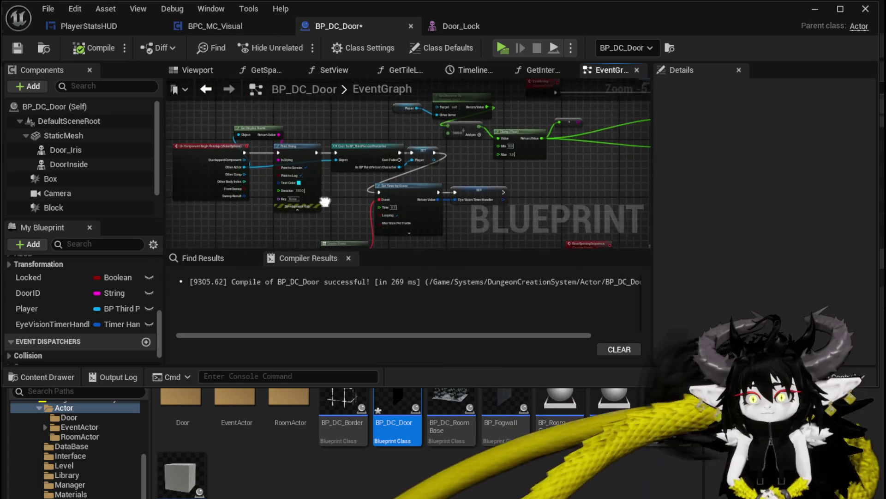
scroll(398, 208, "up", 2)
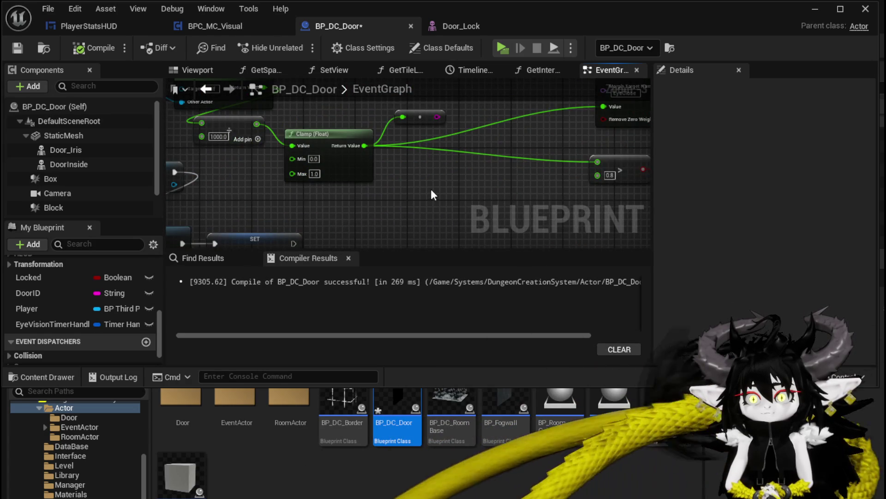
scroll(430, 190, "down", 1)
mouse_move(431, 222)
left_mouse_down()
mouse_move(239, 220)
mouse_move(303, 230)
mouse_move(286, 167)
mouse_move(241, 195)
mouse_move(323, 205)
left_mouse_up()
scroll(241, 195, "down", 2)
scroll(412, 179, "up", 3)
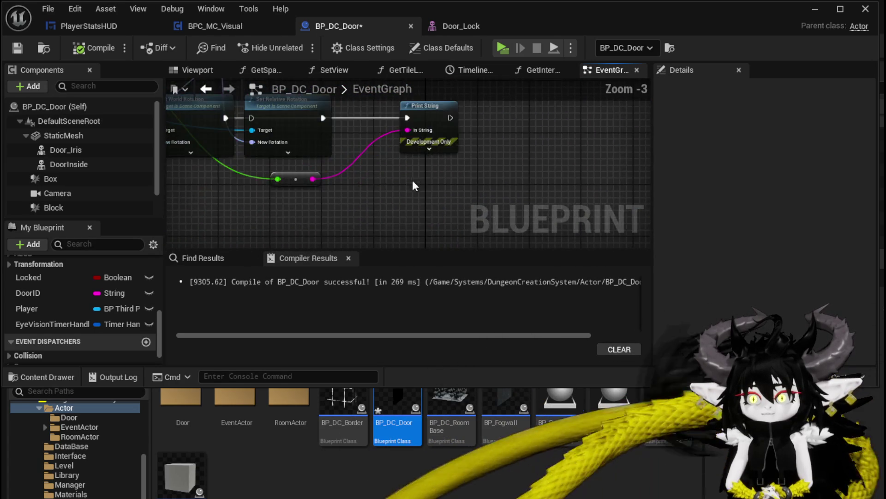
scroll(412, 179, "down", 3)
mouse_move(412, 179)
left_mouse_down()
mouse_move(425, 123)
mouse_move(407, 134)
left_mouse_up()
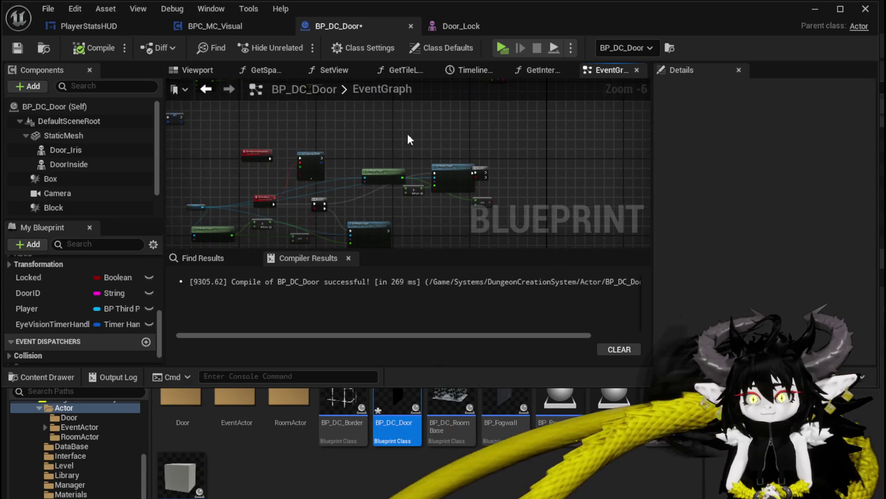
left_click(18, 47)
mouse_move(241, 207)
left_mouse_down()
mouse_move(362, 154)
mouse_move(262, 136)
mouse_move(171, 174)
left_mouse_up()
scroll(351, 145, "up", 3)
scroll(351, 145, "down", 2)
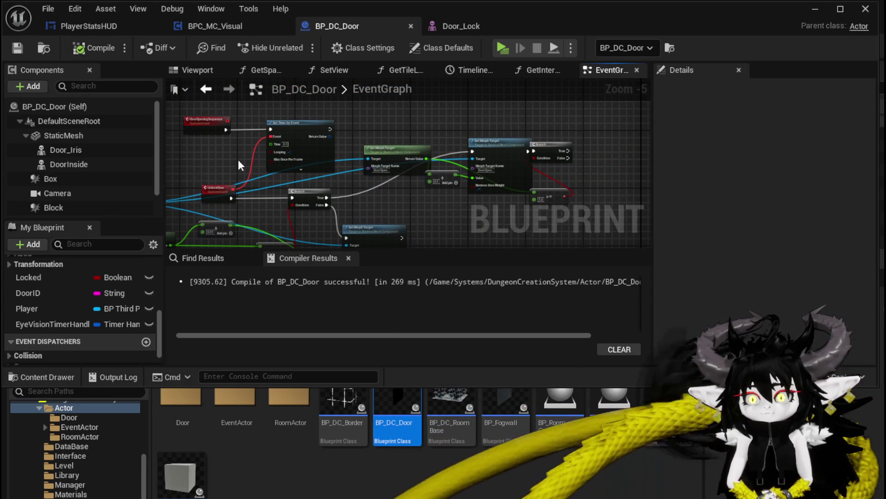
- Add Clear and Invalidate Timer by Handle on the timer handle, run it from Branch True, and compile
left_click_drag(469, 123, 470, 123)
type("C")
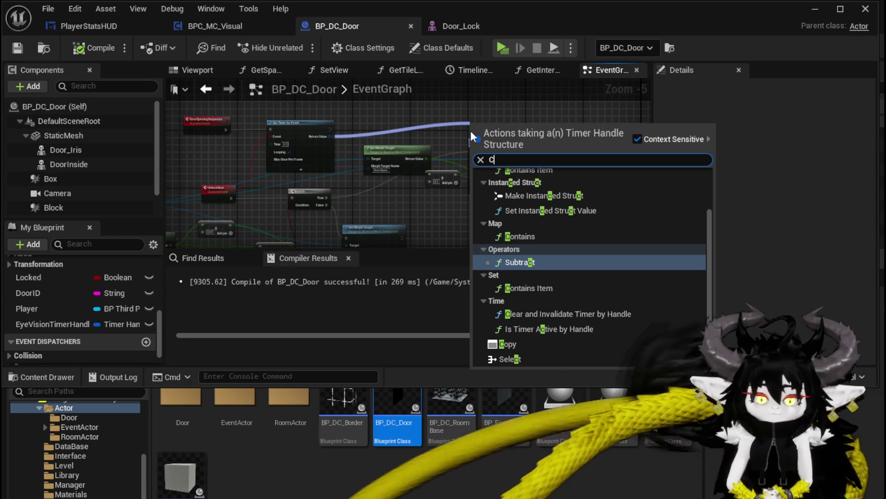
type("lear")
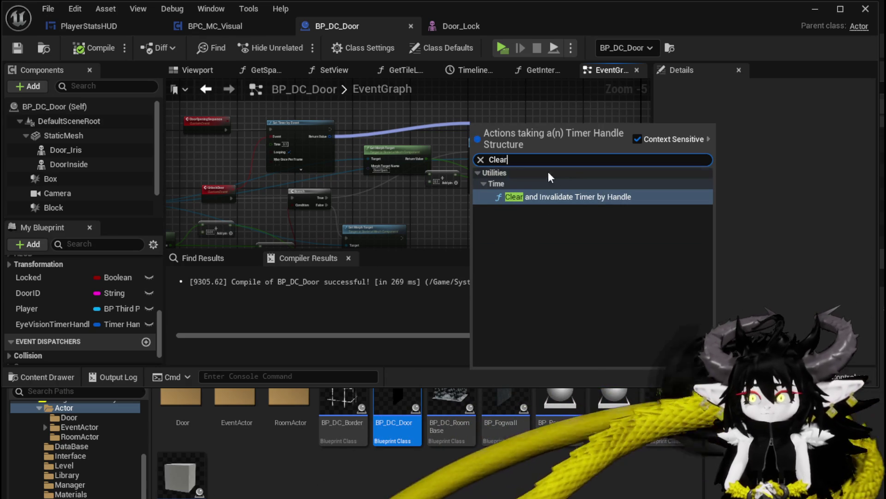
left_click(551, 194)
left_click_drag(460, 128, 305, 139)
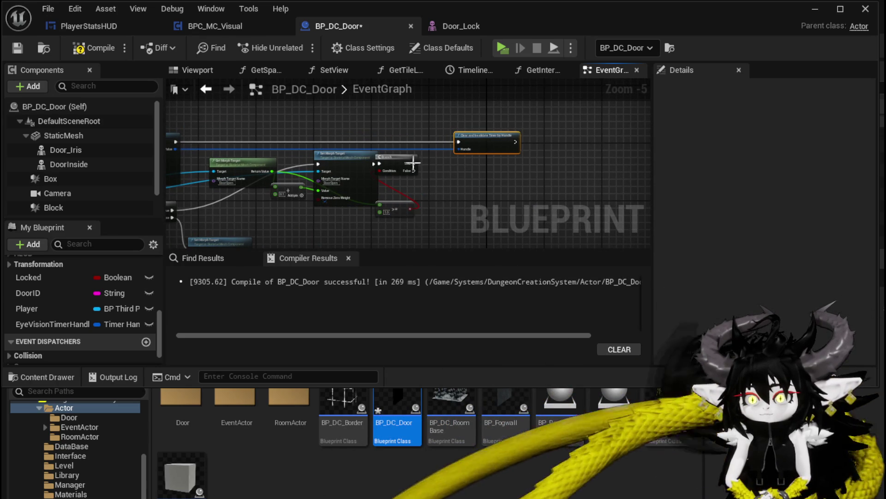
mouse_move(413, 163)
left_mouse_down()
mouse_move(459, 142)
mouse_move(175, 149)
left_mouse_up()
left_click(84, 51)
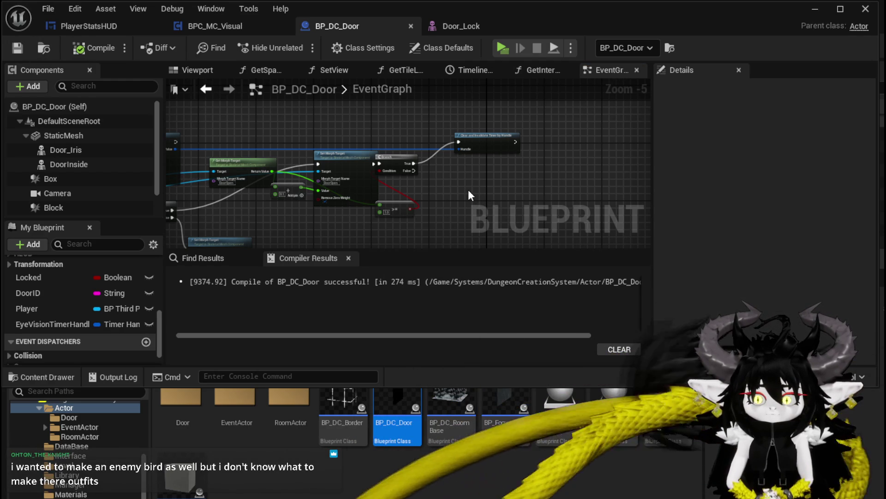
- Locate the DoorOpeningSequence event and move Event StartInteract up-left
scroll(468, 189, "down", 3)
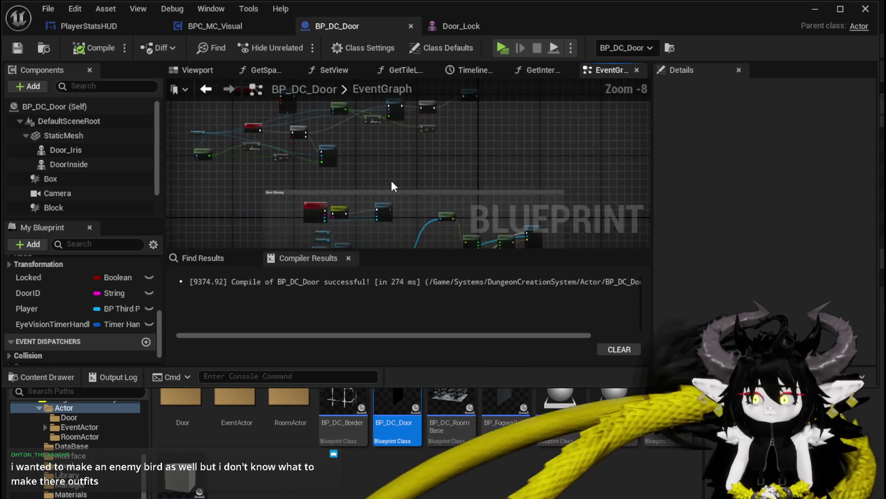
scroll(391, 185, "up", 5)
mouse_move(389, 196)
left_mouse_down()
mouse_move(415, 224)
mouse_move(509, 245)
mouse_move(372, 228)
mouse_move(517, 265)
mouse_move(373, 225)
mouse_move(360, 148)
left_mouse_up()
scroll(372, 218, "down", 4)
scroll(360, 148, "up", 4)
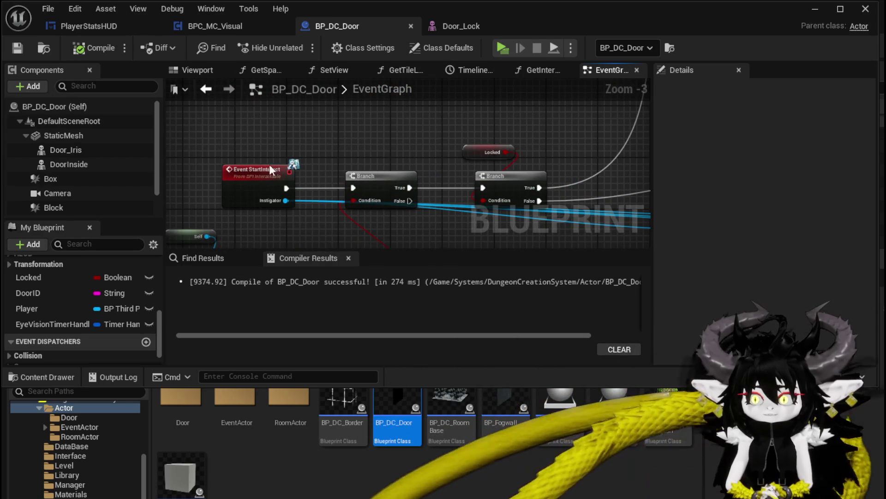
scroll(314, 140, "down", 6)
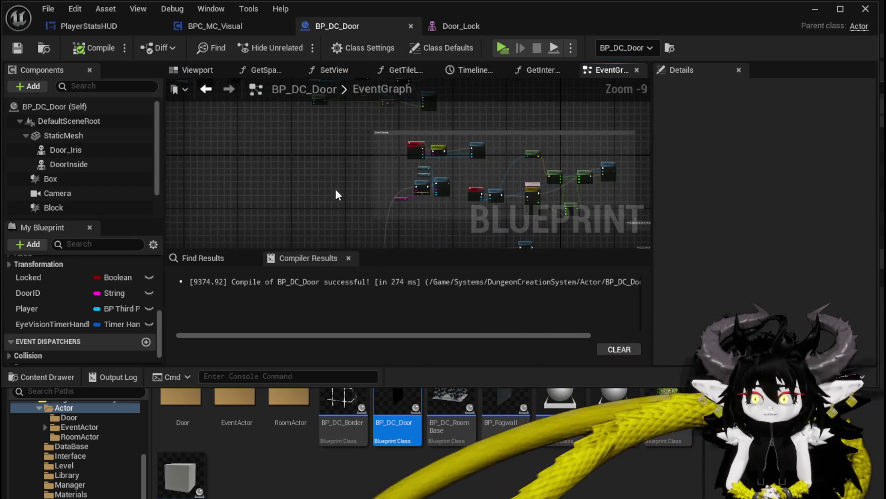
scroll(332, 194, "up", 4)
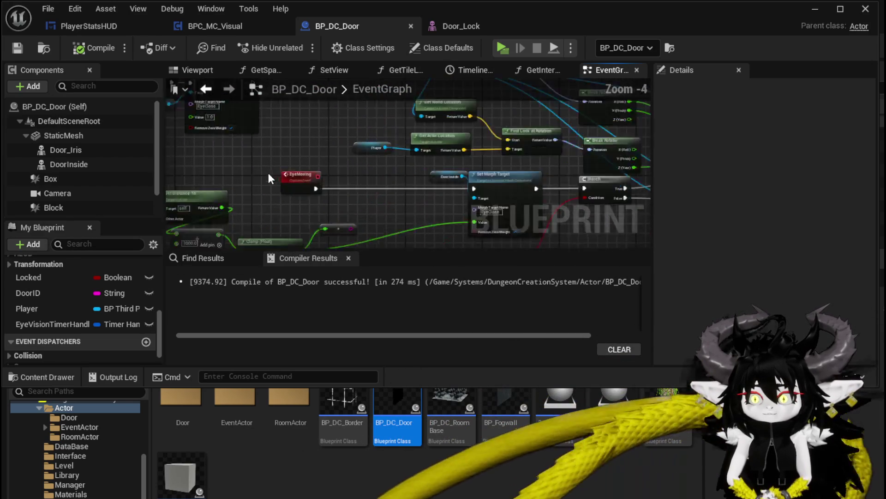
left_click_drag(279, 188, 324, 188)
scroll(317, 156, "up", 3)
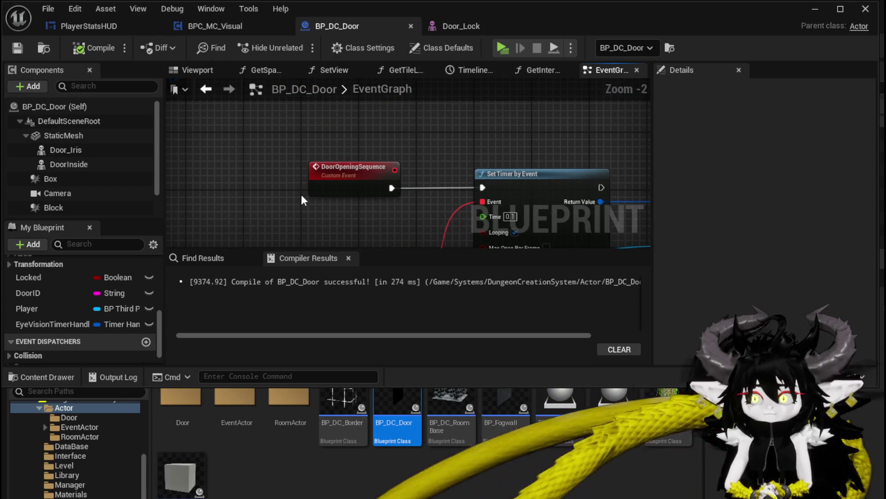
scroll(301, 196, "down", 9)
scroll(302, 189, "up", 4)
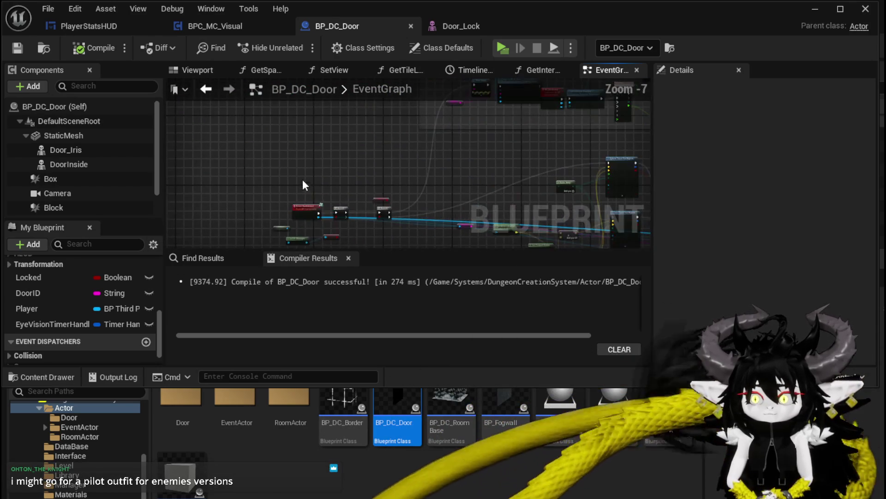
scroll(303, 185, "up", 4)
mouse_move(318, 185)
left_mouse_down()
mouse_move(247, 150)
mouse_move(326, 129)
left_mouse_up()
- Call Door Opening Sequence from Event StartInteract, unhook it from the Branch, and compile
type("Door")
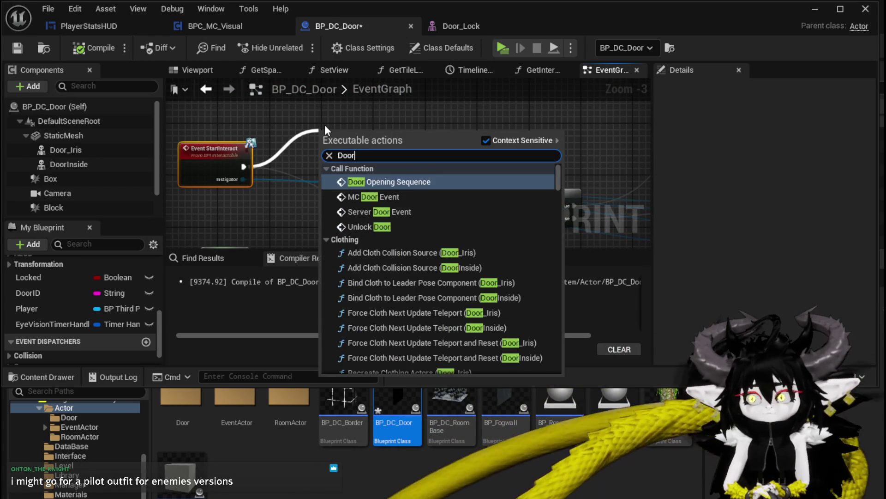
key("Return")
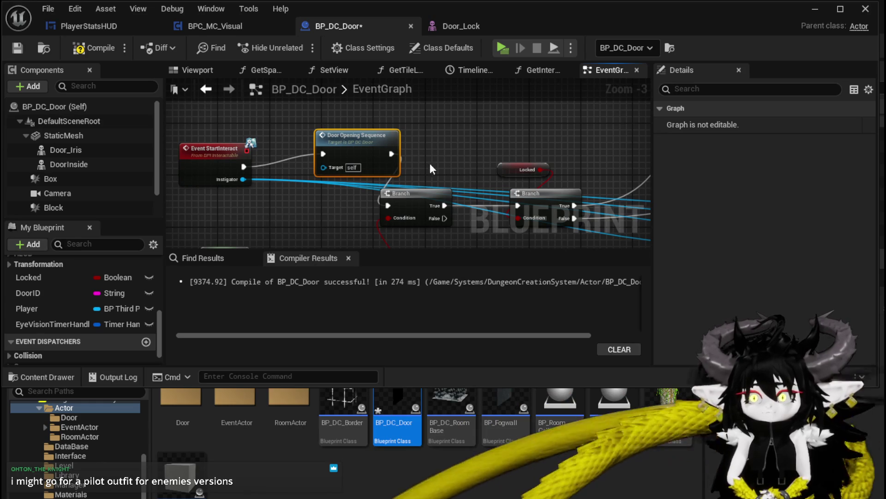
left_click(391, 154, "alt")
left_click_drag(355, 134, 355, 103)
left_click(137, 83)
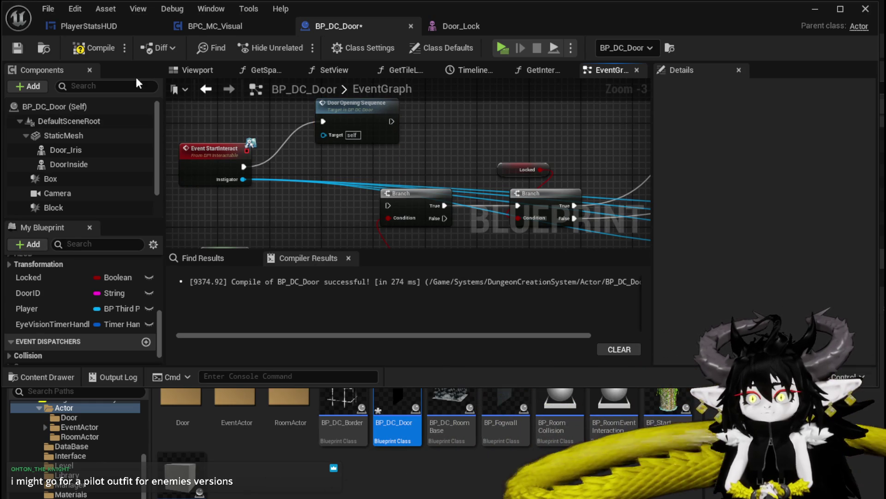
left_click(80, 50)
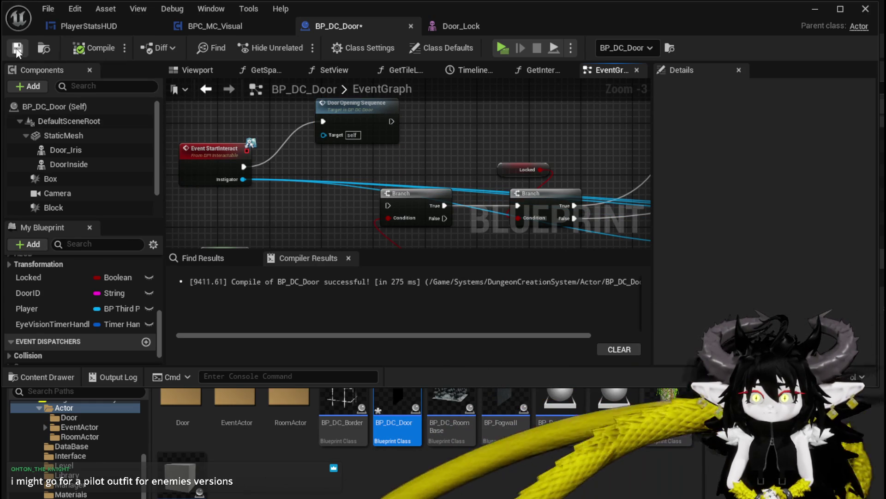
left_click(815, 10)
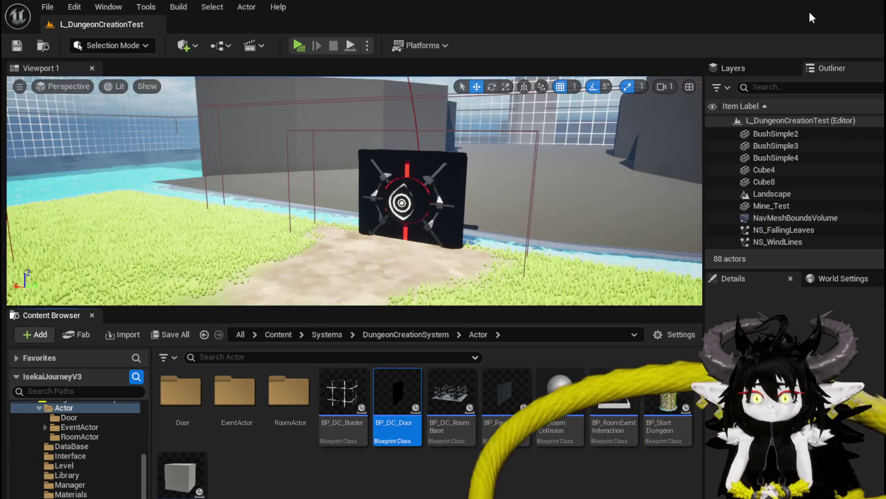
left_click(299, 45)
key("space")
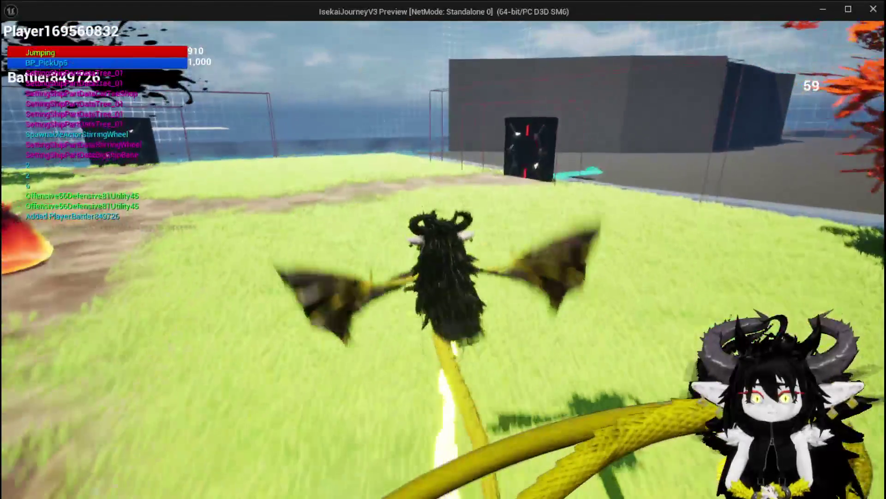
key("w")
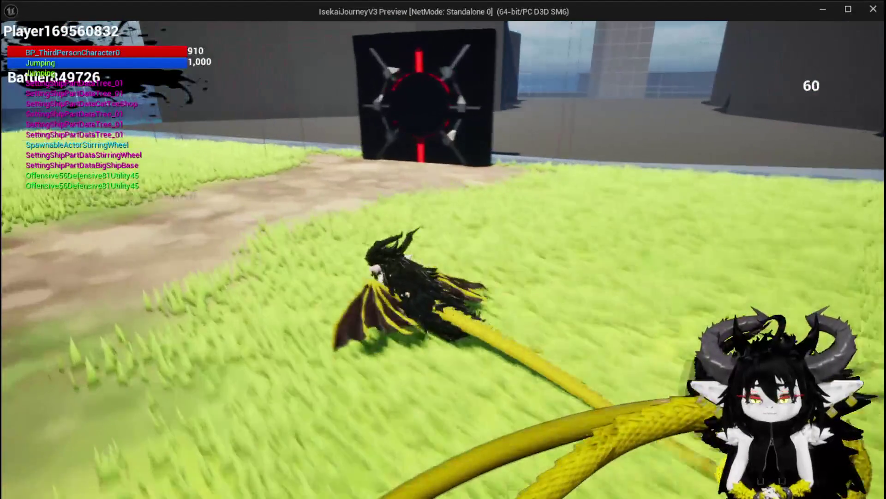
key("w")
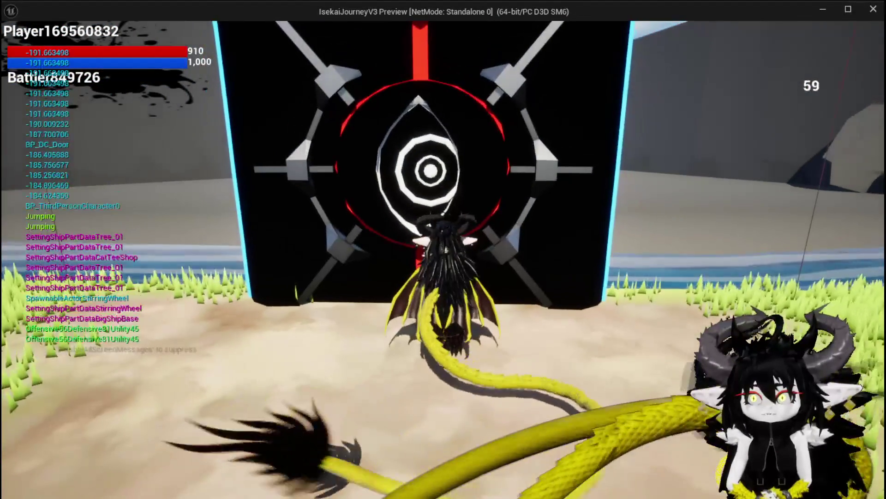
key("w")
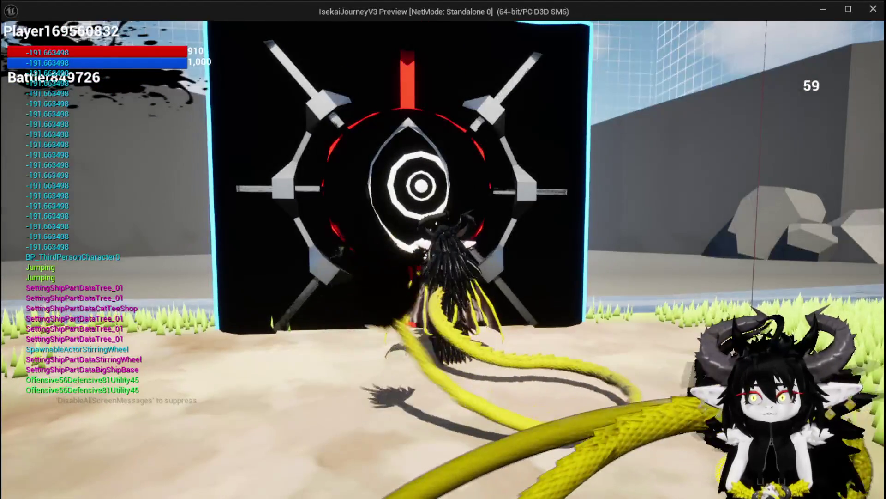
key("w")
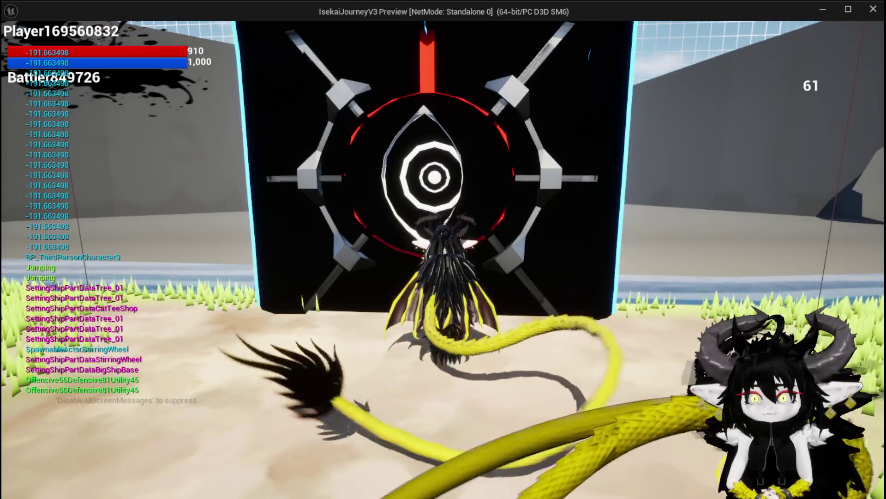
key("d")
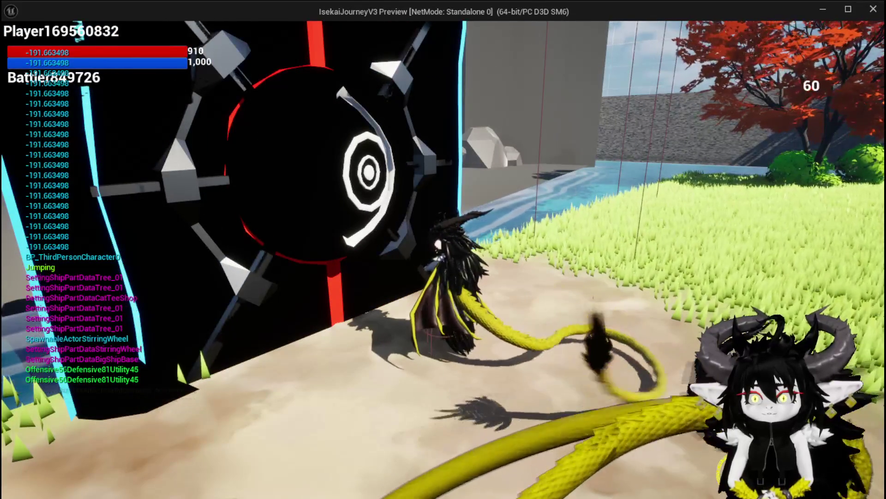
key("a")
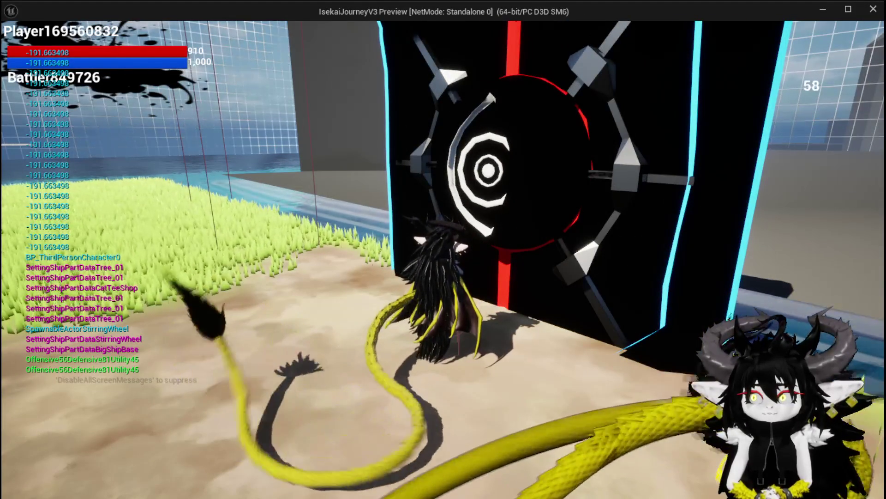
key("a")
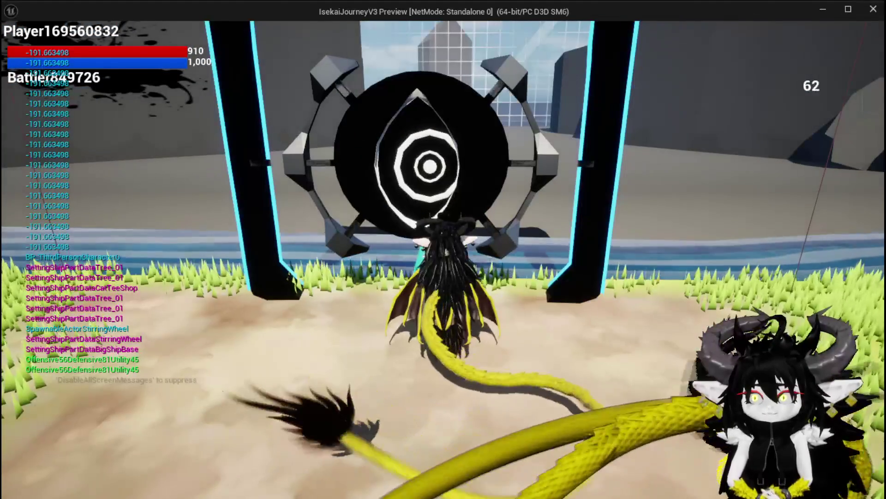
key("d")
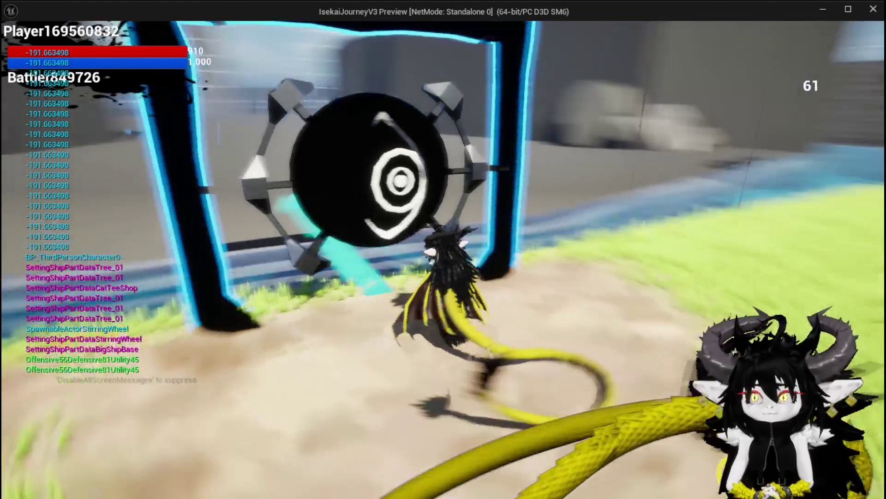
key("a")
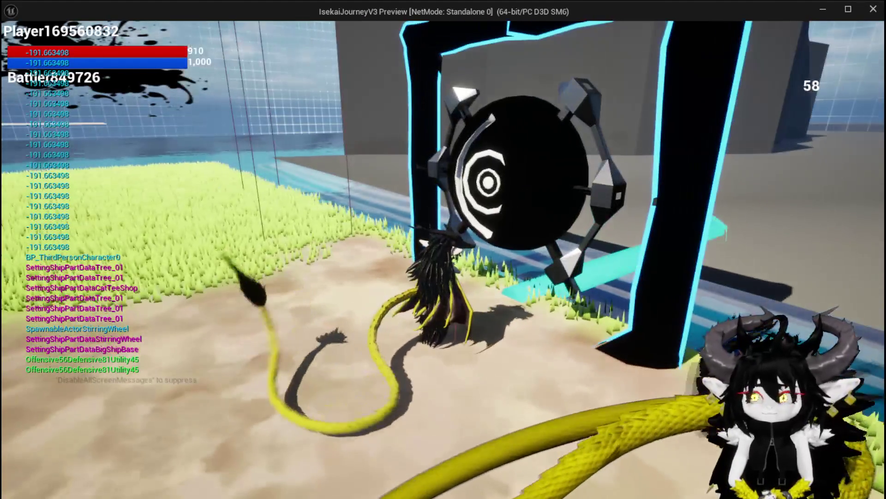
key("Escape")
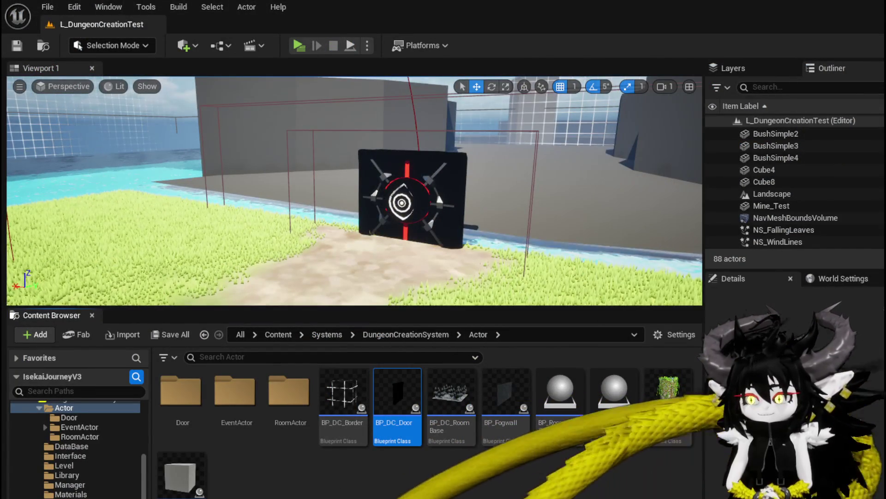
- Pan across the UnlockDoor graph to bring the Branch and Set Morph Target pins into view
scroll(329, 167, "down", 4)
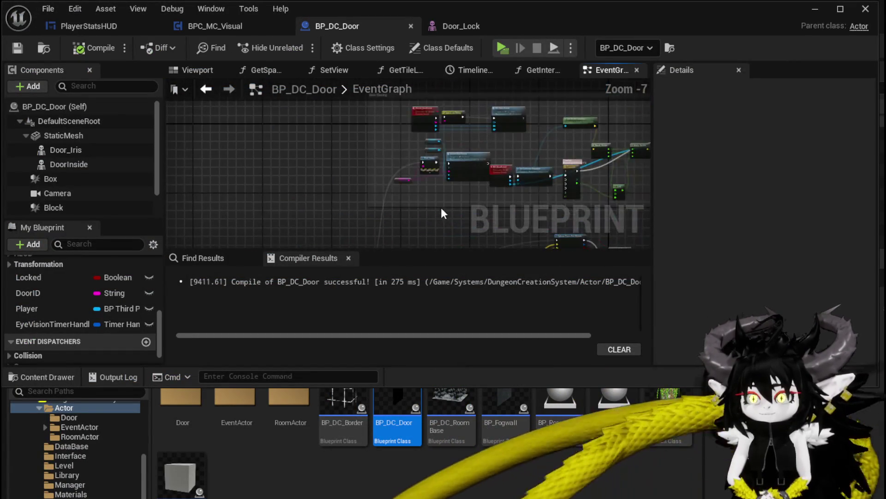
scroll(348, 210, "down", 5)
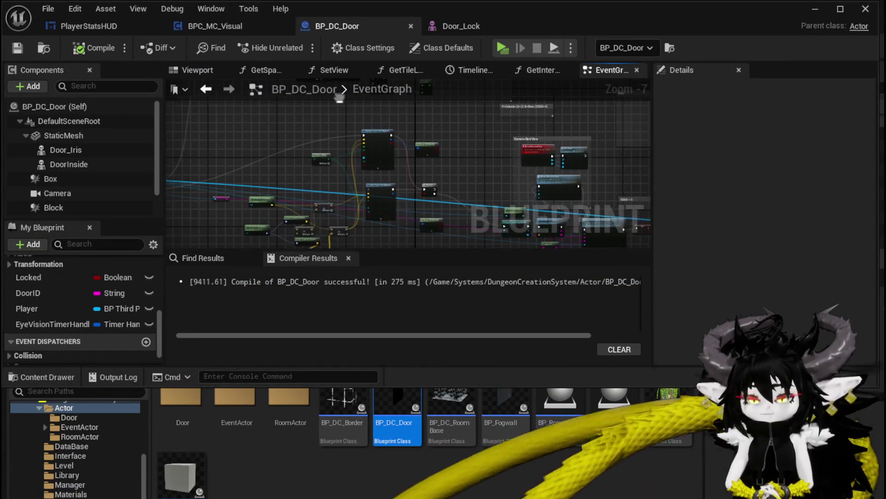
scroll(386, 209, "up", 10)
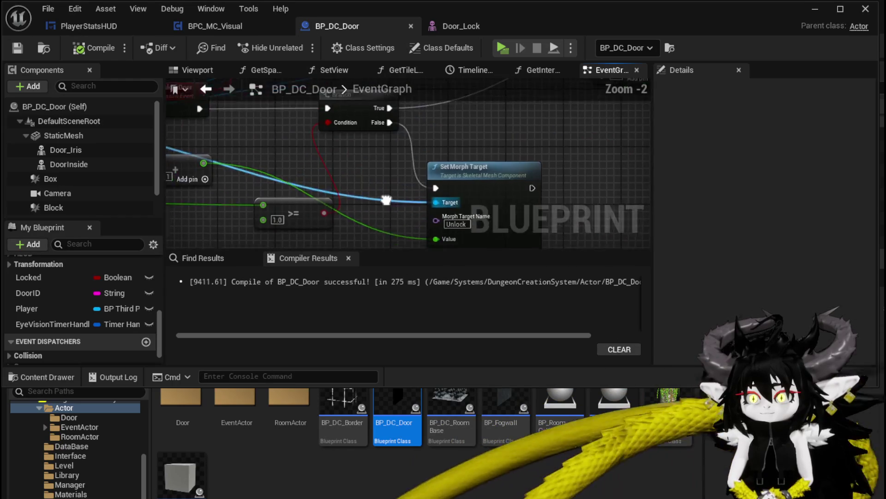
mouse_move(321, 185)
left_mouse_down()
mouse_move(358, 184)
mouse_move(336, 195)
mouse_move(394, 264)
left_mouse_up()
left_click_drag(360, 217, 263, 207)
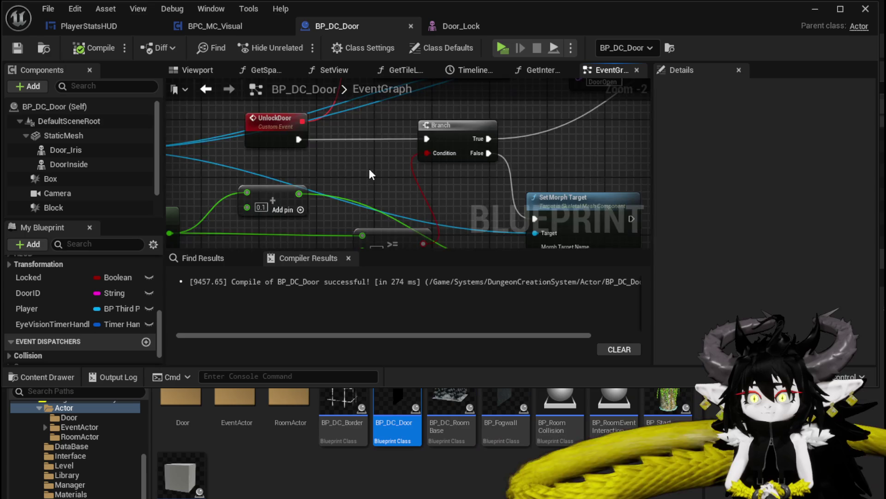
left_click_drag(370, 170, 413, 146)
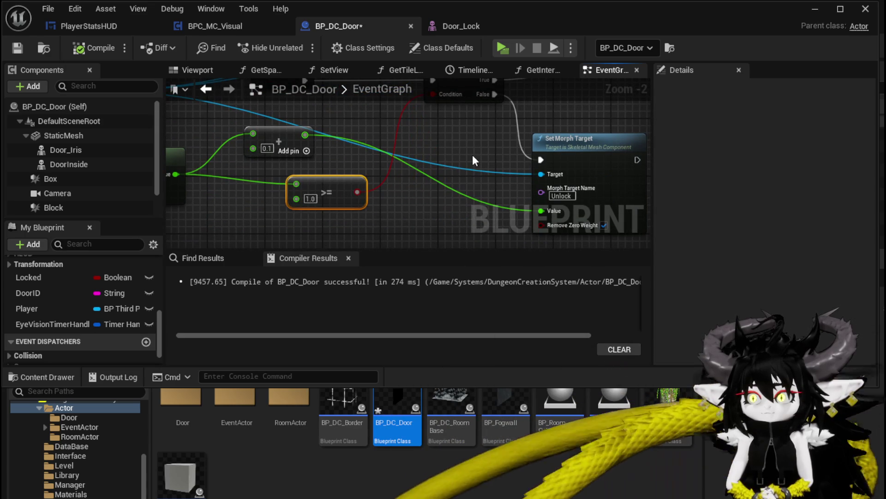
scroll(472, 154, "down", 2)
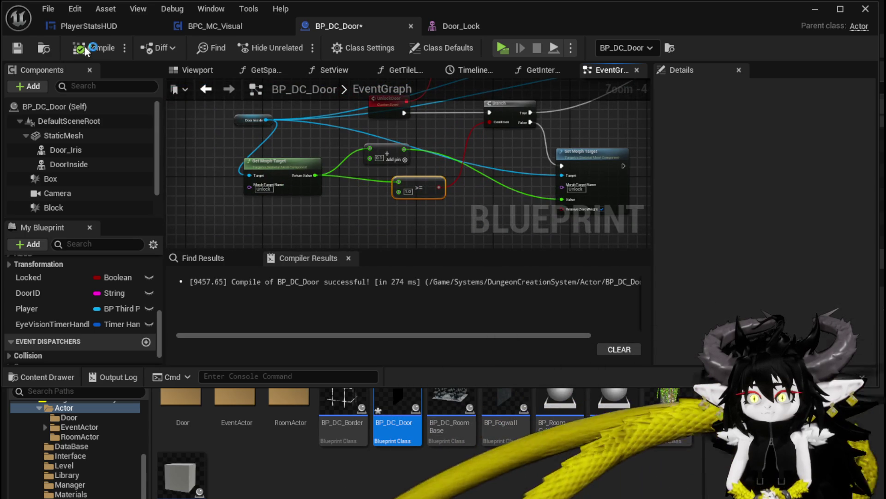
- Play-test the level, walking the character up to the portal door and back, then stop
left_click(815, 10)
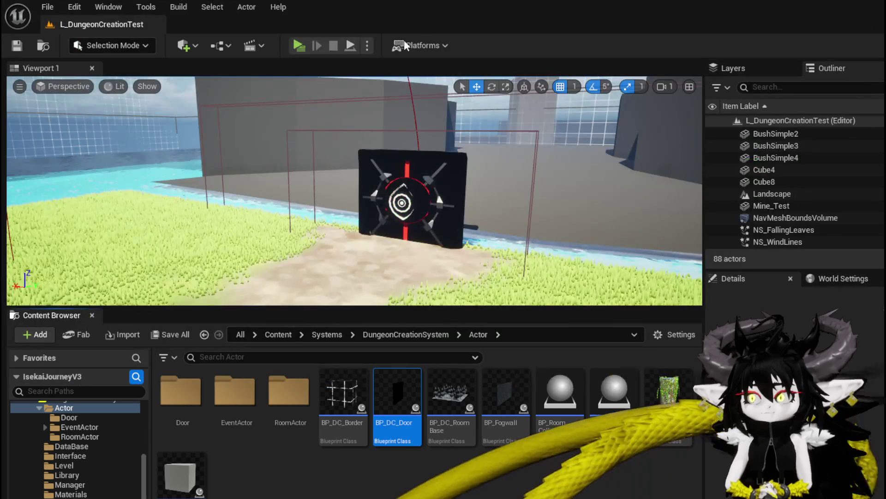
left_click(298, 45)
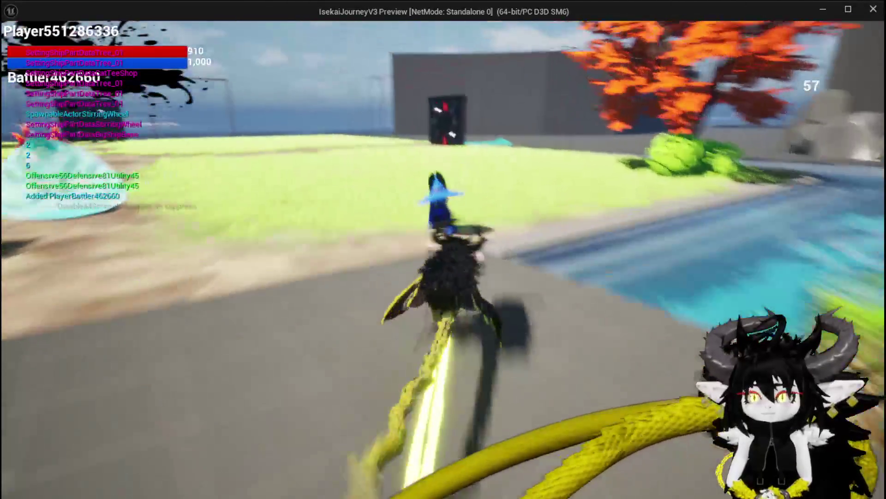
key("w")
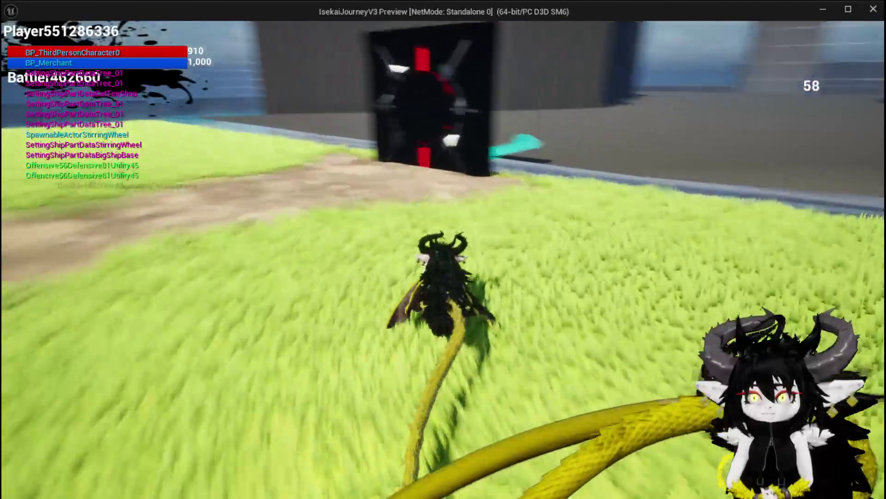
key("s")
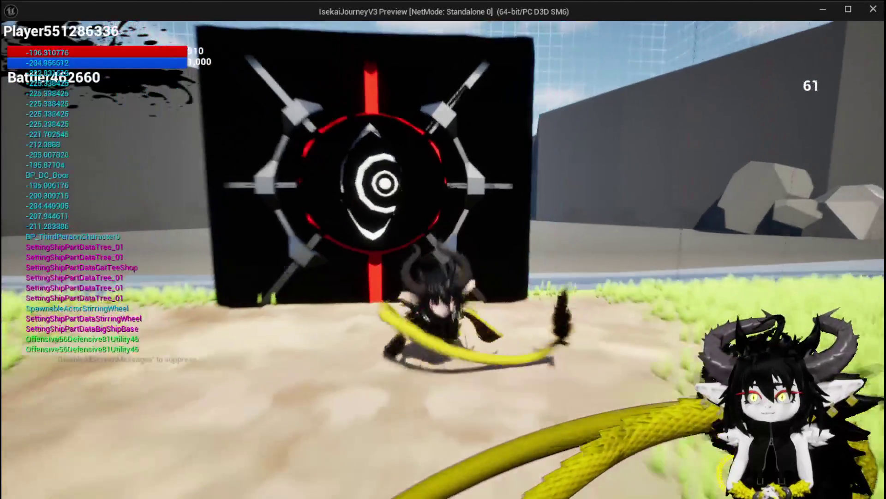
key("a")
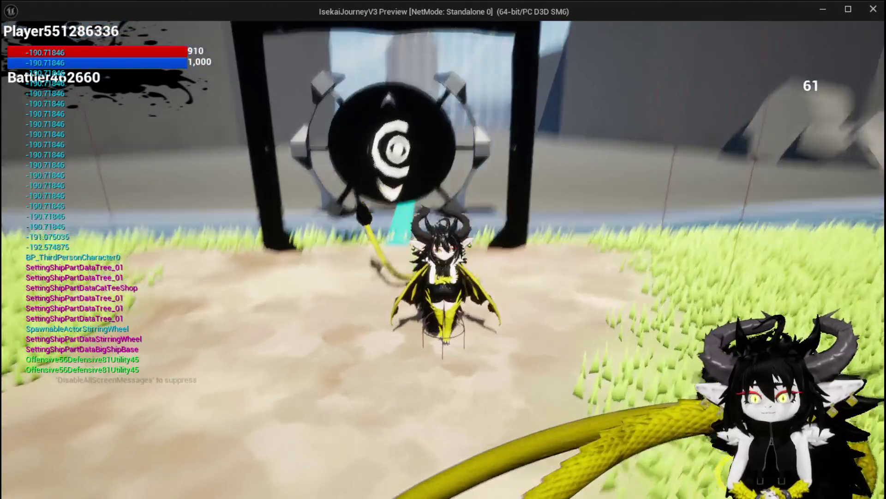
key("w")
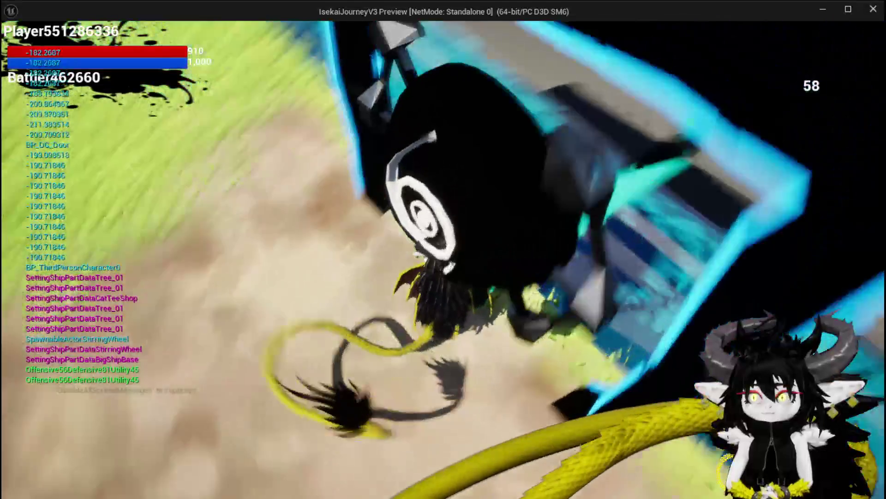
key("s")
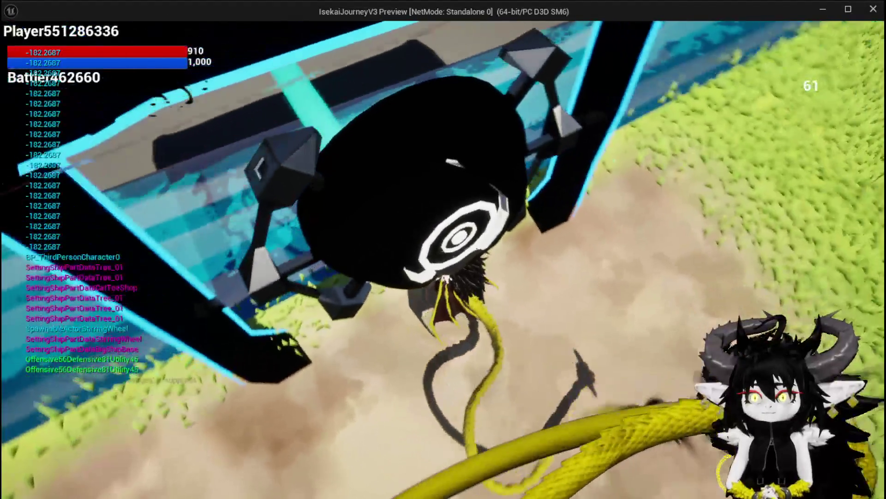
key("s")
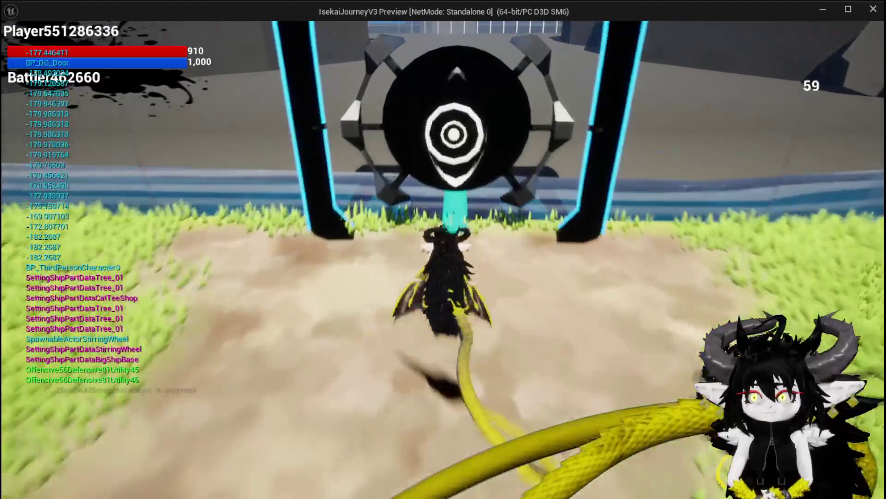
key("Escape")
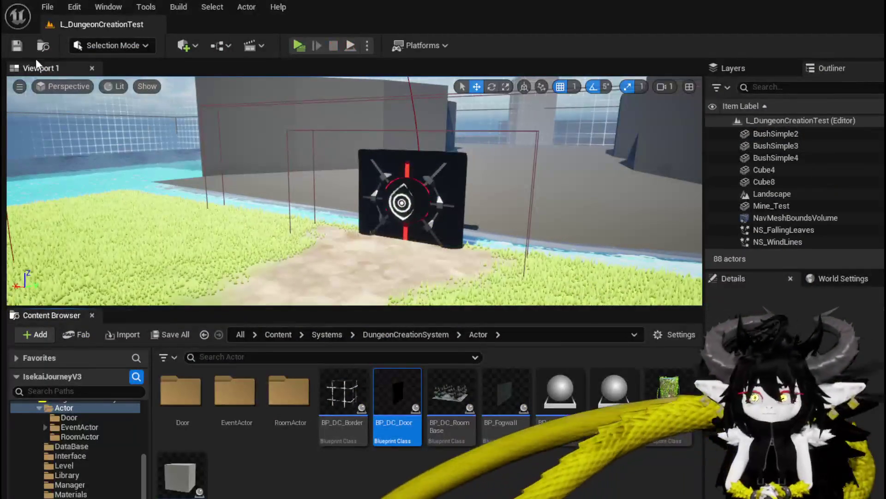
- Save the Unreal level, then open ChuraClean7AfterRig.blend from Blender's recent files and select the Door
left_click(18, 46)
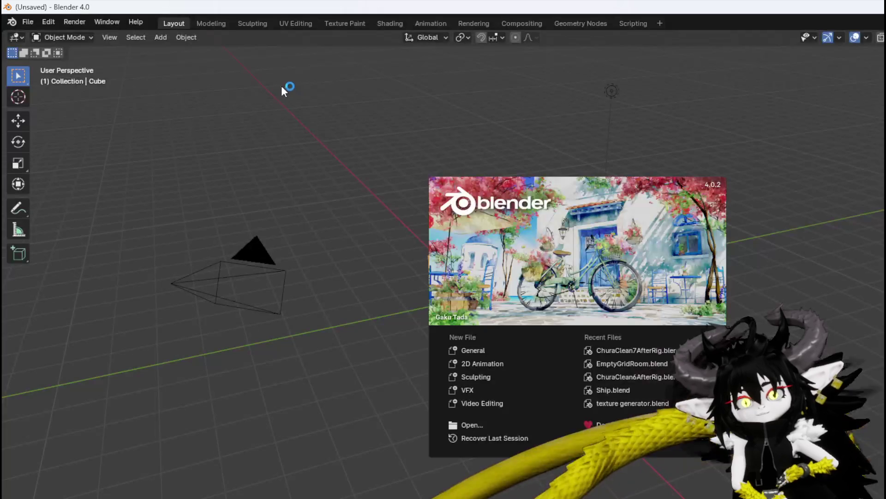
left_click(31, 20)
left_click(31, 23)
mouse_move(118, 60)
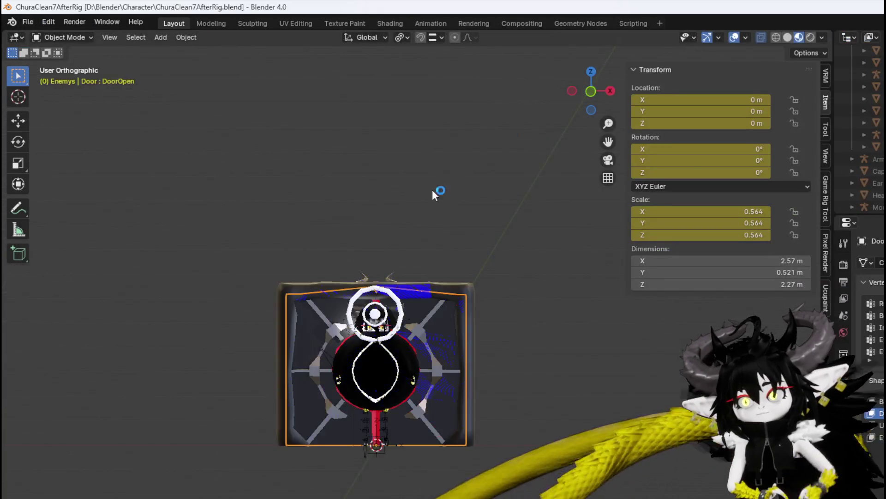
left_click(434, 306)
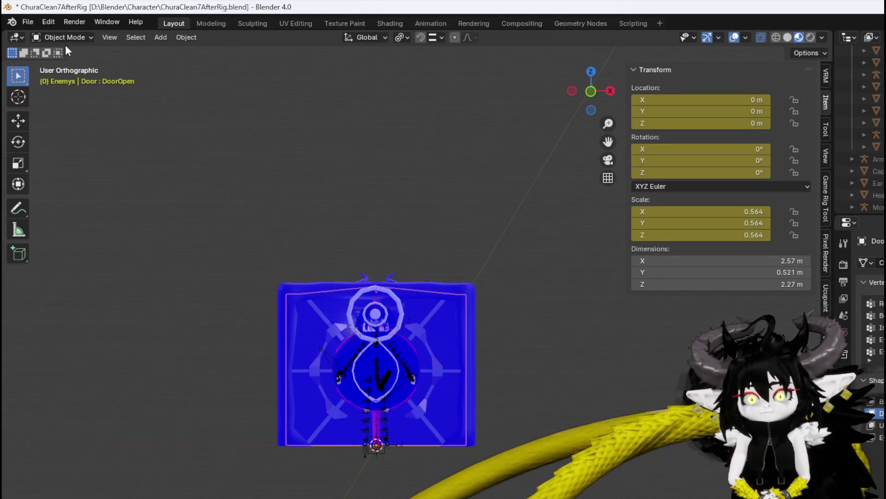
left_click(64, 38)
- Enter Edit Mode on the Door, make the Basis shape key active, and select the diagonal bar
left_click(65, 63)
scroll(380, 330, "up", 3)
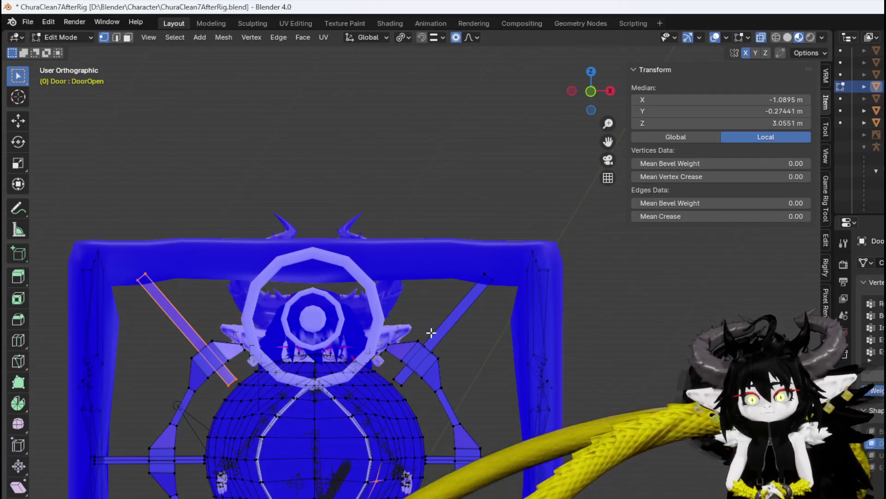
scroll(431, 332, "up", 3)
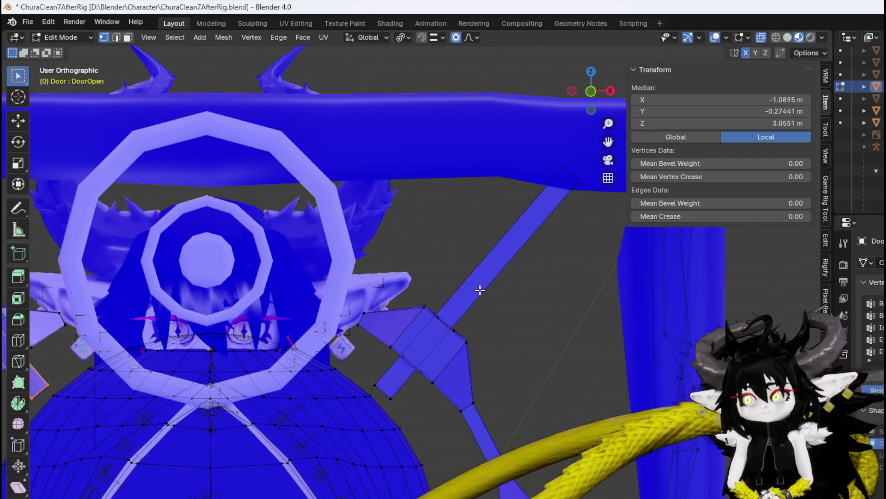
left_click(875, 431)
key("alt+a")
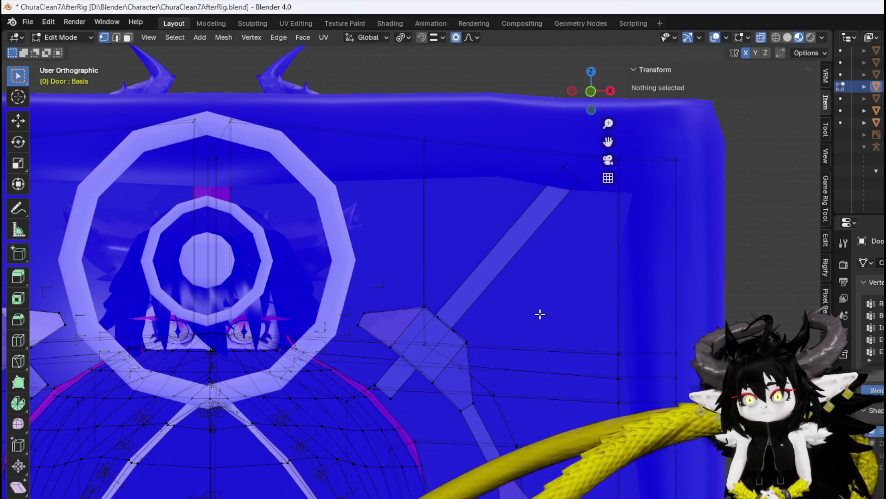
key("l")
left_click_drag(524, 316, 475, 300)
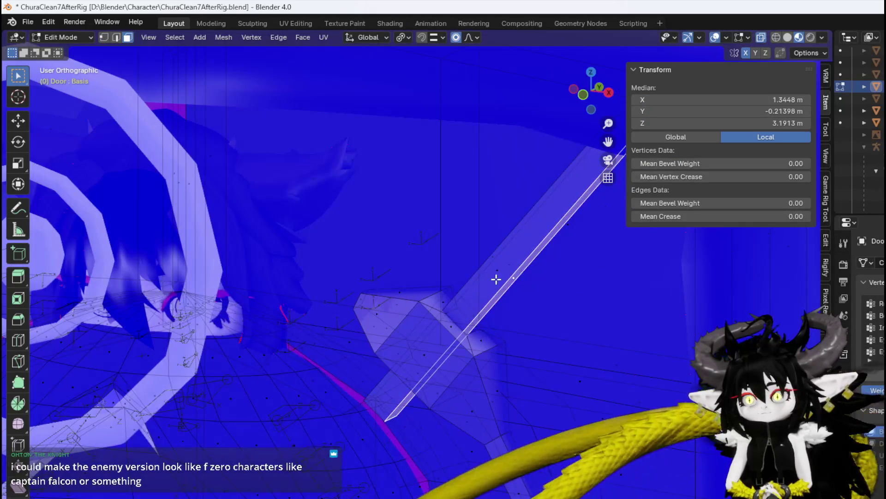
- Edge-slide the diagonal bar, then move it rigidly to its new spot with proportional editing off
key("g")
scroll(526, 296, "up", 4)
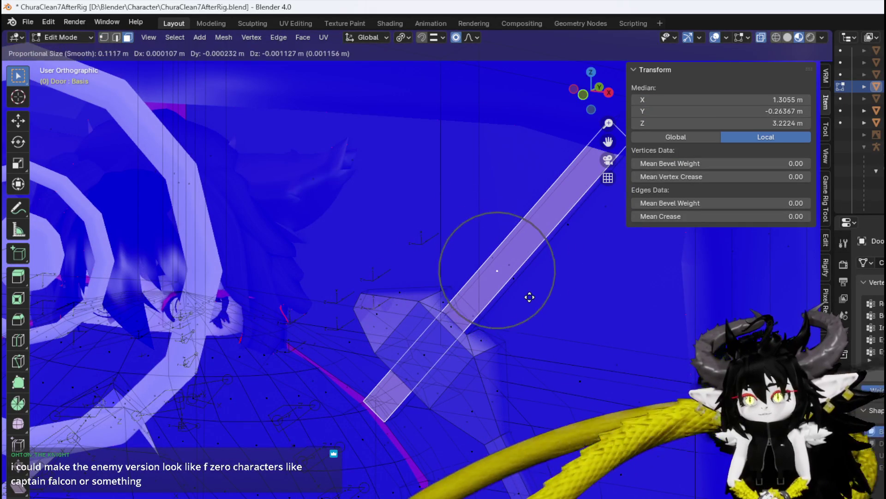
key("g")
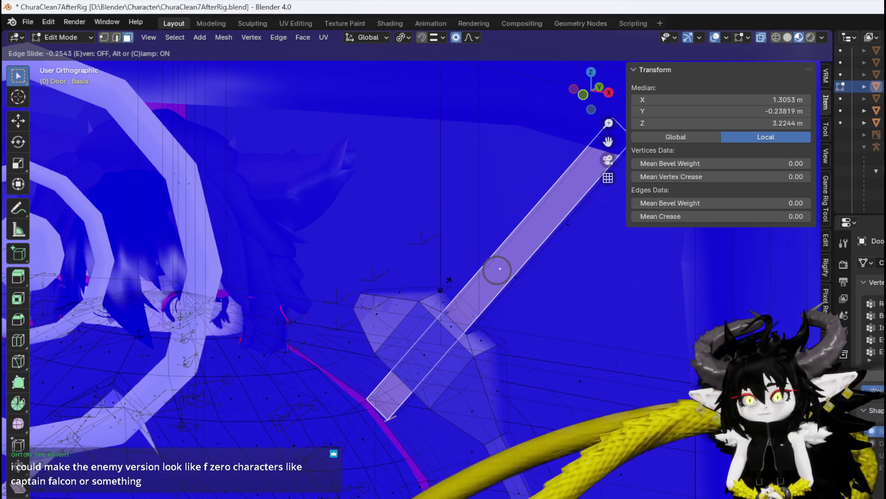
left_click(500, 268)
left_click(456, 37)
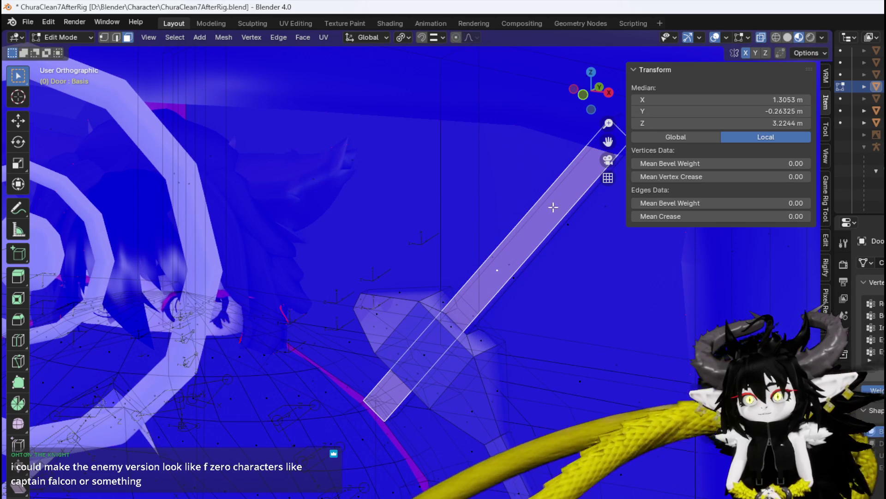
key("g")
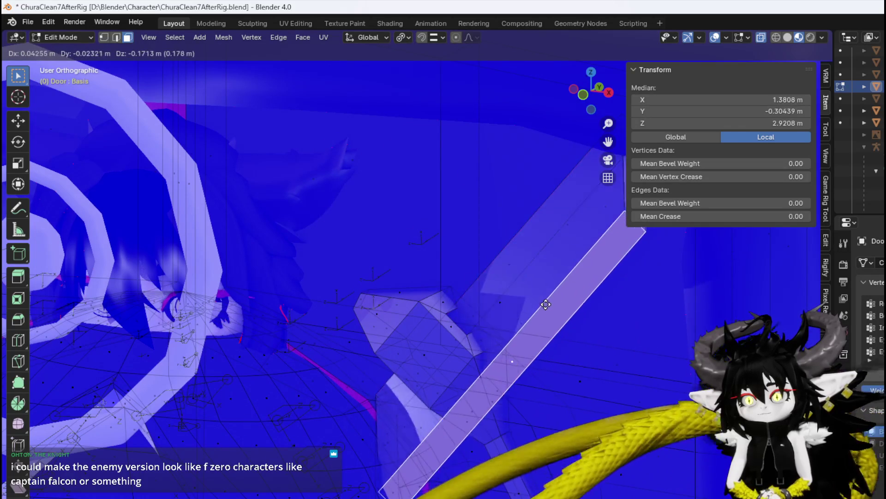
left_click(459, 271)
mouse_move(417, 263)
left_mouse_down()
mouse_move(401, 277)
mouse_move(421, 264)
mouse_move(317, 257)
mouse_move(396, 250)
left_mouse_up()
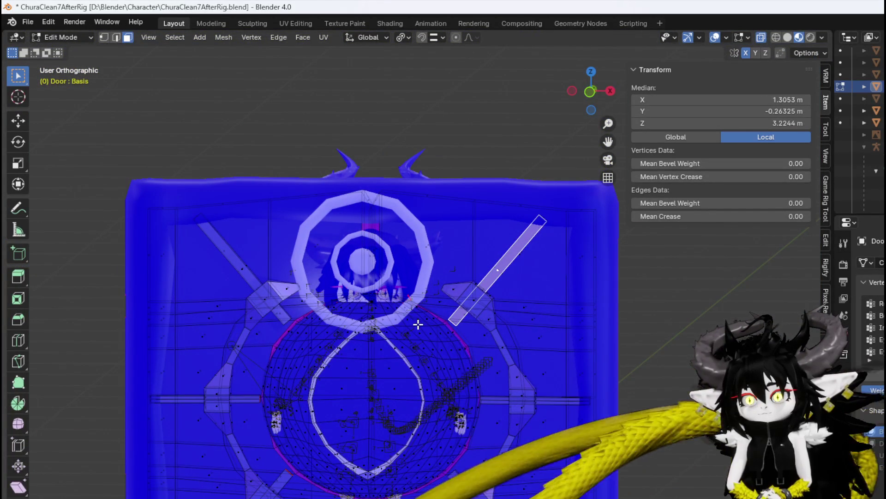
- Merge vertices by distance across the whole door mesh
key("a")
key("m")
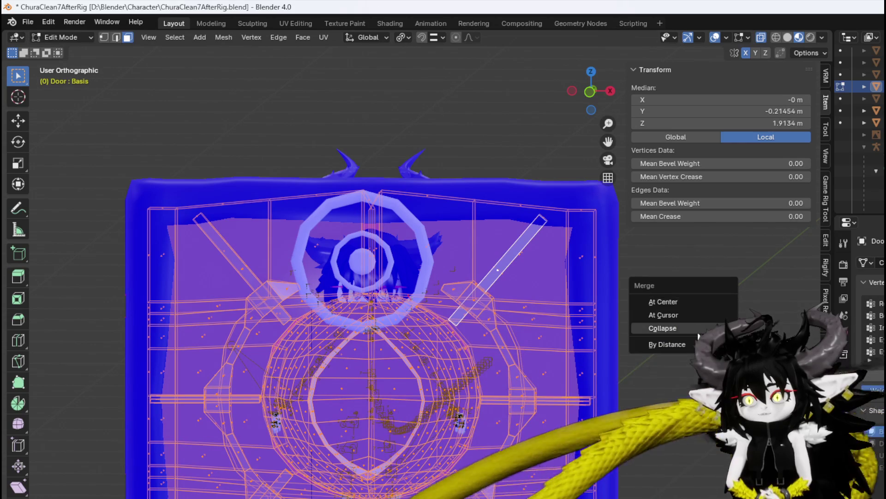
left_click(691, 341)
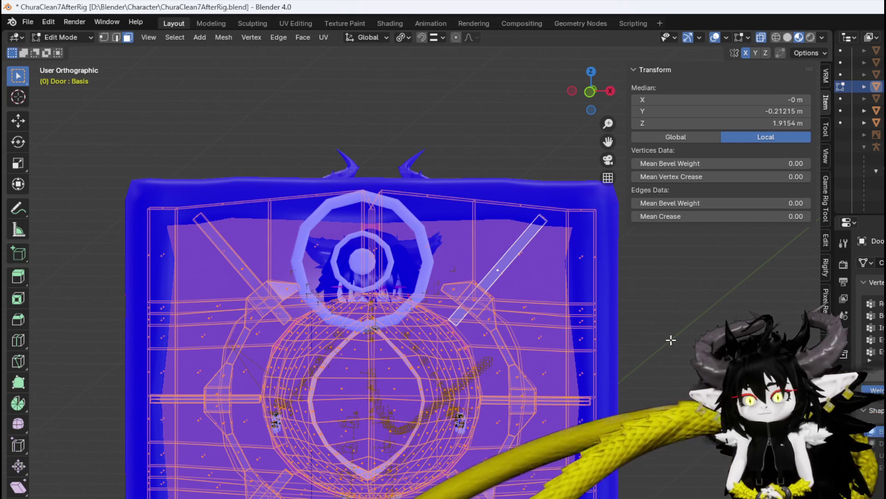
- Select the right diagonal strip and move it along Y to its new depth
mouse_move(671, 340)
left_mouse_down()
mouse_move(451, 403)
mouse_move(444, 397)
mouse_move(597, 328)
mouse_move(553, 349)
mouse_move(655, 348)
mouse_move(615, 313)
mouse_move(604, 317)
left_mouse_up()
key("alt+a")
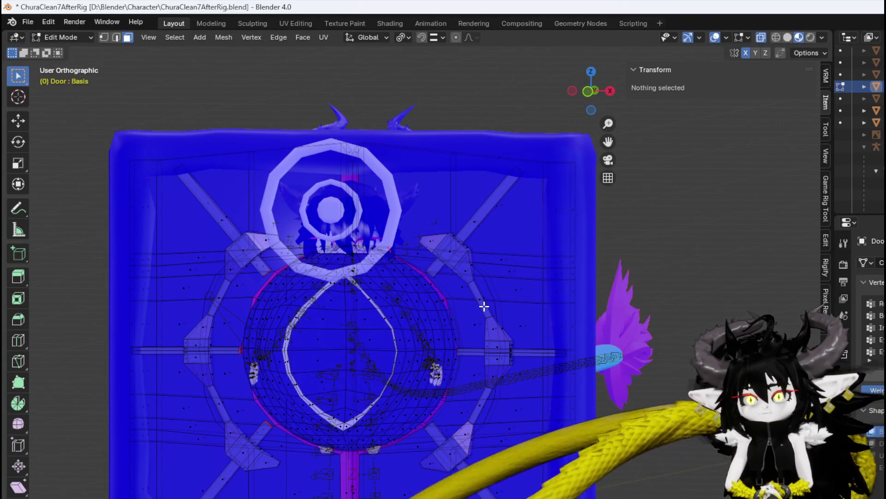
left_click_drag(484, 306, 500, 306)
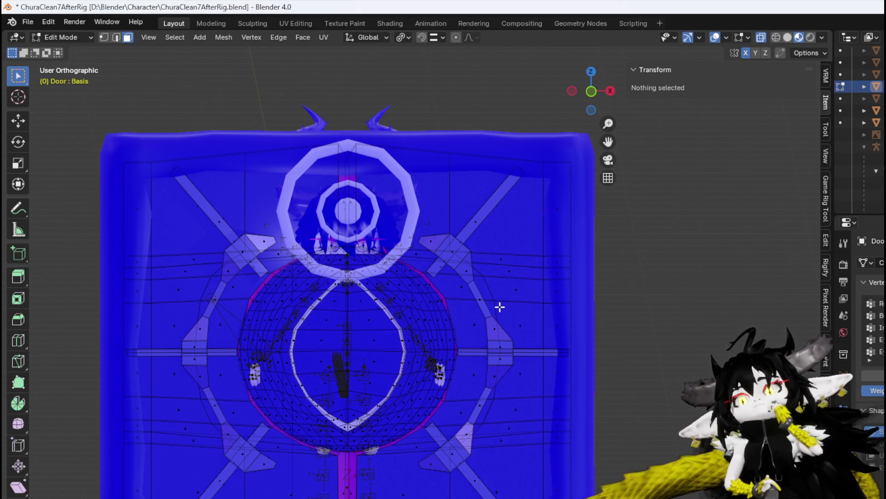
left_click(475, 222)
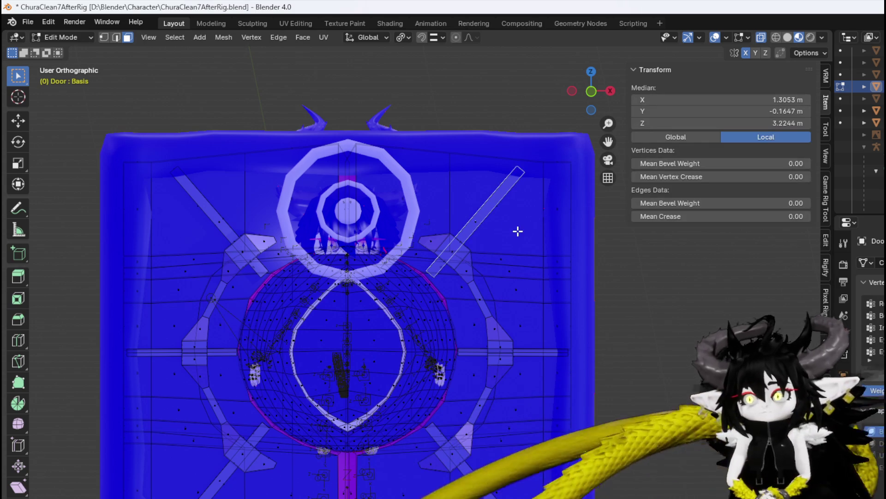
key("g")
key("y")
left_click(727, 301)
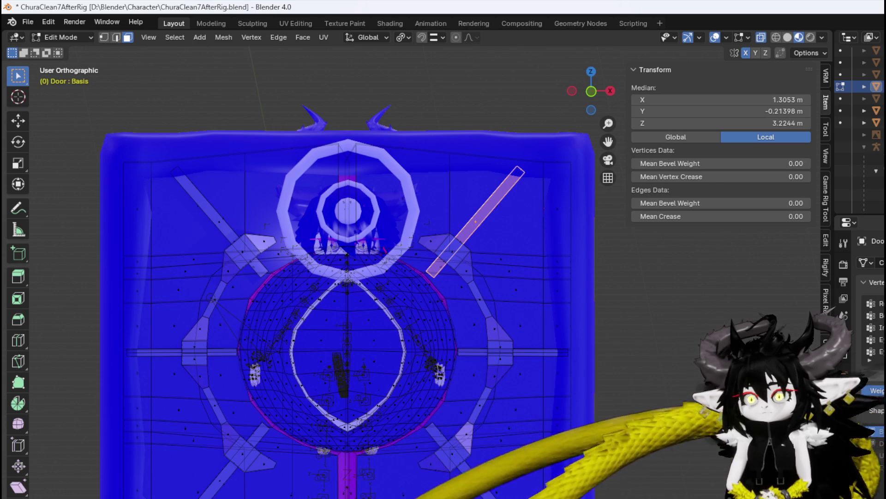
- Preview the Unlock shape key, return to Basis and Object Mode, and save the Blender file
left_click(875, 455)
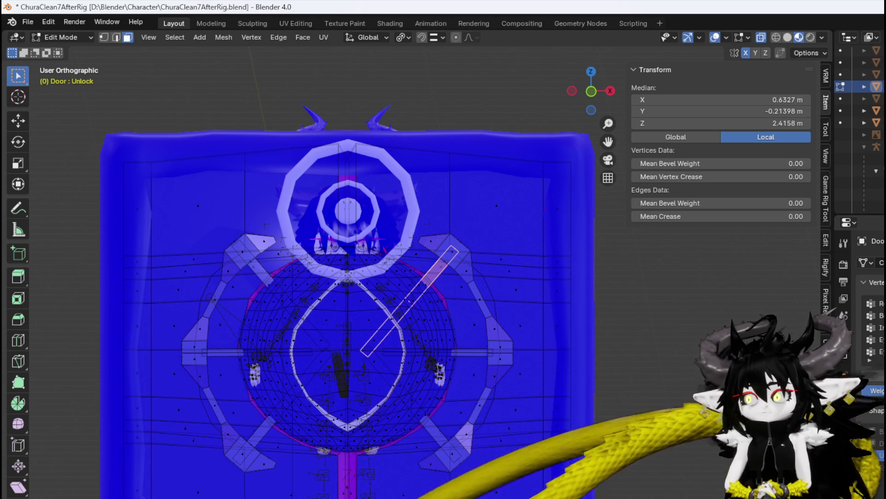
left_click(875, 431)
left_click(61, 37)
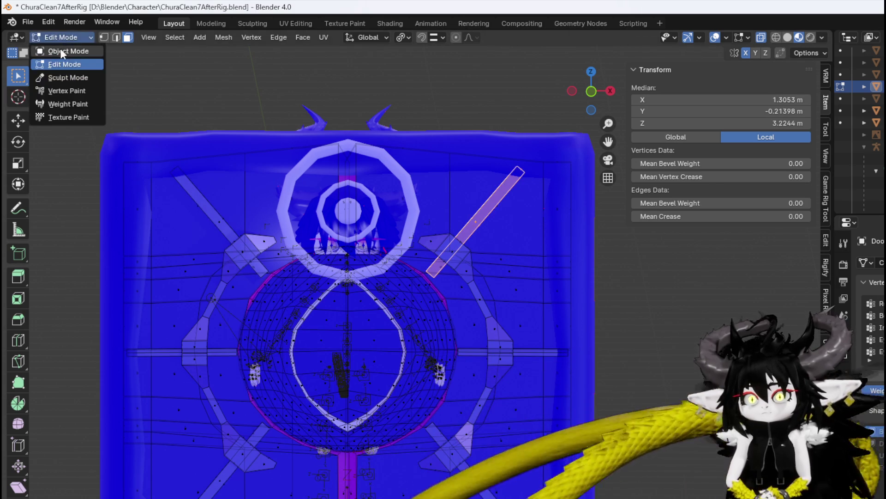
left_click(65, 51)
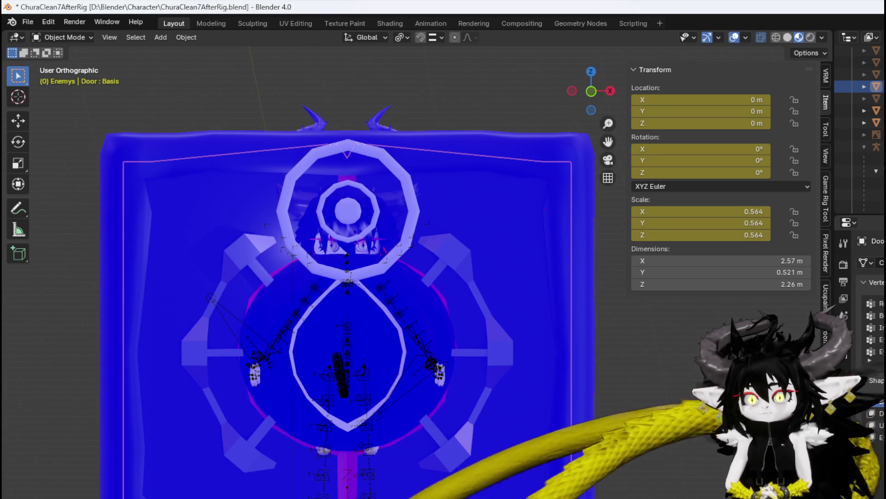
left_click(32, 22)
left_click(67, 103)
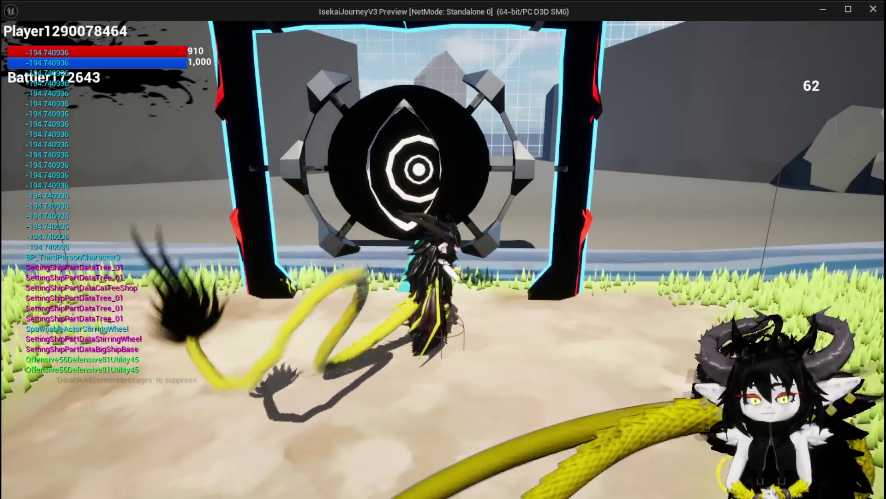
- End the door play-test preview and return to the L_DungeonCreationTest level editor
key("Escape")
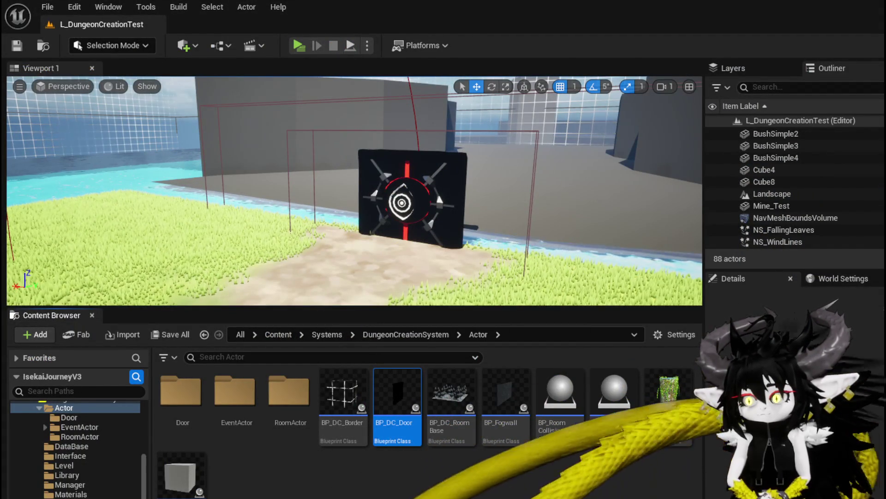
- In BP_DC_Door's event graph, paste a second Set Morph Target node and wire it to DoorOpeningSequence and Set Timer
double_click(397, 393)
mouse_move(323, 203)
left_mouse_down()
mouse_move(273, 243)
mouse_move(273, 294)
mouse_move(183, 280)
mouse_move(193, 225)
mouse_move(185, 239)
left_mouse_up()
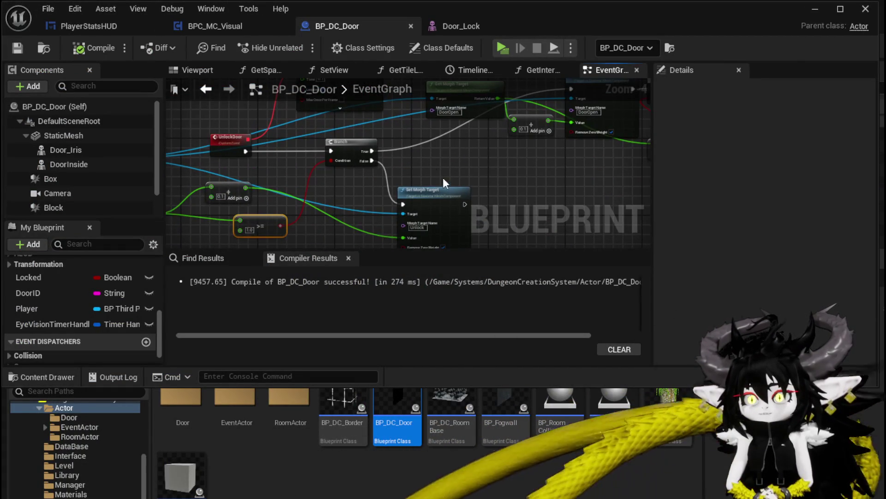
left_click_drag(336, 171, 274, 152)
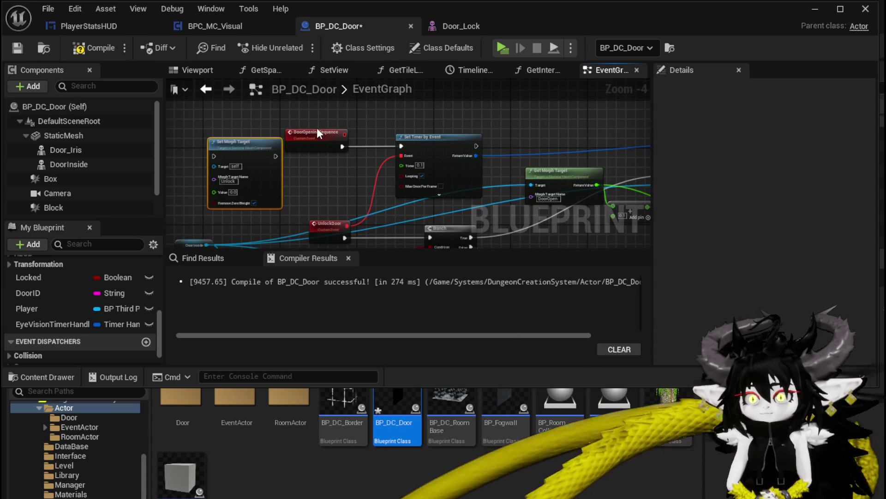
mouse_move(316, 132)
left_mouse_down()
mouse_move(183, 129)
mouse_move(230, 158)
mouse_move(237, 143)
left_mouse_up()
left_click(482, 132)
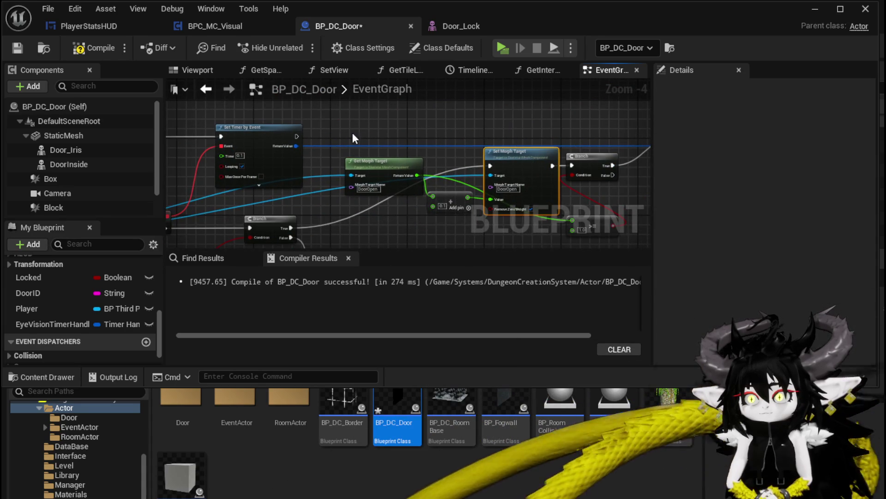
key("ctrl+v")
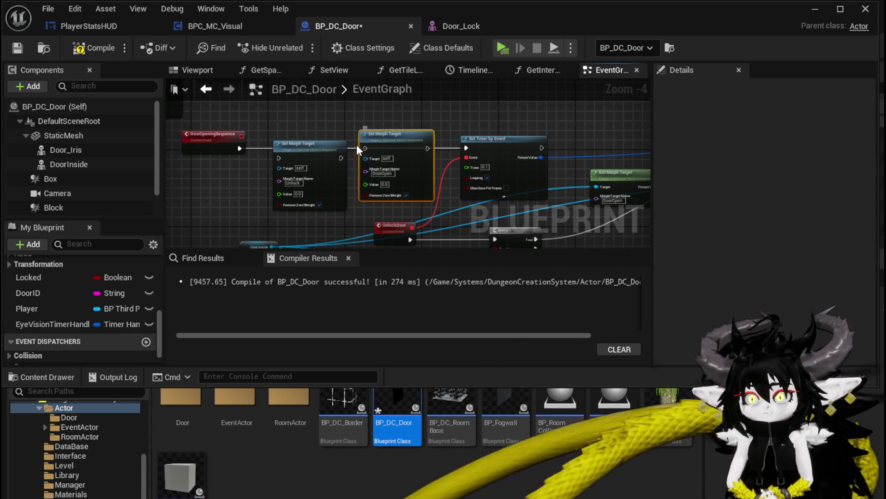
scroll(357, 145, "up", 1)
left_click(325, 137)
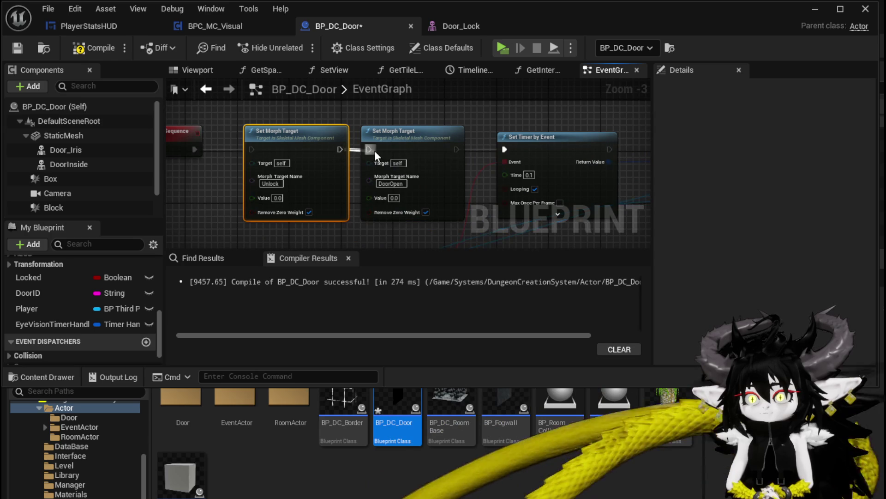
left_click_drag(457, 149, 511, 156)
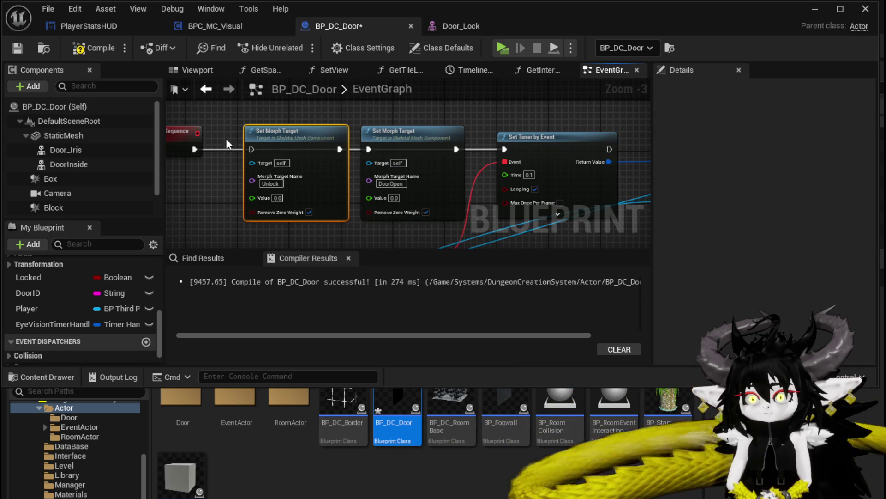
left_click(197, 147)
mouse_move(255, 149)
left_mouse_down()
mouse_move(303, 157)
mouse_move(323, 211)
mouse_move(301, 195)
mouse_move(337, 69)
mouse_move(327, 159)
mouse_move(444, 168)
left_mouse_up()
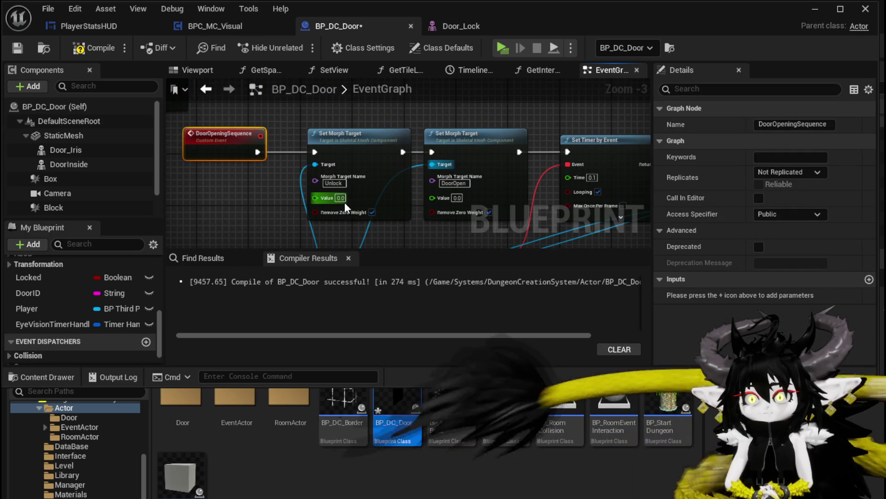
- Set both morph target values to 1.0, change the timer interval to 0.01, and save the blueprint
left_click(451, 241)
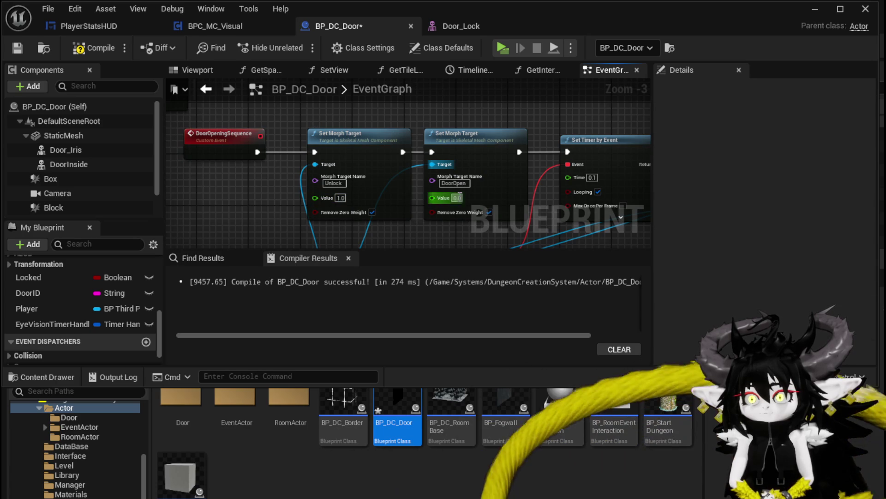
left_click(404, 236)
left_click_drag(389, 236, 266, 201)
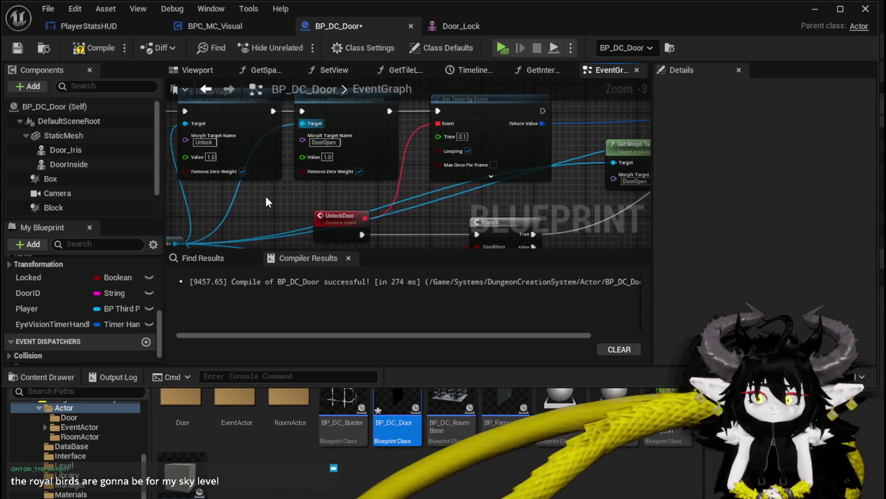
scroll(311, 160, "up", 3)
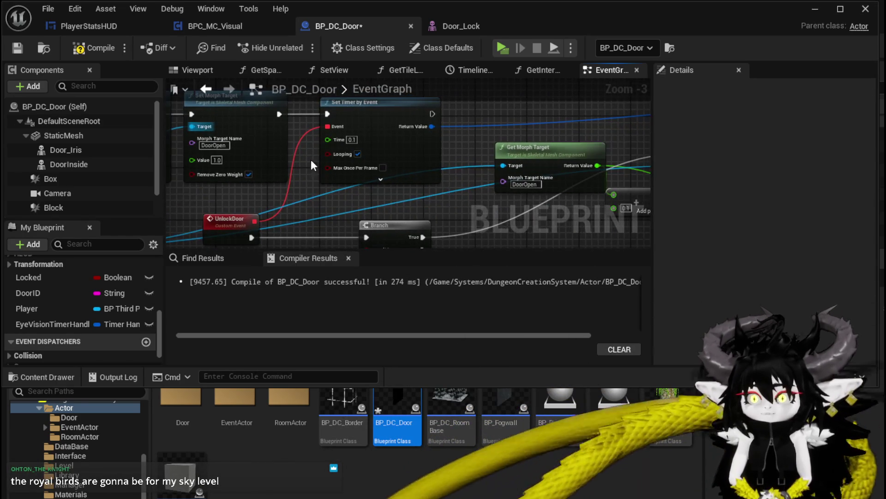
scroll(310, 160, "down", 2)
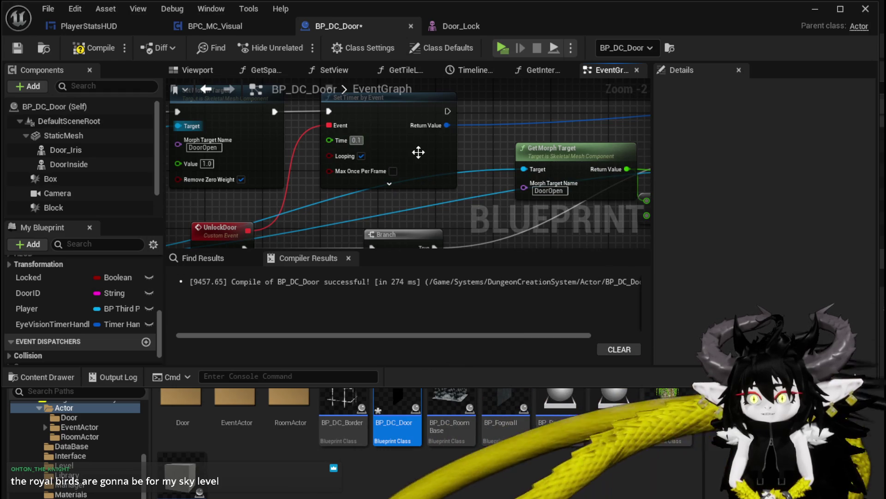
type("0.01")
key("Return")
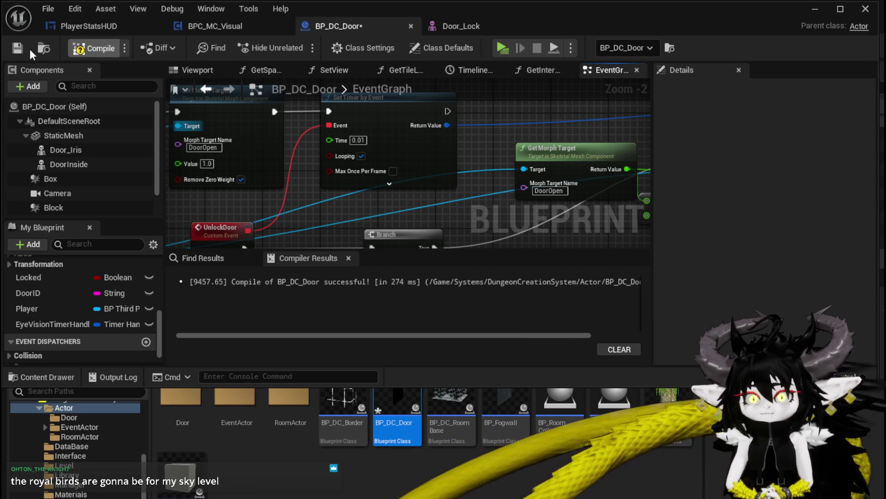
left_click(15, 48)
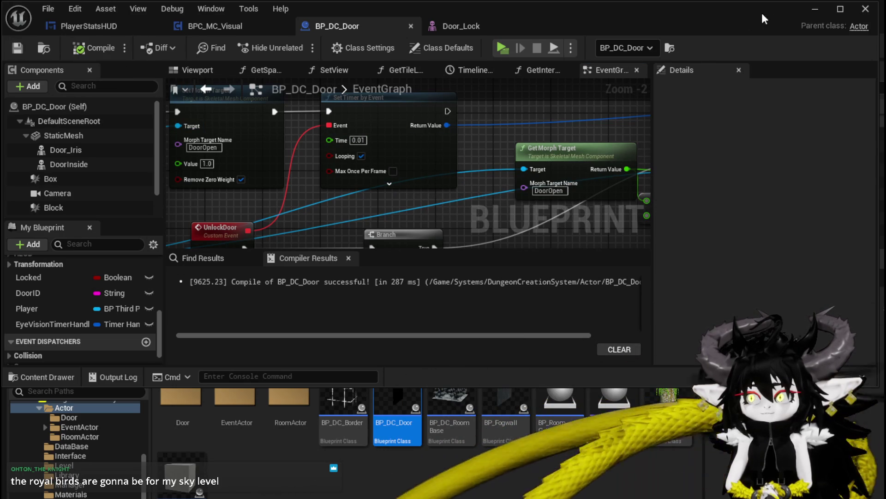
left_click(814, 9)
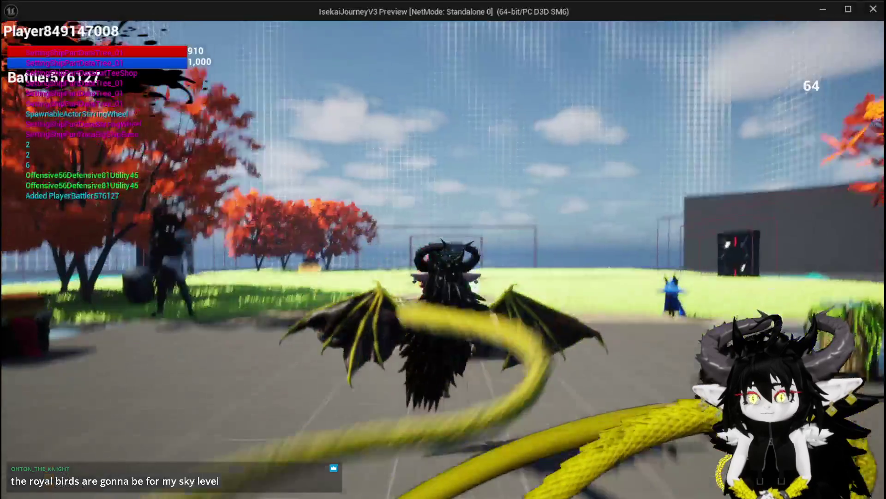
- Walk the character up to the door, stop the play session, and switch to Blender
key("w")
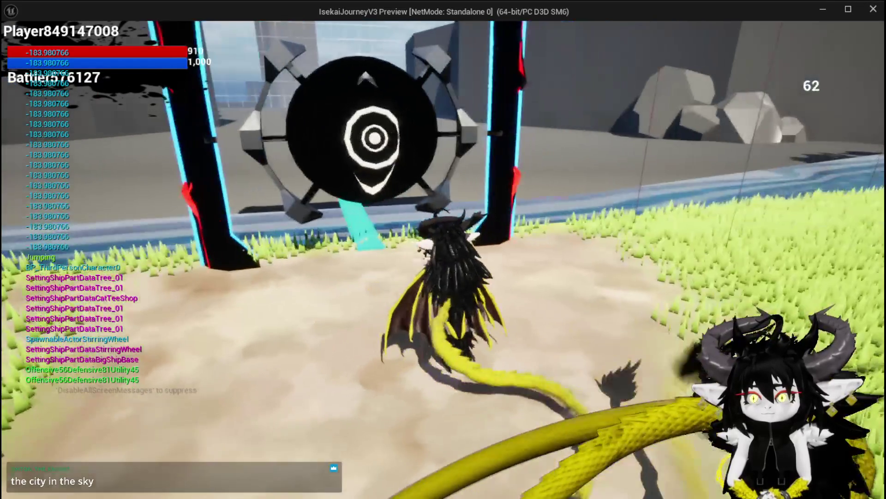
key("Escape")
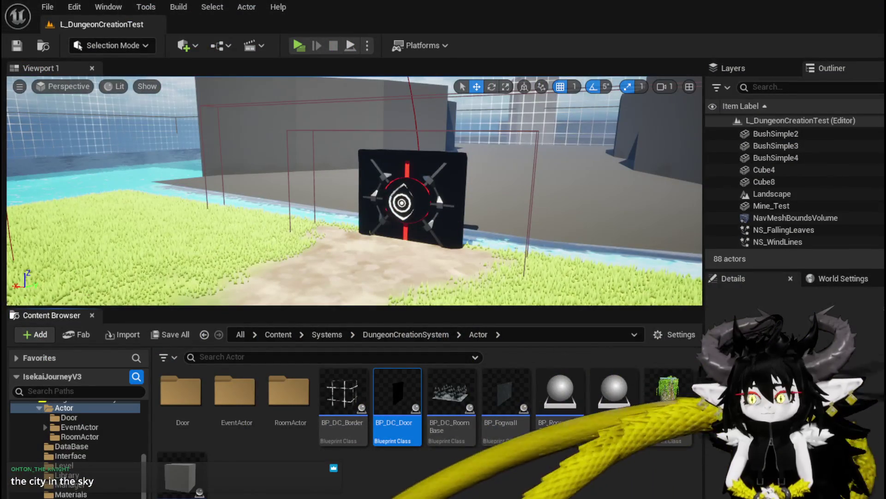
key("alt+Tab")
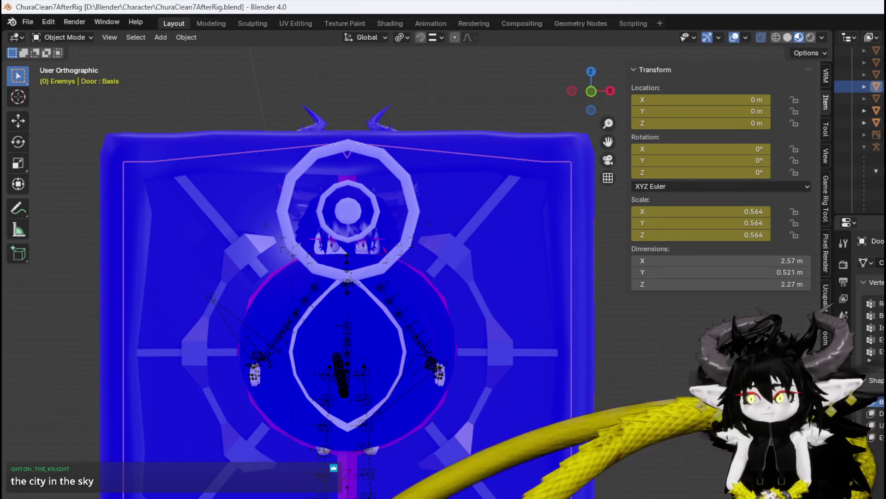
- Make DoorOpen the active shape key, enter Edit Mode, and save the Blender file
left_click(872, 413)
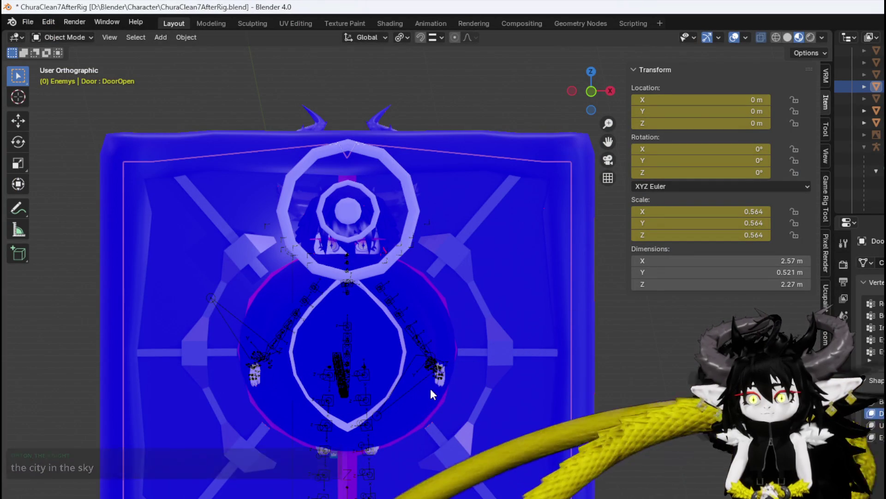
left_click(54, 38)
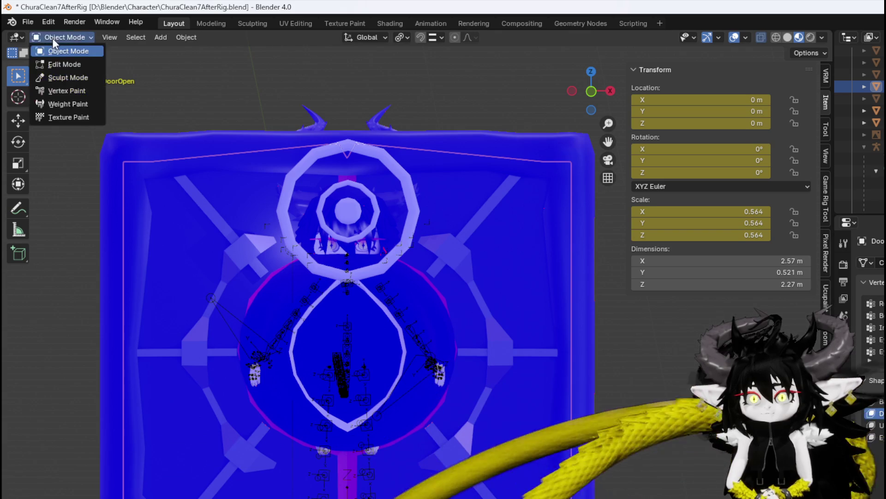
left_click(64, 64)
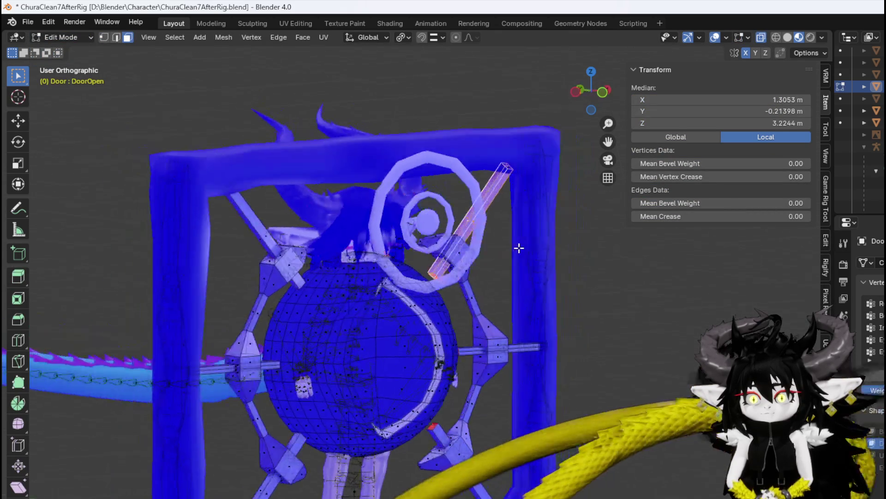
mouse_move(518, 248)
left_mouse_down()
mouse_move(541, 286)
mouse_move(471, 283)
mouse_move(787, 301)
left_mouse_up()
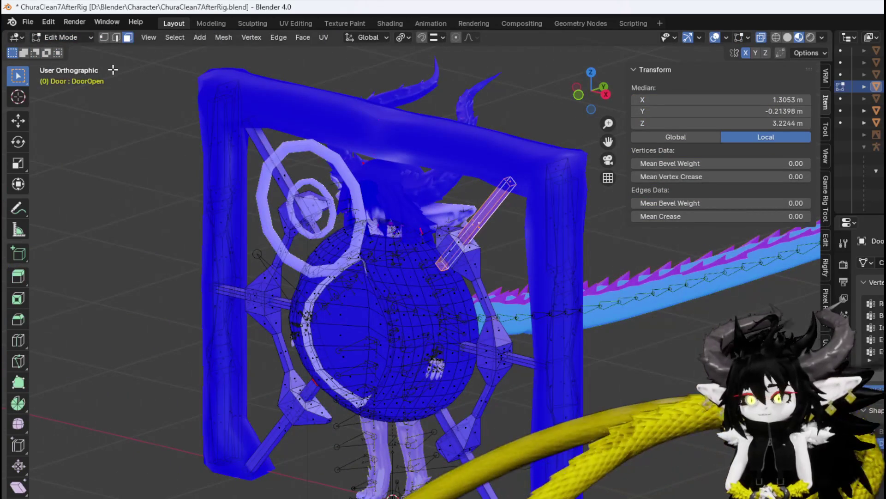
left_click(28, 22)
left_click(60, 96)
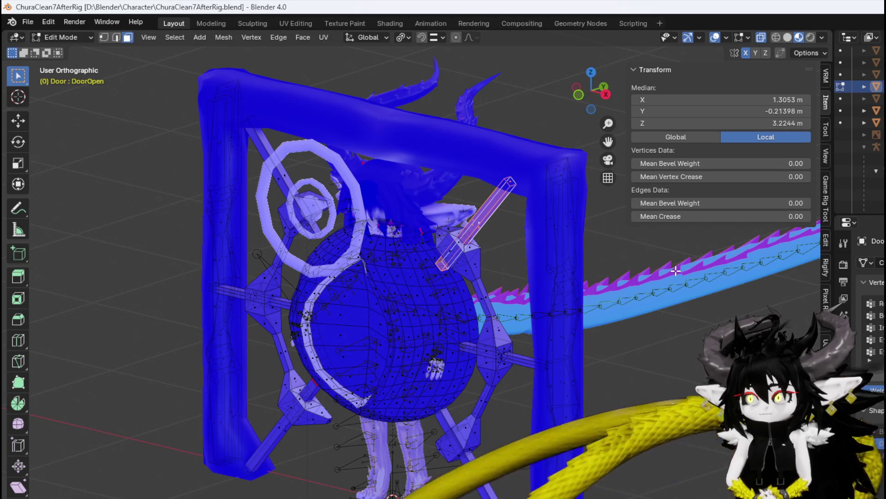
- Select the upper-right diagonal bar and move it to a new position
mouse_move(525, 243)
left_mouse_down()
mouse_move(476, 231)
mouse_move(494, 237)
left_mouse_up()
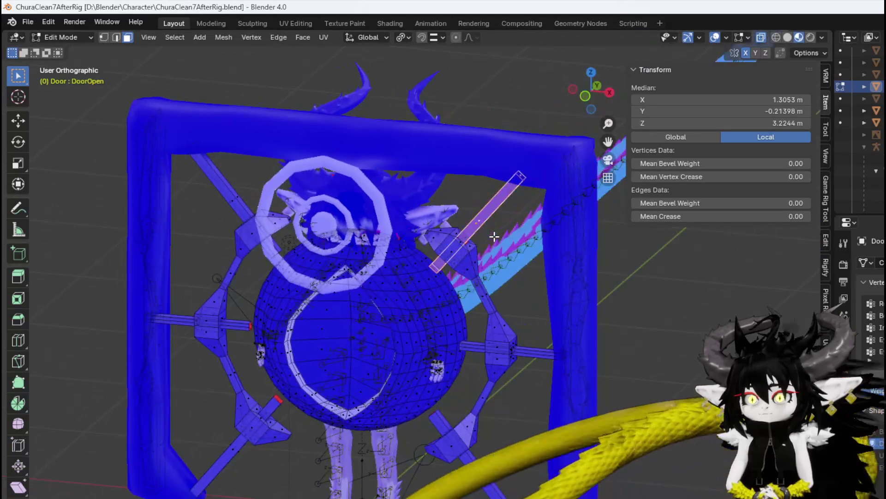
key("a")
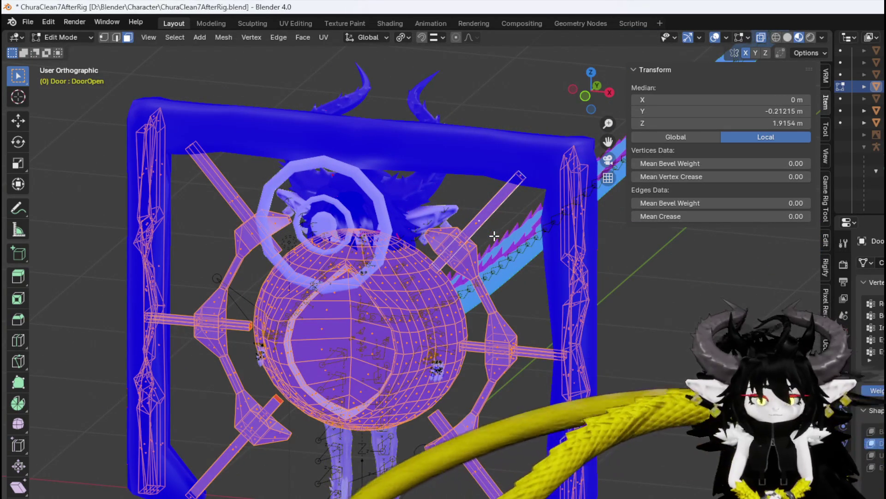
left_click(478, 224)
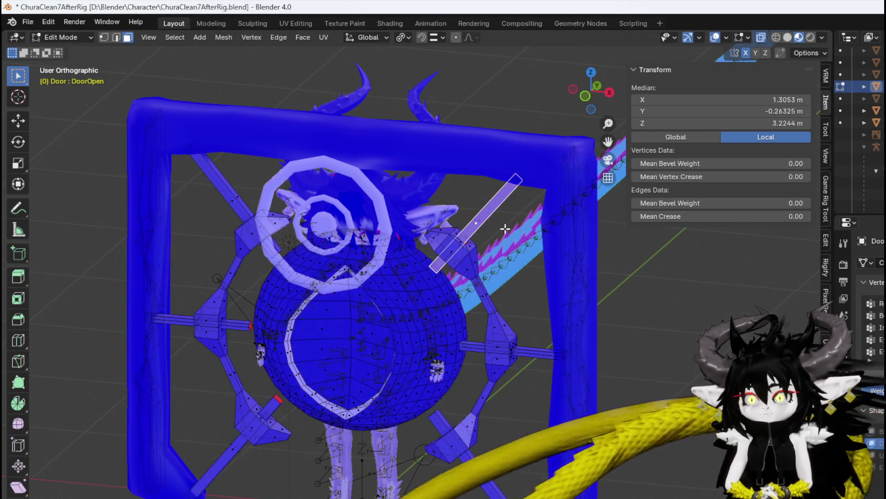
key("g")
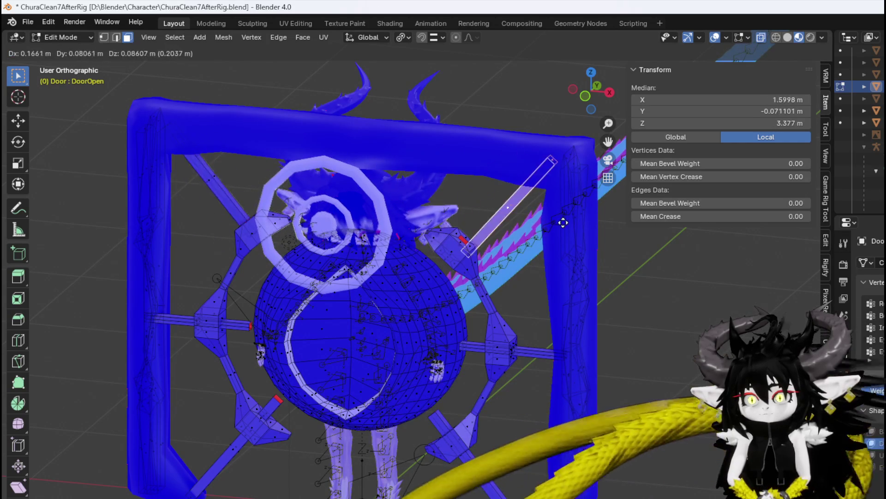
left_click(529, 220)
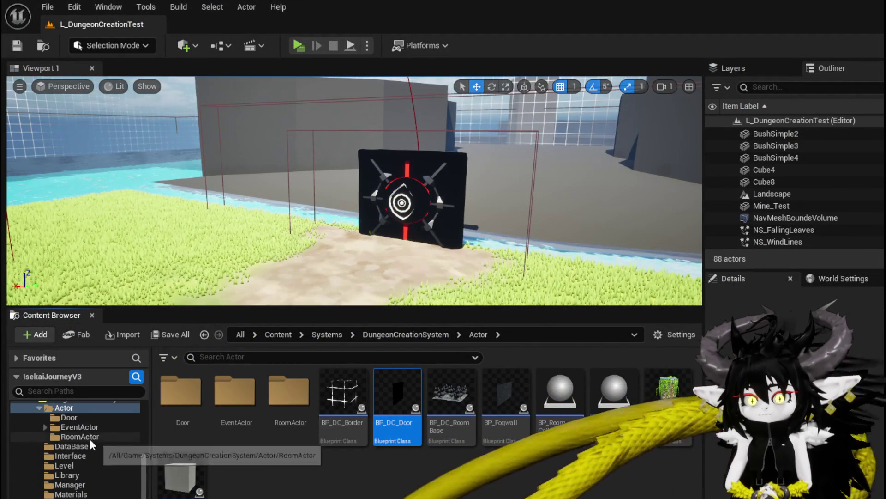
- Assign Material_001 to DoorInside's Element 2 in BP_DC_Door, then start a play test
double_click(410, 399)
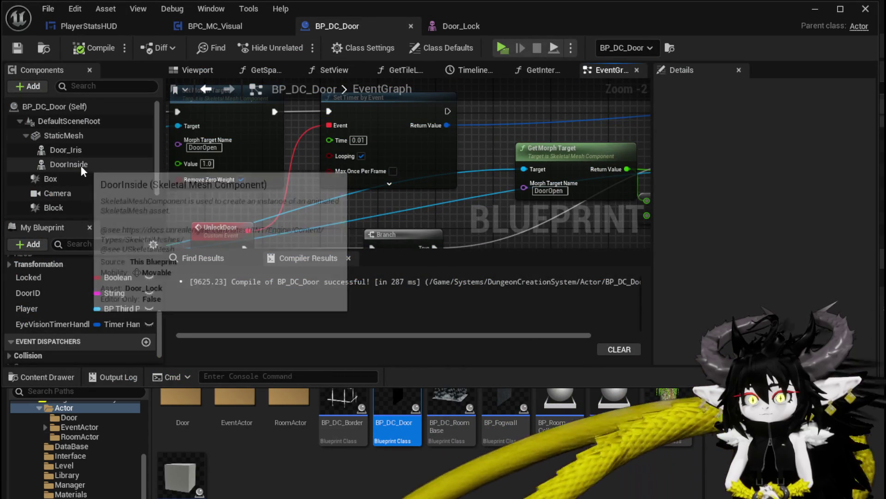
left_click(81, 164)
scroll(771, 185, "down", 8)
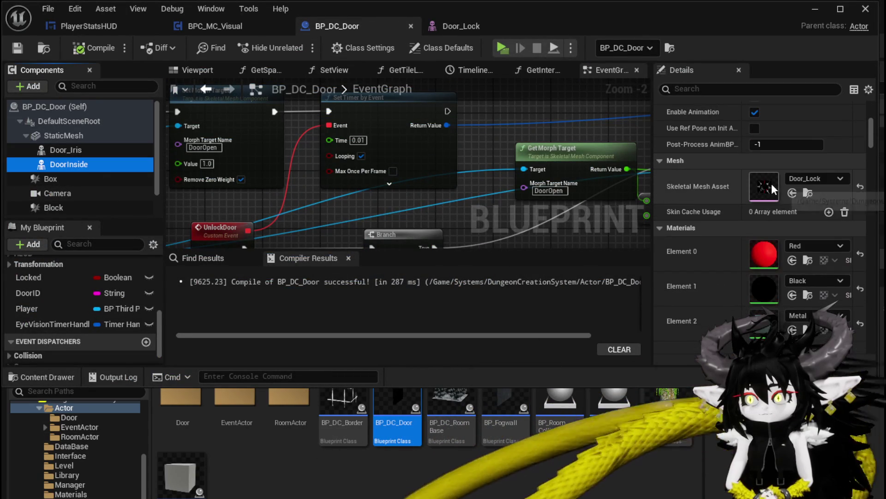
scroll(779, 248, "down", 2)
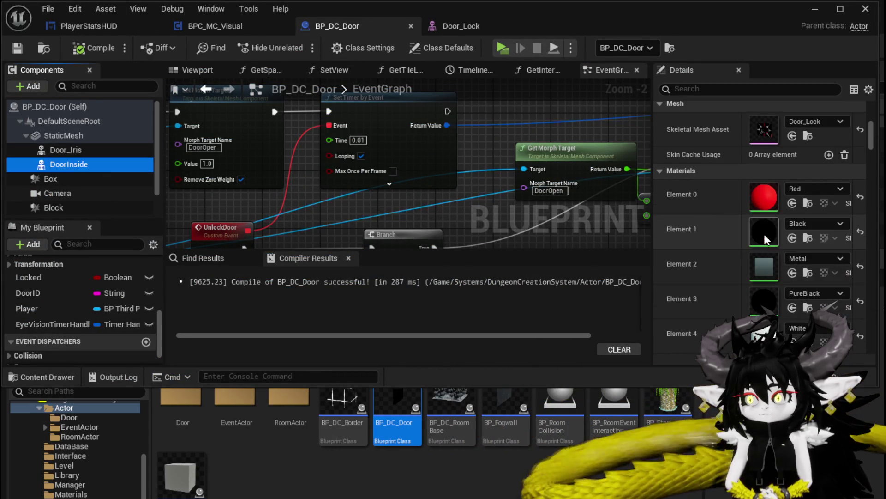
left_click(806, 257)
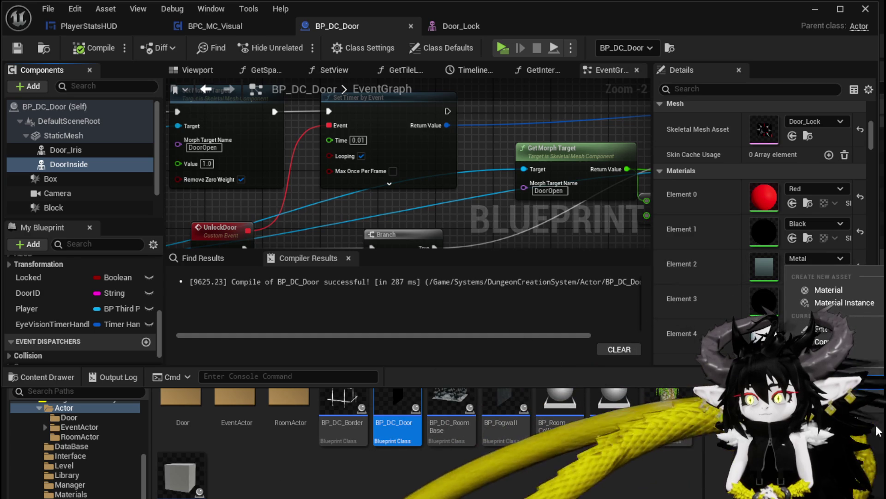
left_click(826, 402)
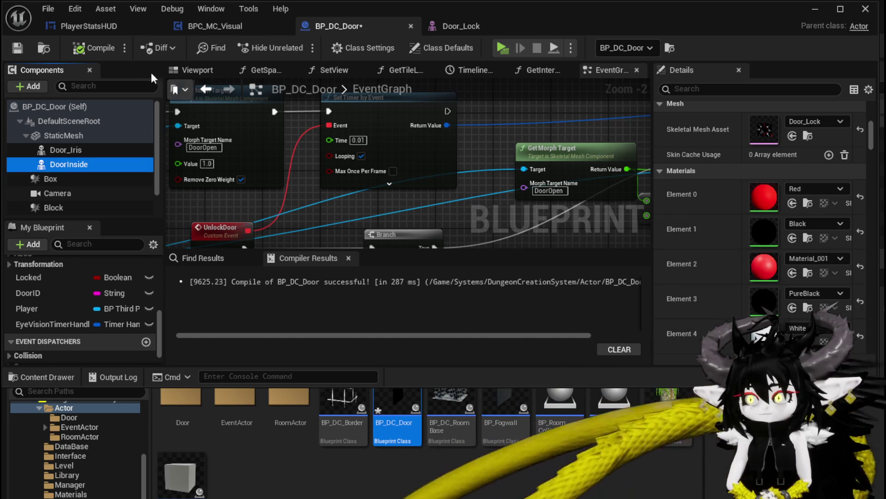
left_click(819, 12)
left_click(297, 48)
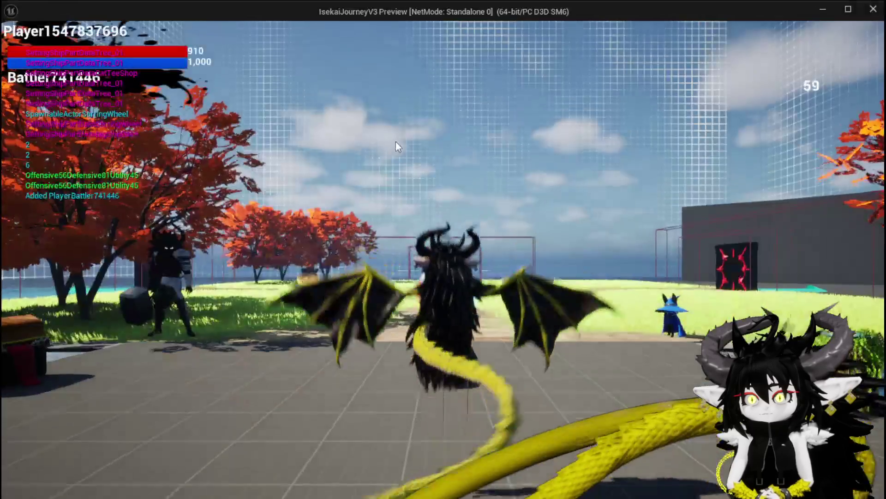
- Run and jump the character up to the red-and-black door, then end the play test
key("w")
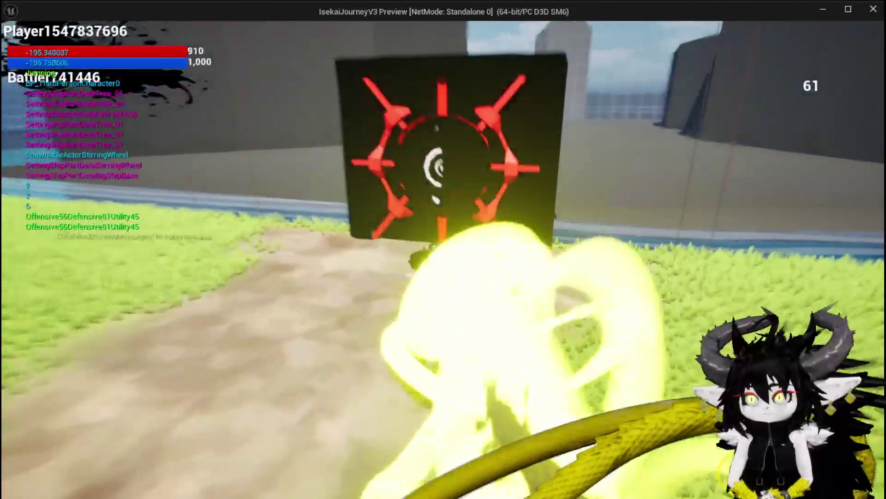
key("space")
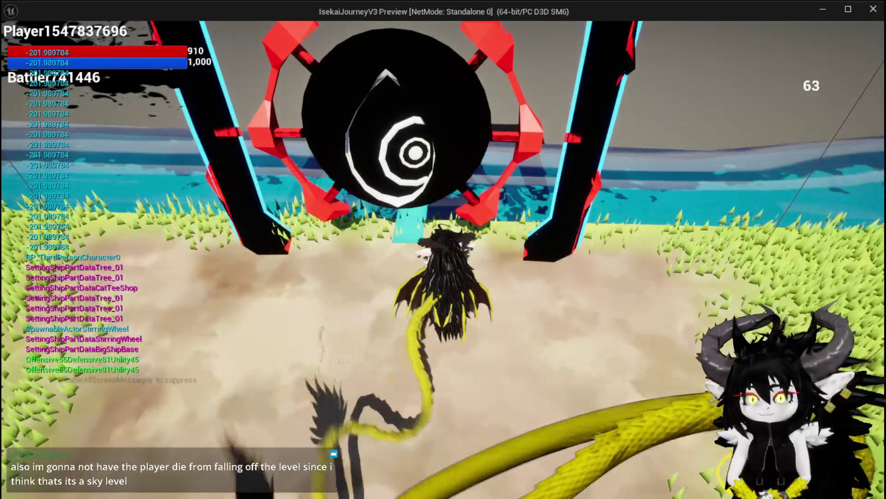
key("Escape")
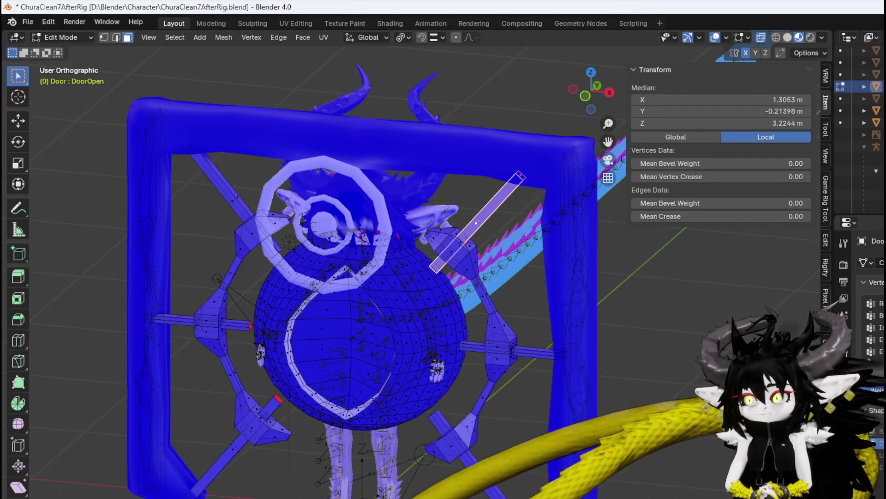
- Return the door to its Basis shape and switch it back to Object Mode
left_click(873, 431)
left_click(60, 37)
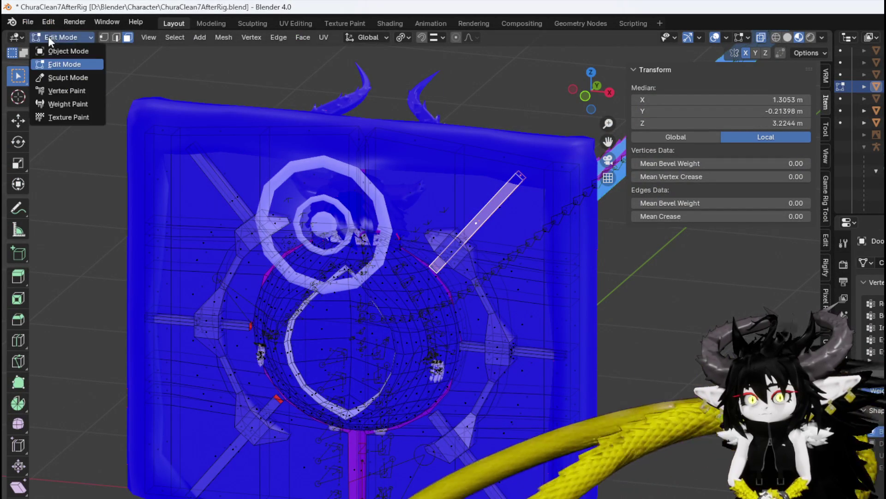
left_click(51, 46)
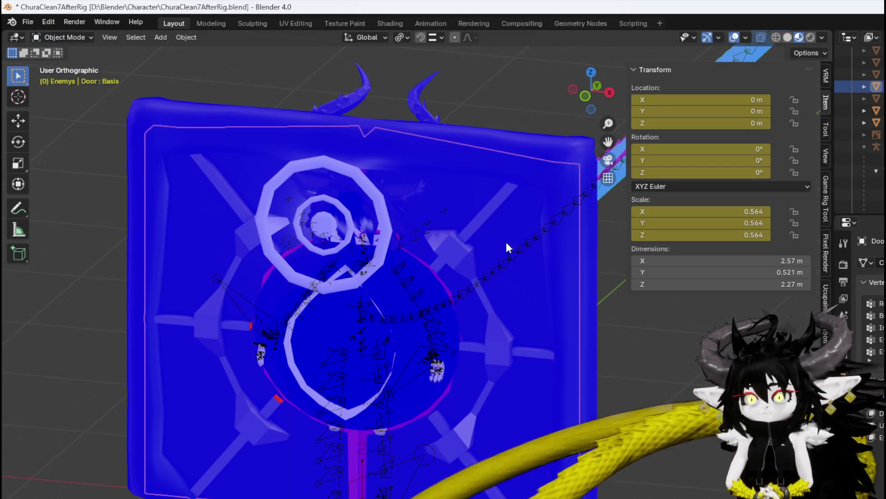
left_click_drag(515, 242, 526, 238)
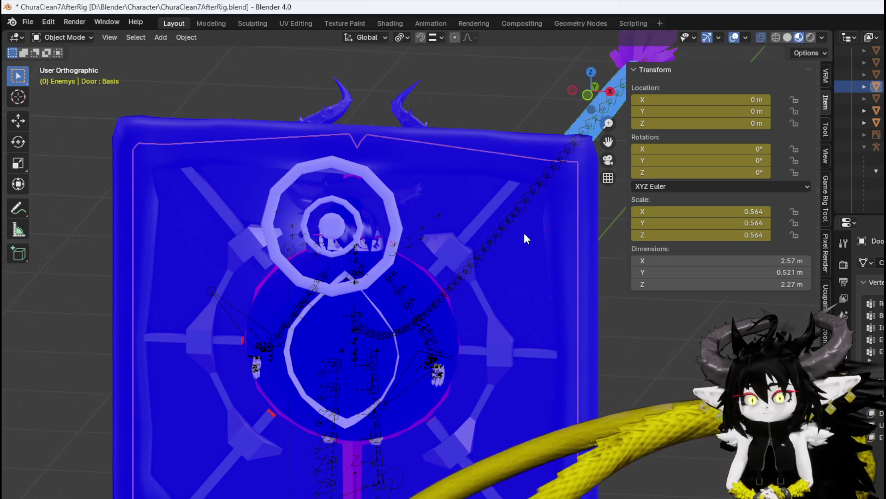
- Export the door scene as an FBX file and save the ChuraClean7AfterRig blend file
left_click(28, 24)
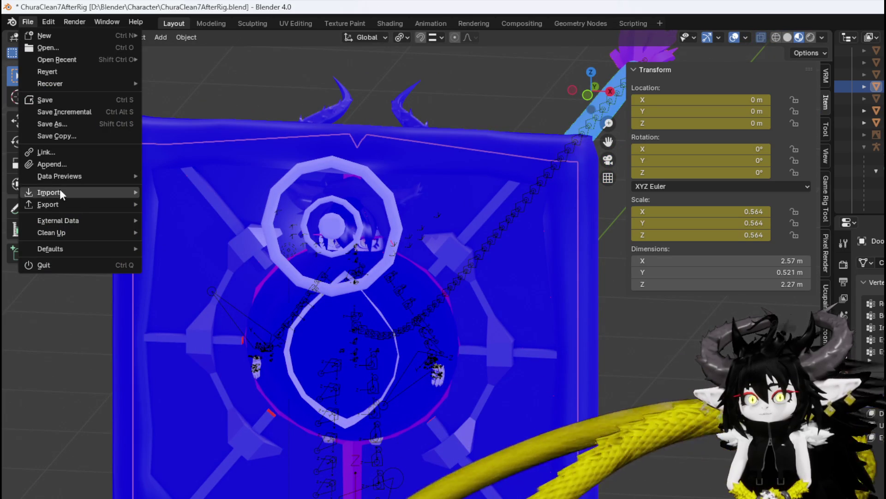
mouse_move(67, 205)
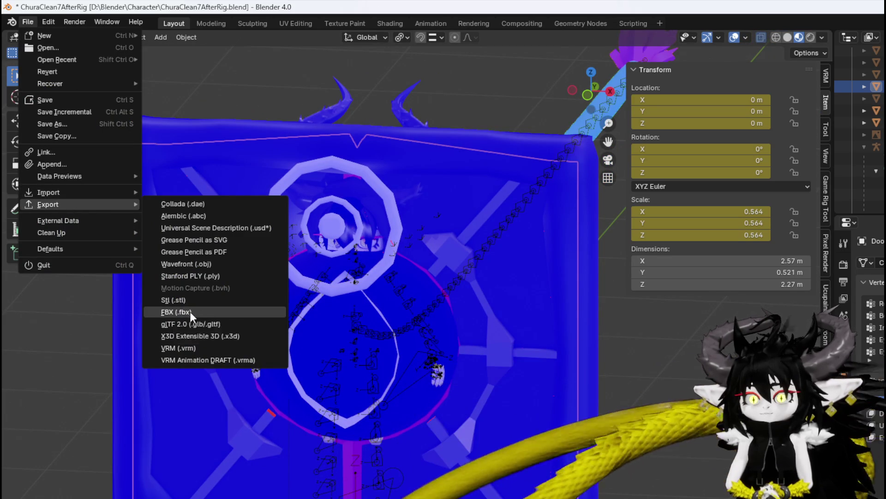
left_click(190, 312)
key("Escape")
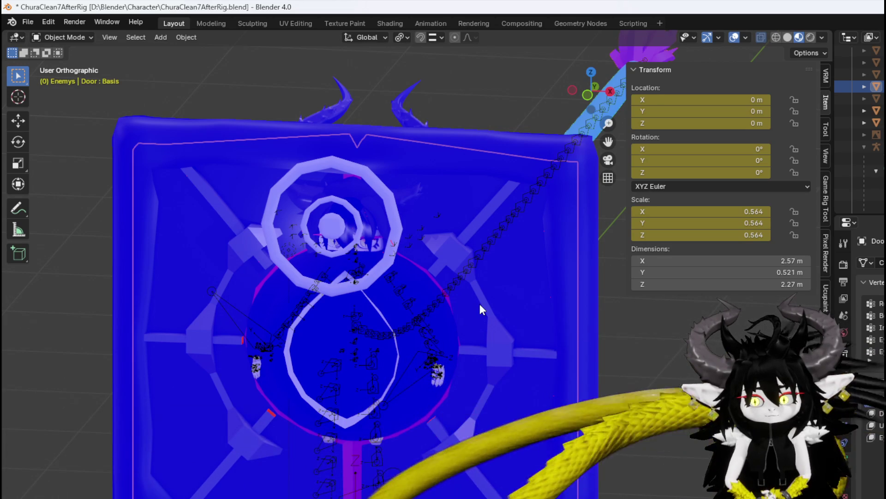
left_click(28, 22)
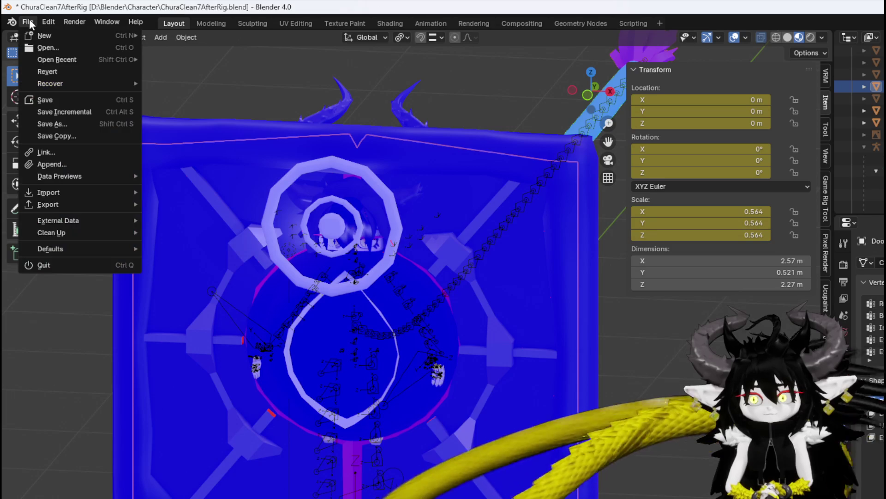
left_click(45, 101)
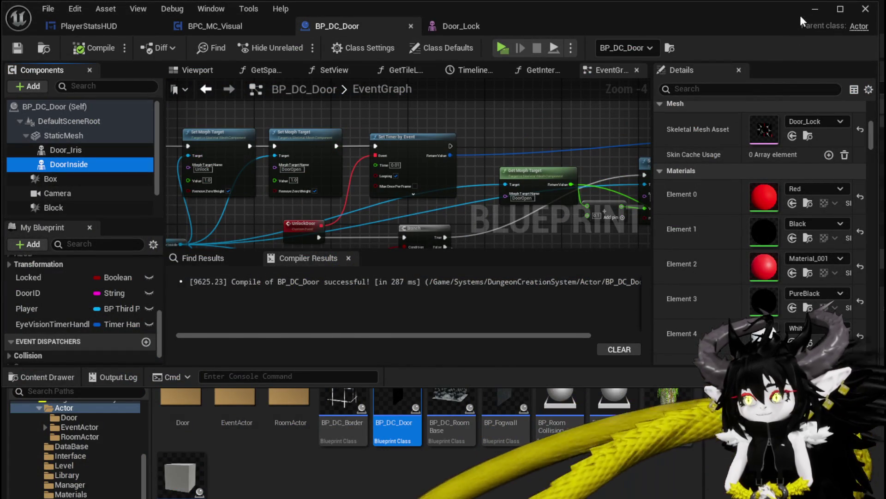
- Re-import the exported FBX over Door_Lock in the Door folder, then save Material_001
left_click(825, 17)
double_click(181, 390)
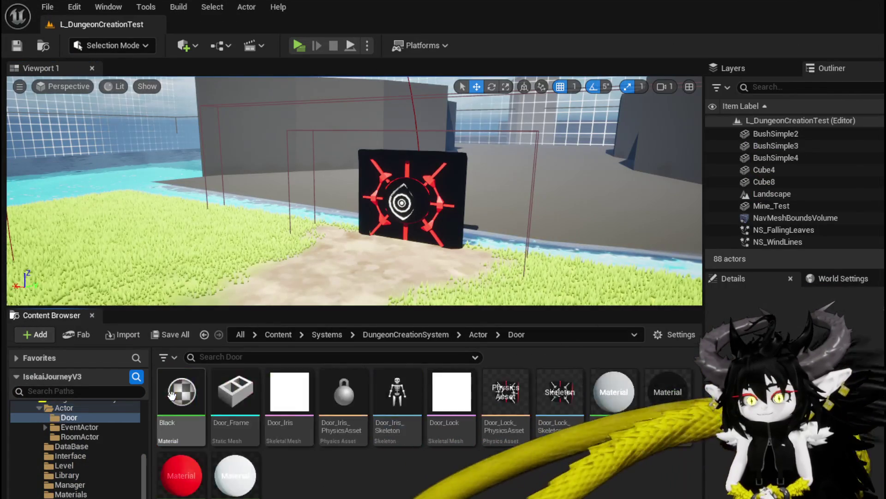
left_click(111, 335)
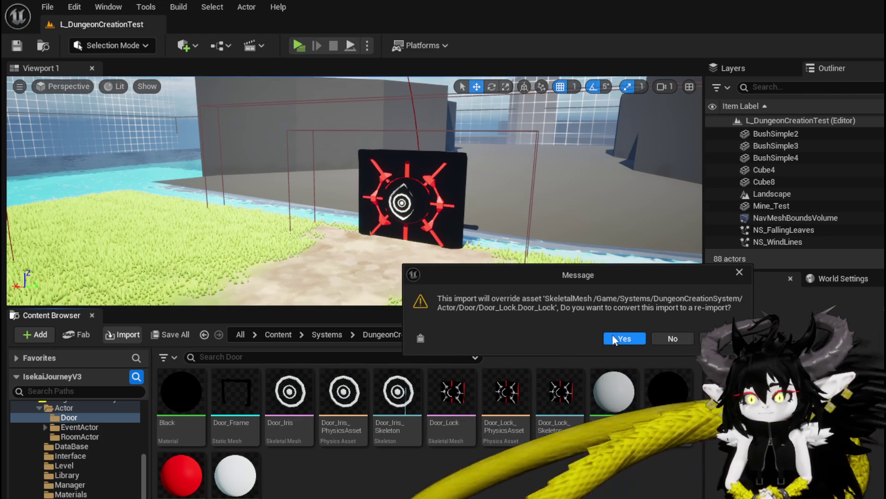
left_click(618, 337)
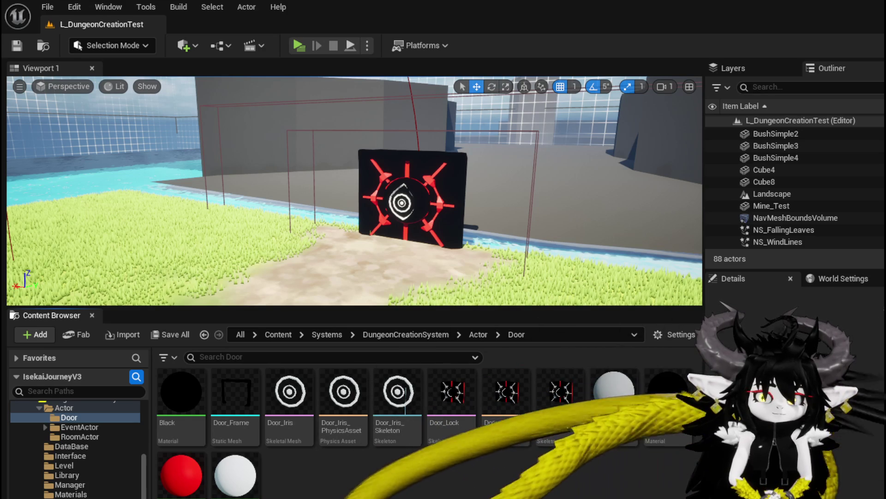
key("ctrl+shift+s")
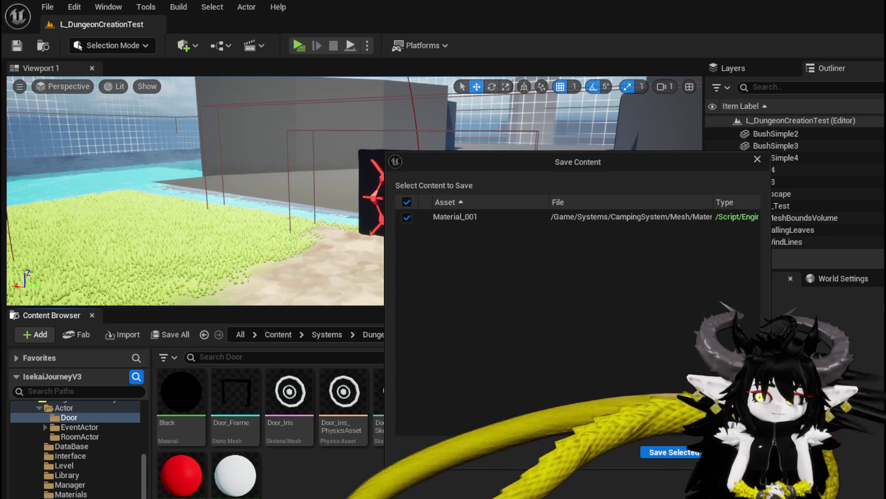
left_click(677, 455)
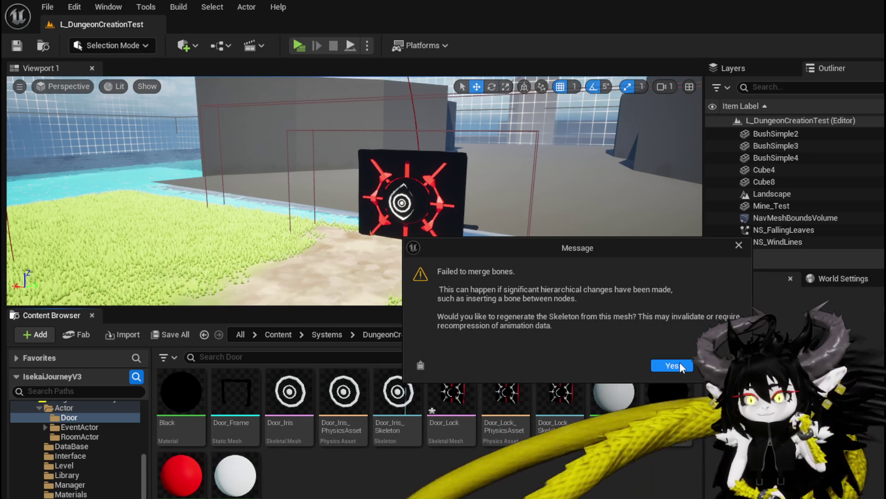
- Regenerate the Door_Lock skeleton from the new mesh and save Door_Lock with Door_Lock_Skeleton
left_click(679, 364)
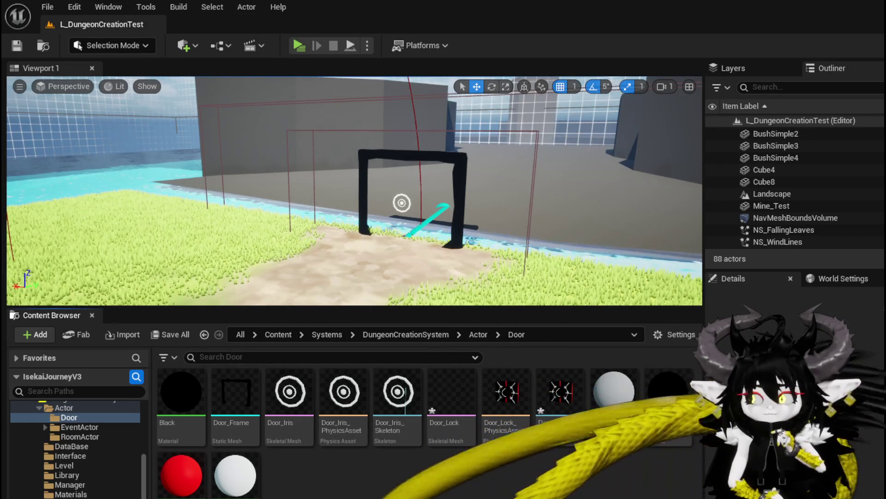
key("ctrl+shift+s")
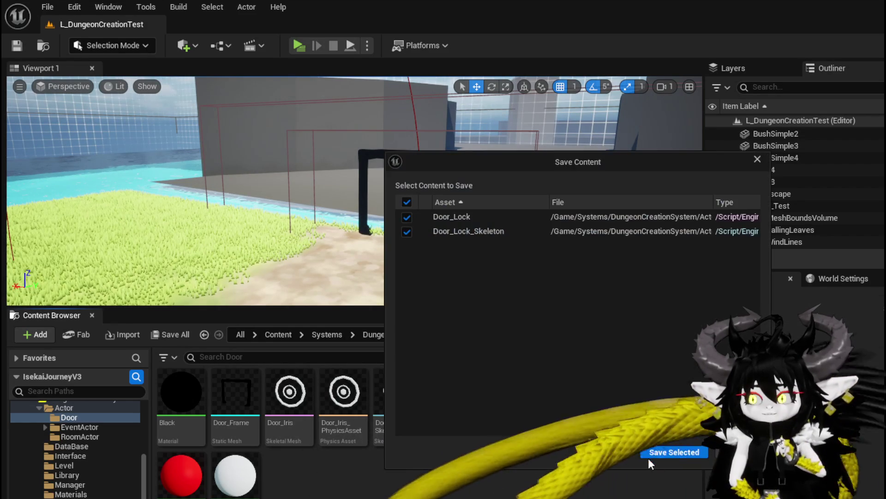
left_click(667, 451)
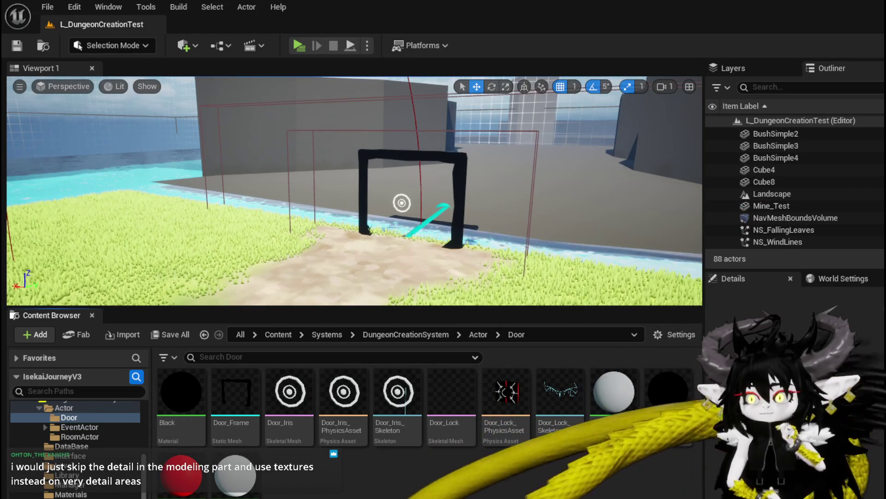
- Delete Door_Lock, Door_Lock_PhysicsAsset and Door_Lock_Skeleton from the Door folder
mouse_move(550, 410)
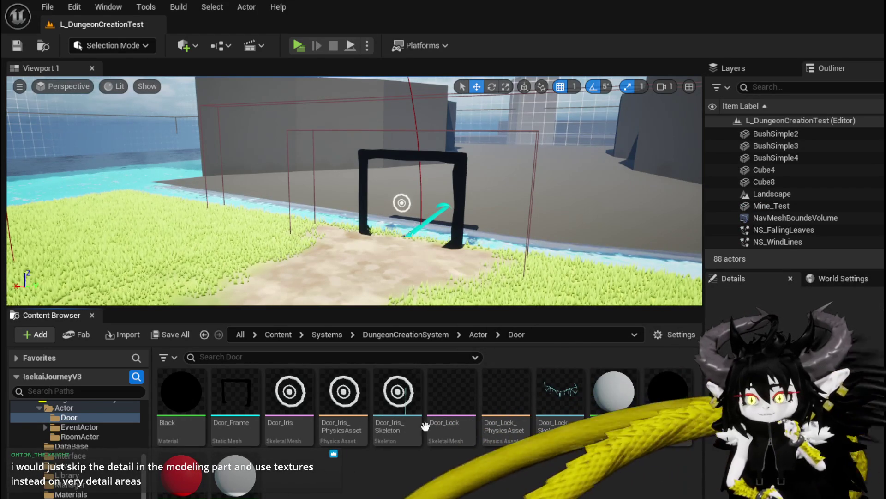
left_click(452, 413, "shift")
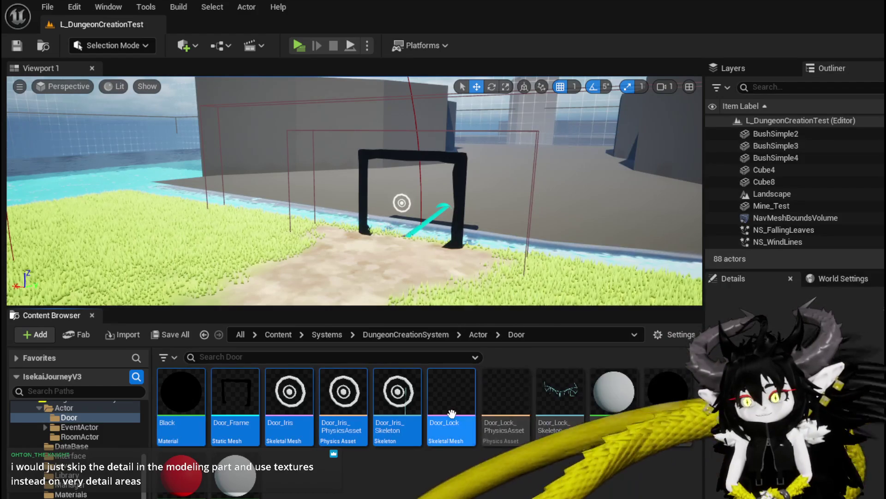
key("Delete")
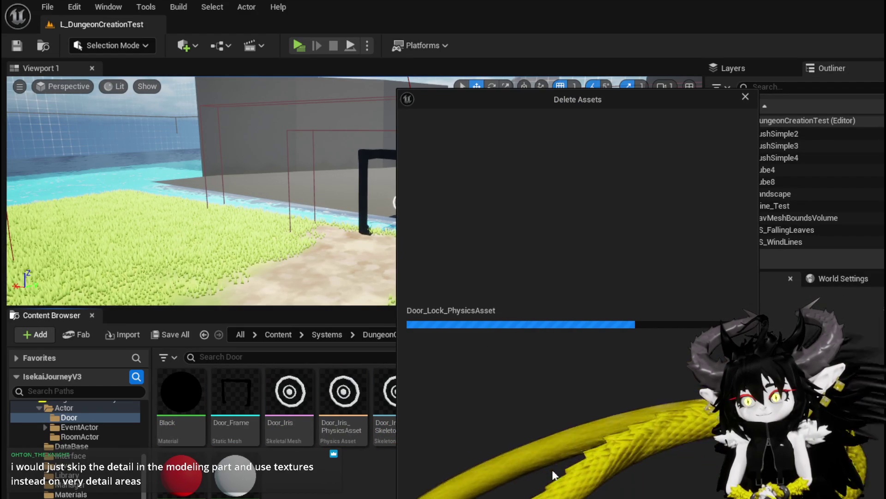
key("Escape")
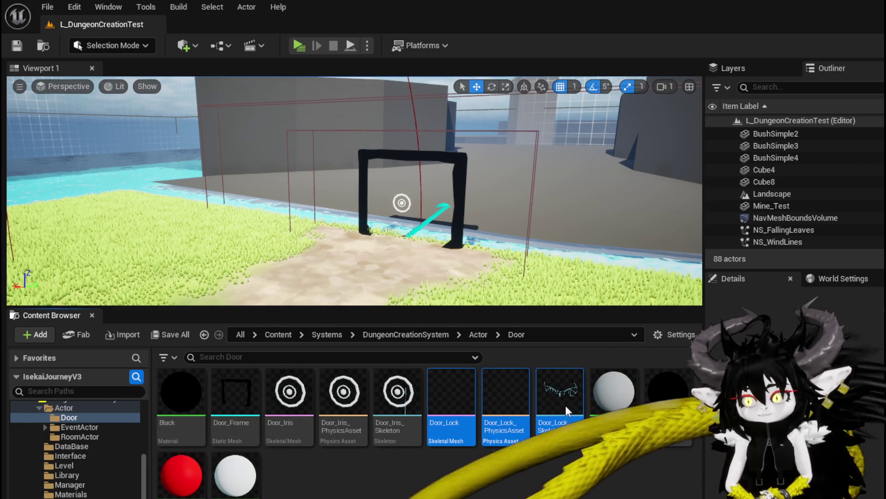
key("Delete")
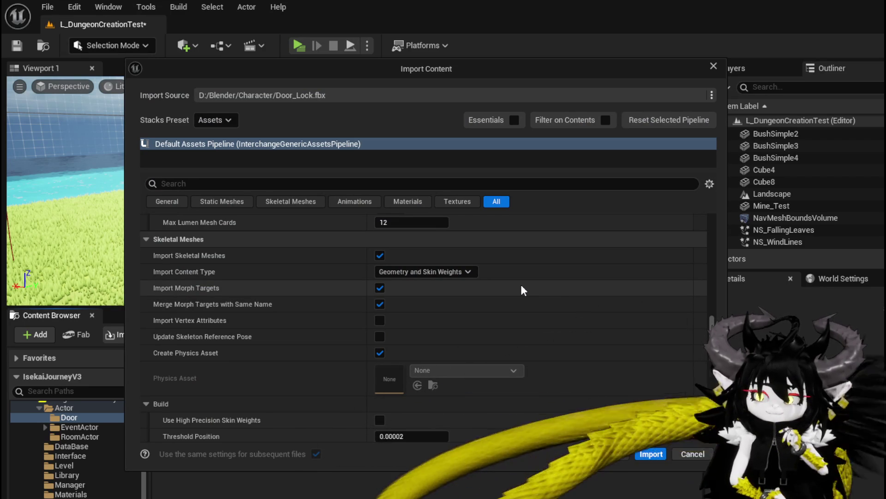
- Review the Skeletal Meshes import options and import Door_Lock.fbx
scroll(521, 286, "down", 4)
scroll(522, 285, "up", 5)
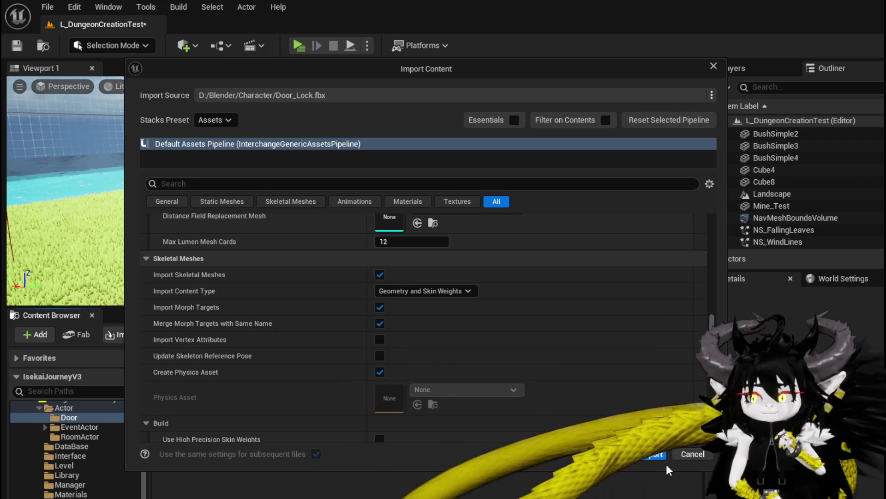
left_click(651, 454)
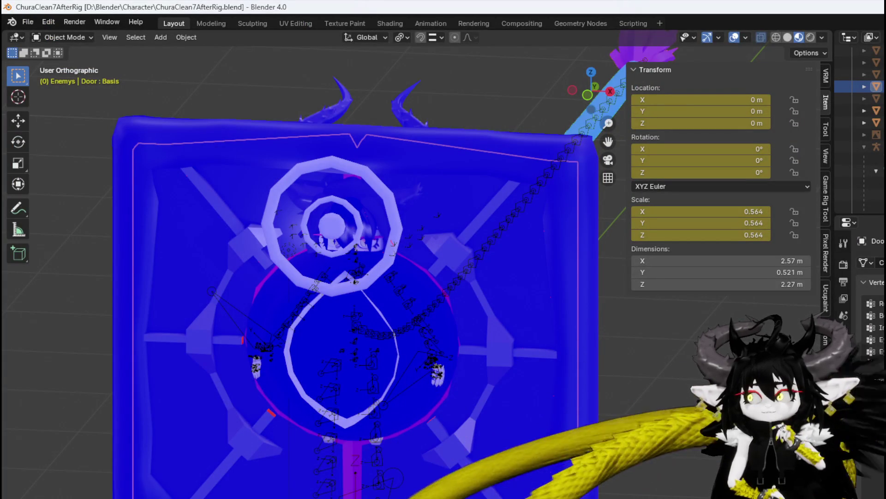
- Export the rescaled Blender door model to FBX
left_click(28, 23)
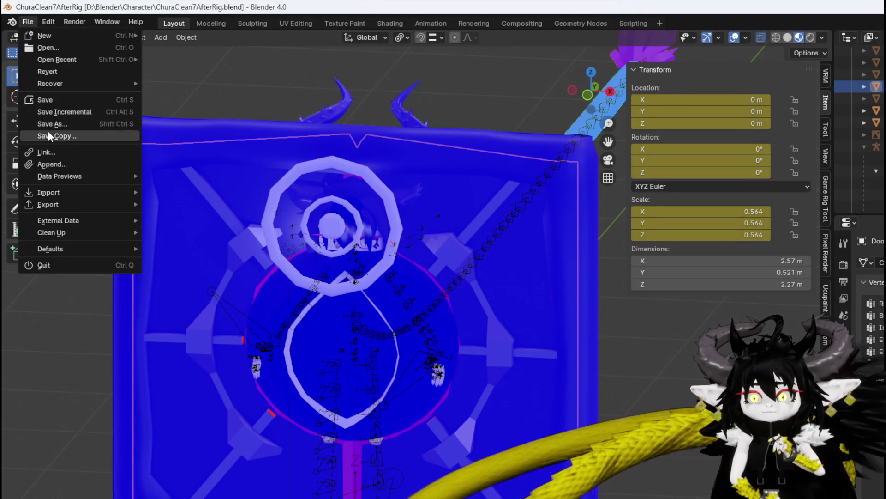
mouse_move(43, 207)
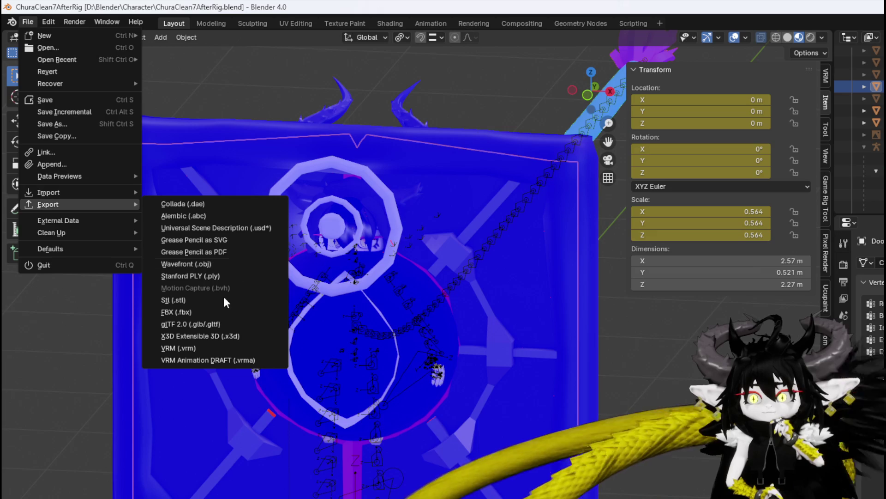
left_click(195, 312)
key("Return")
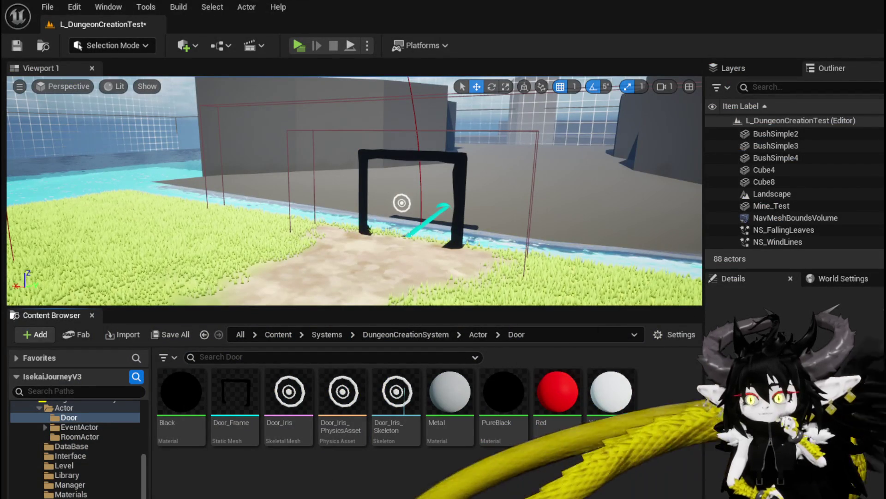
- Play-test the game in a standalone window, then review the Door_Lock import options
left_click(300, 46)
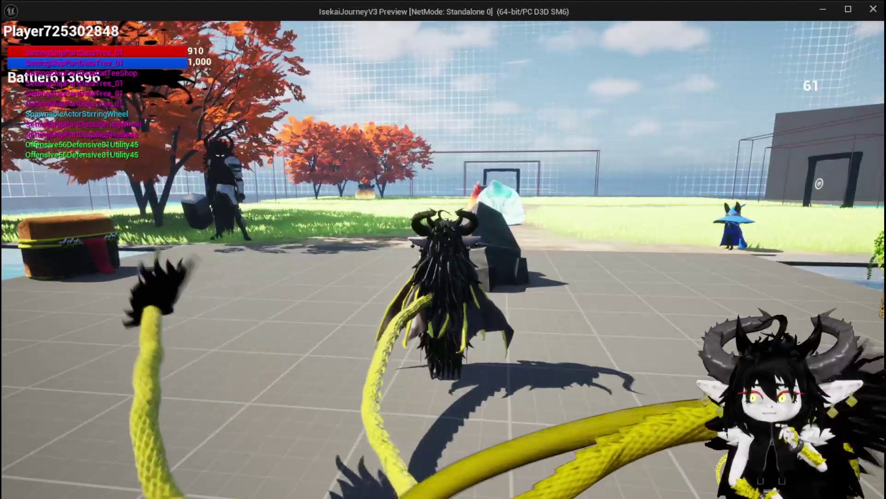
key("Escape")
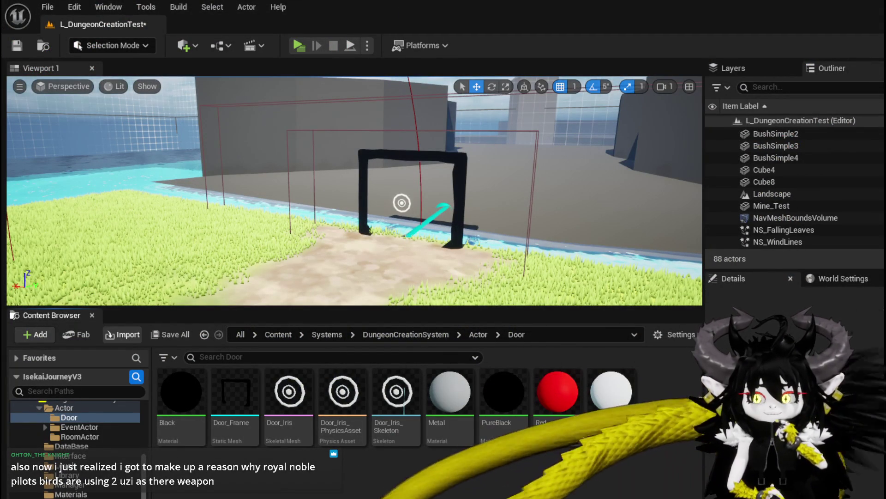
scroll(699, 402, "down", 10)
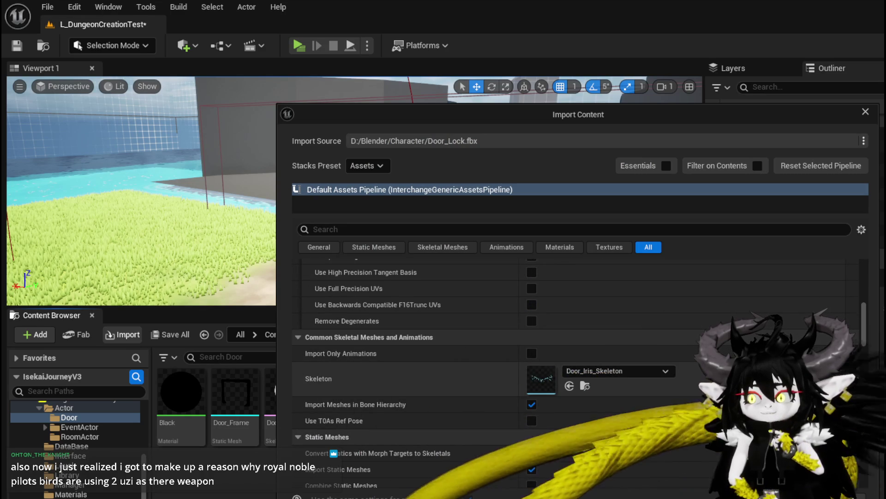
scroll(696, 402, "down", 4)
scroll(695, 399, "down", 12)
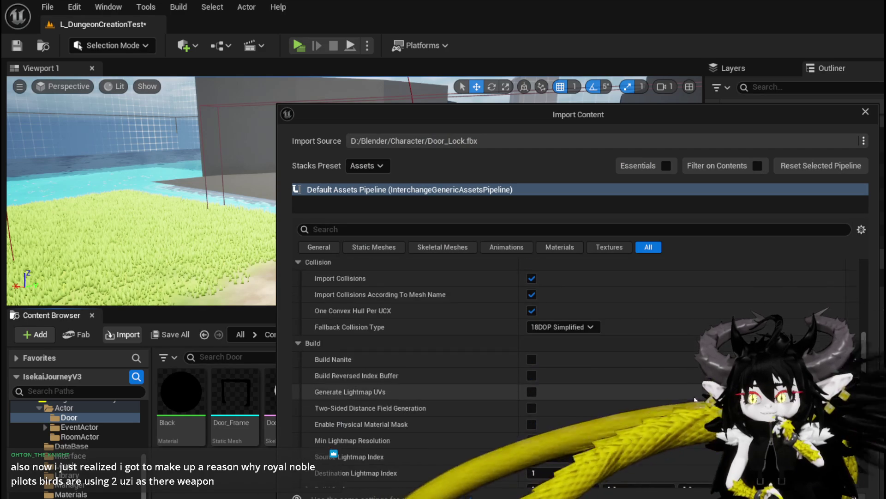
scroll(694, 395, "down", 8)
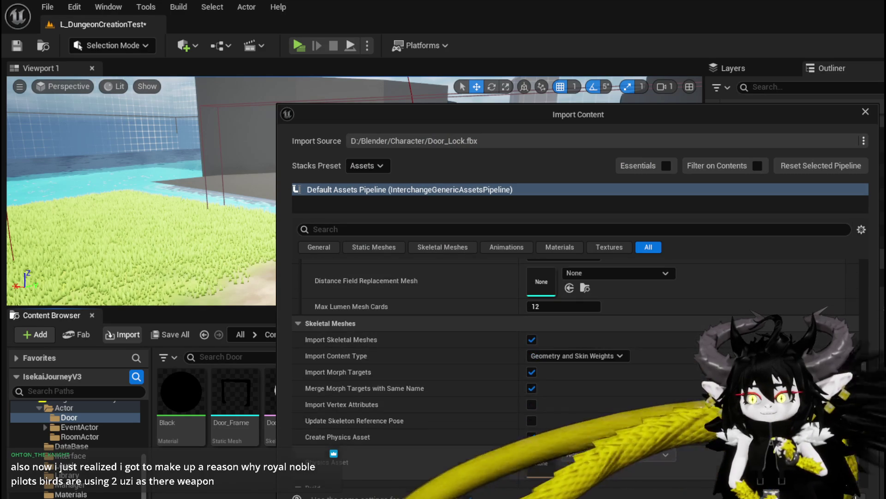
- Import Door_Lock.fbx, then delete the resulting Door_Lock static mesh
left_click(560, 470)
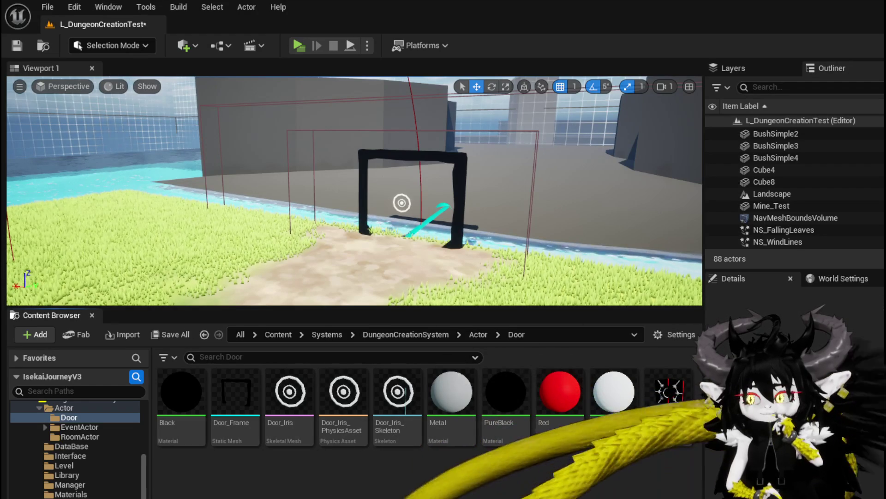
left_click(647, 393)
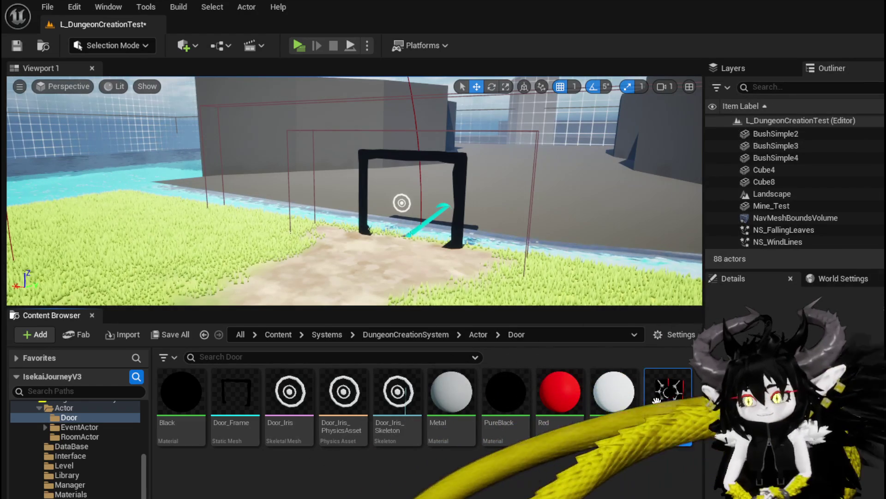
key("Delete")
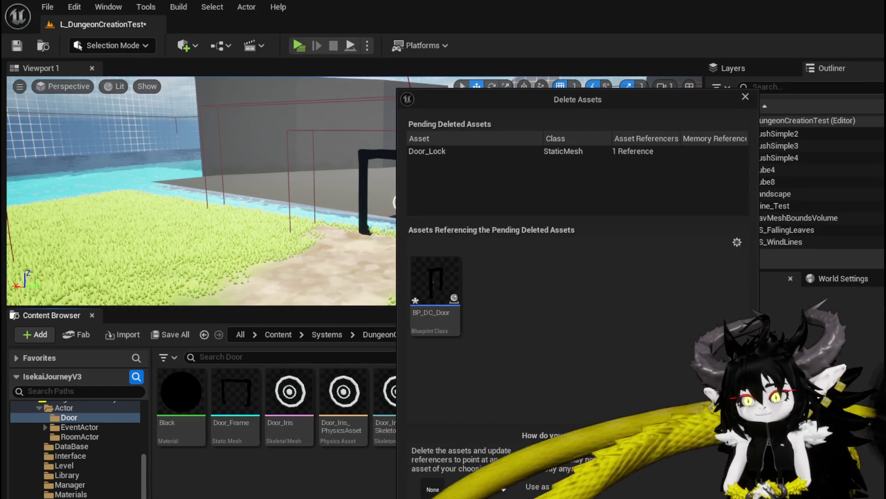
key("Escape")
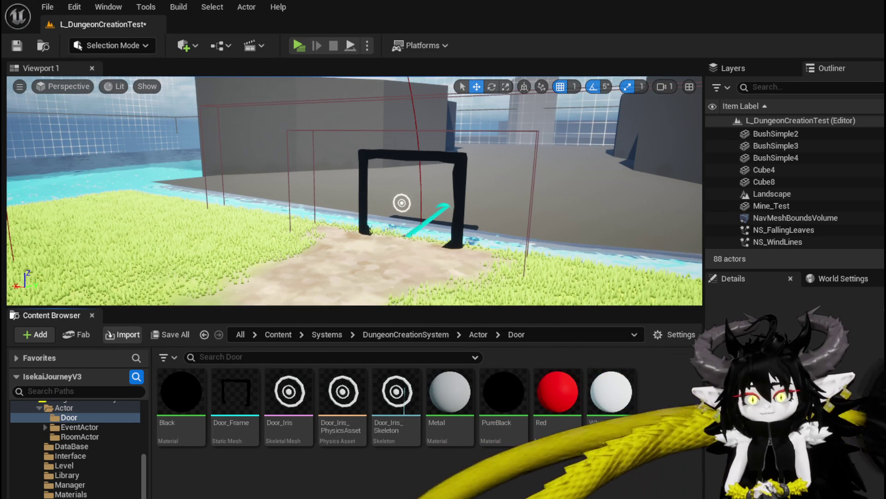
- Reopen the Door_Lock.fbx import settings and set Force All Mesh as Type to Skeletal Mesh
key("Return")
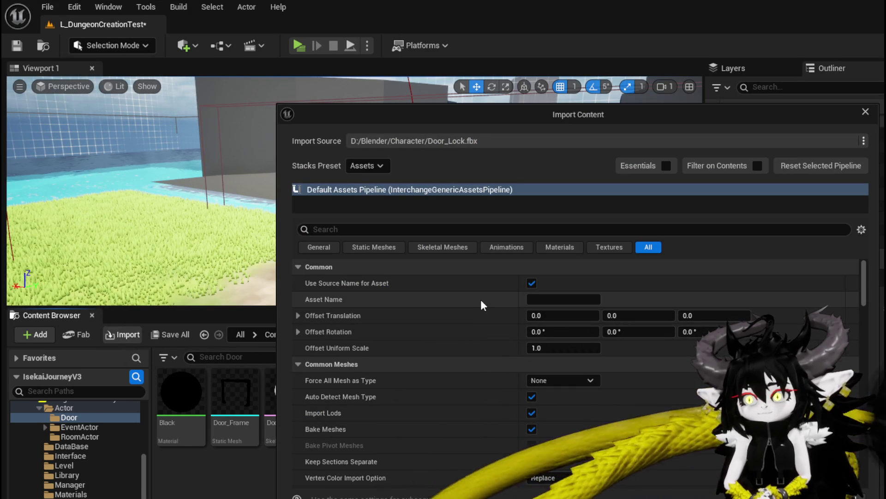
left_click(558, 380)
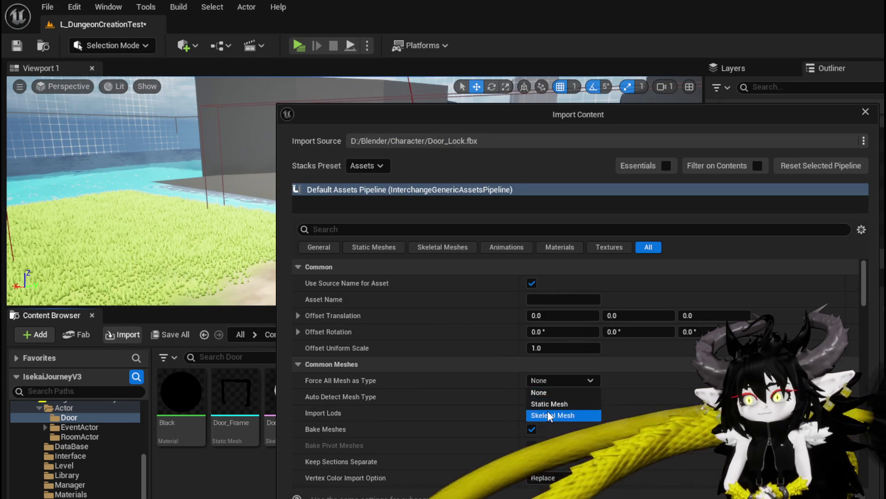
left_click(552, 415)
scroll(454, 361, "down", 5)
scroll(455, 353, "down", 8)
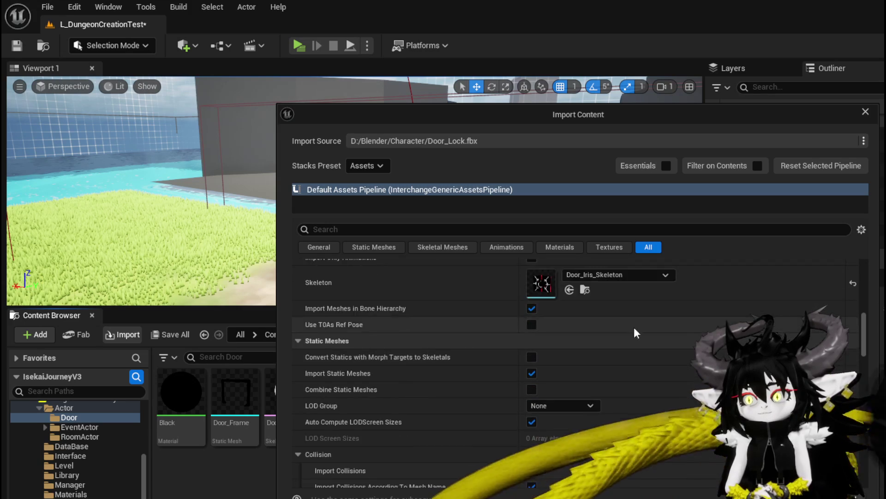
scroll(622, 342, "down", 7)
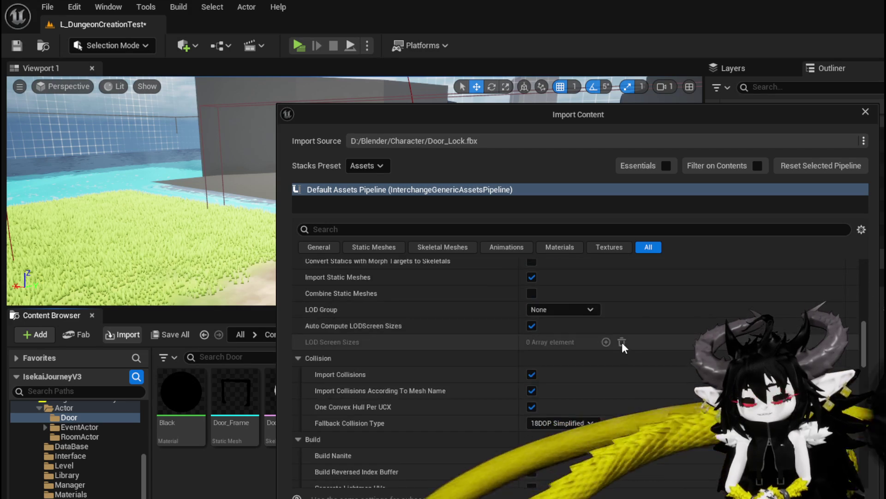
scroll(475, 360, "down", 5)
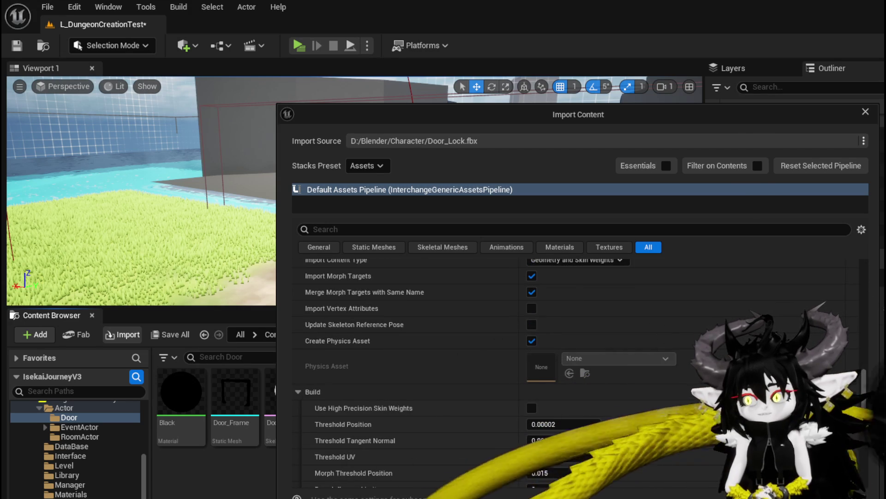
- Save every checked asset in the Save Content list with Ctrl+Shift+S
key("ctrl+shift+s")
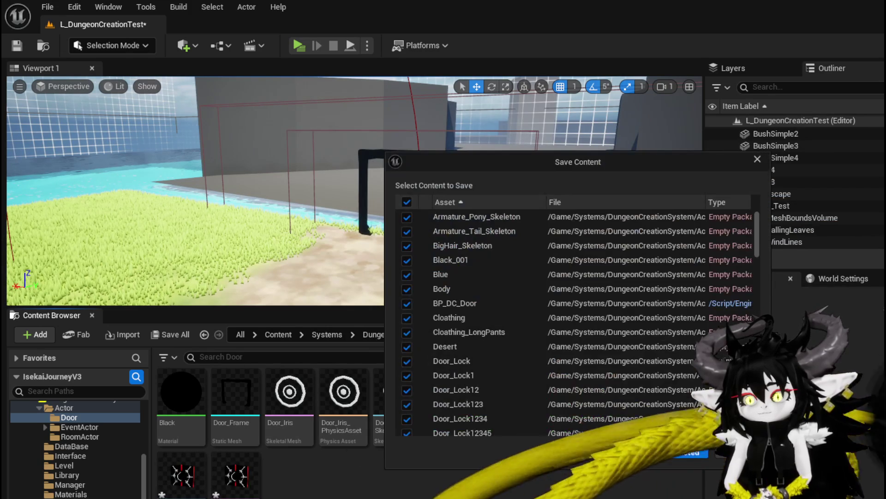
key("Return")
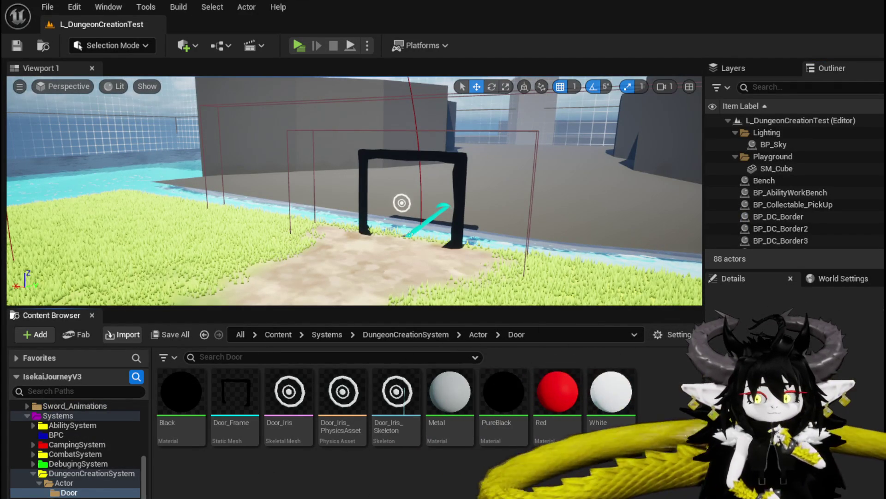
- Set Force All Mesh as Type to Skeletal Mesh in the Door_Lock import options
scroll(664, 320, "down", 10)
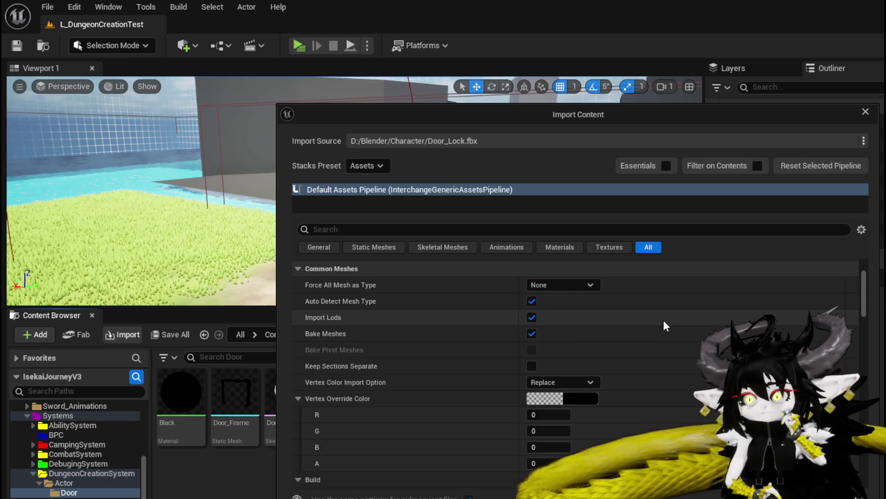
scroll(665, 325, "down", 5)
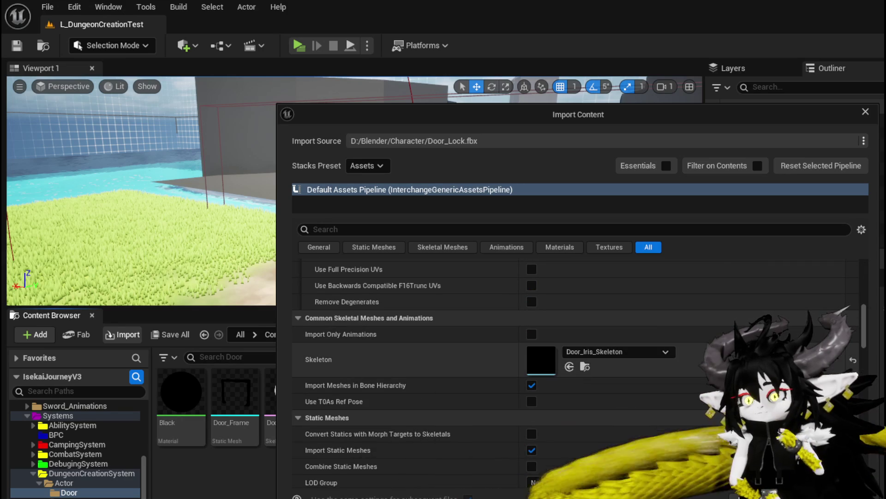
scroll(854, 361, "down", 3)
scroll(655, 326, "up", 10)
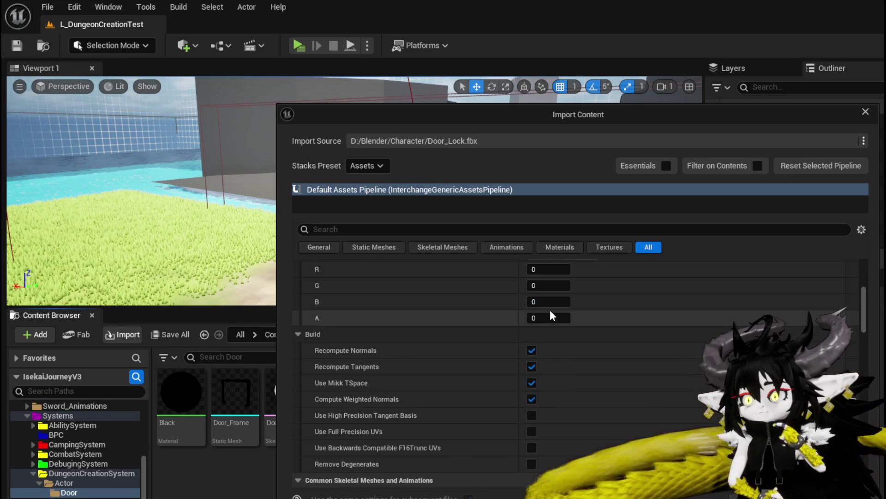
scroll(551, 306, "up", 5)
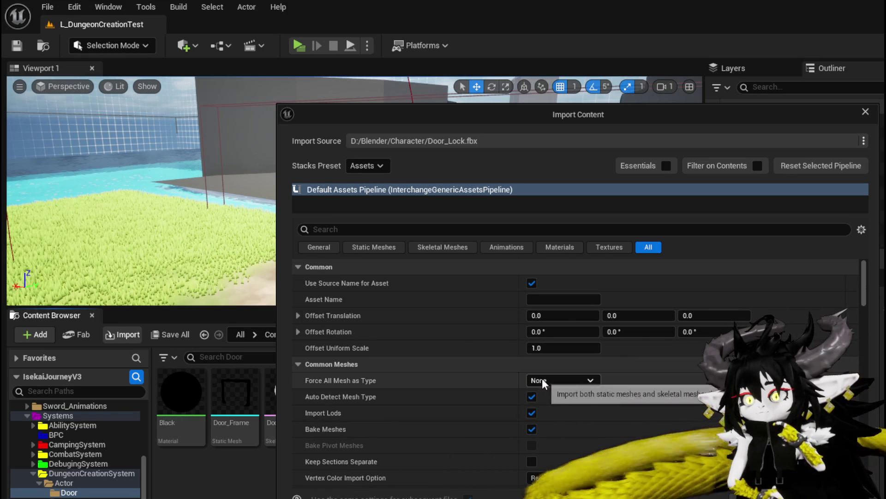
left_click(545, 380)
left_click(549, 403)
left_click(564, 380)
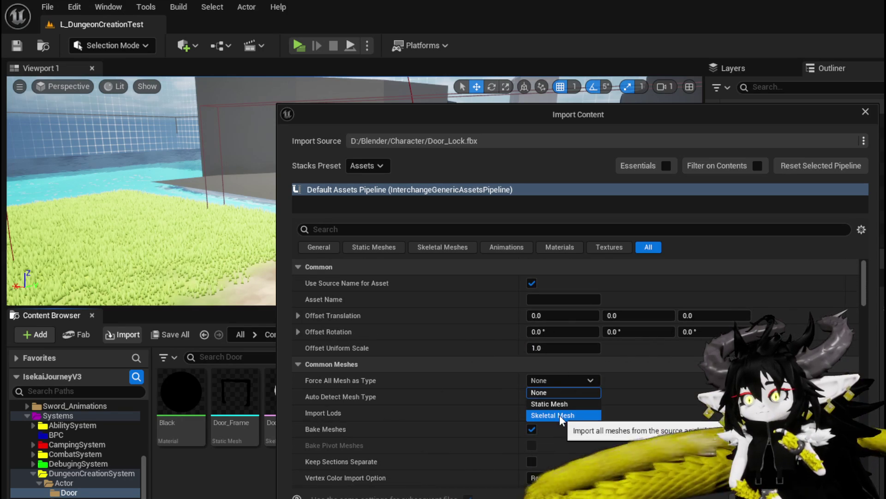
left_click(559, 415)
scroll(591, 401, "down", 15)
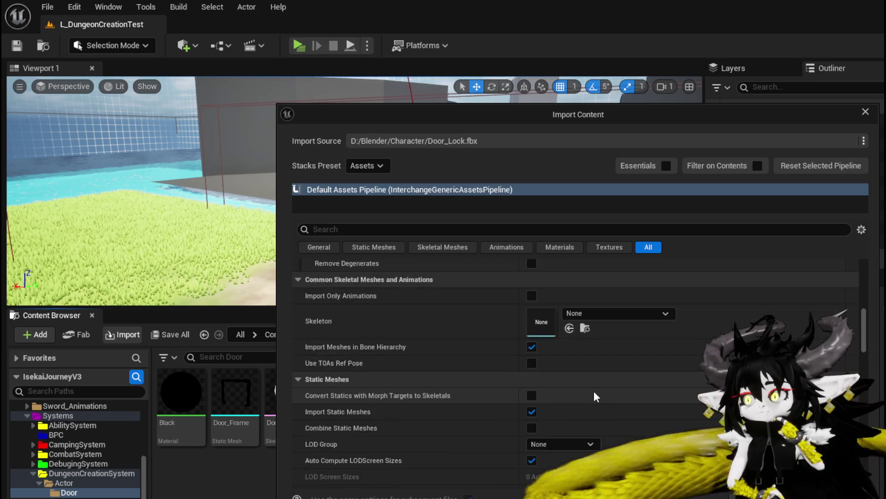
scroll(594, 390, "down", 10)
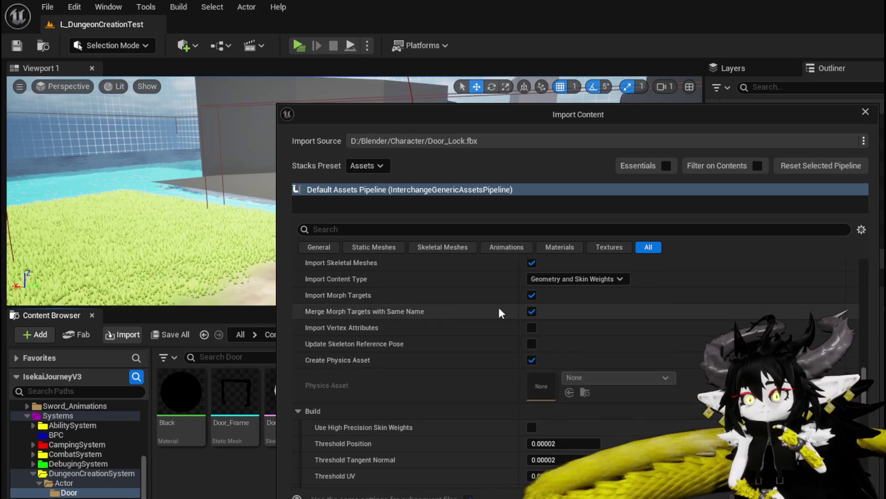
- Import Door_Lock and save its mesh, physics asset and skeleton
key("Return")
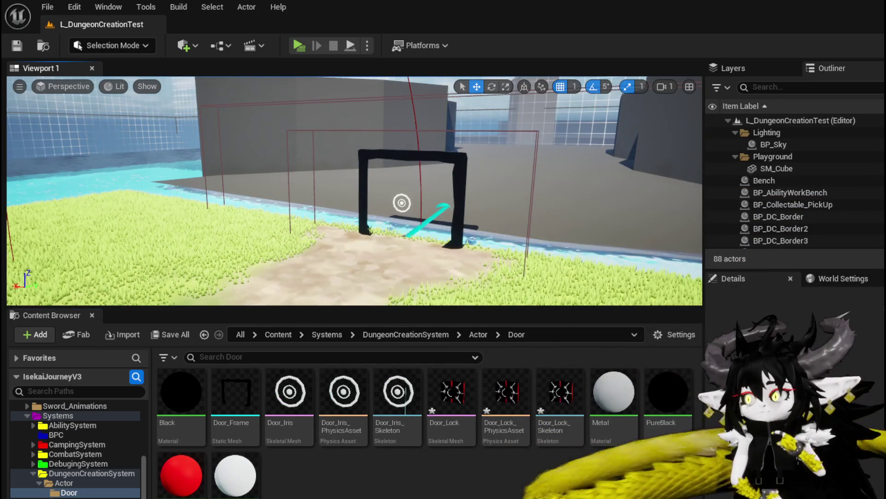
key("ctrl+shift+s")
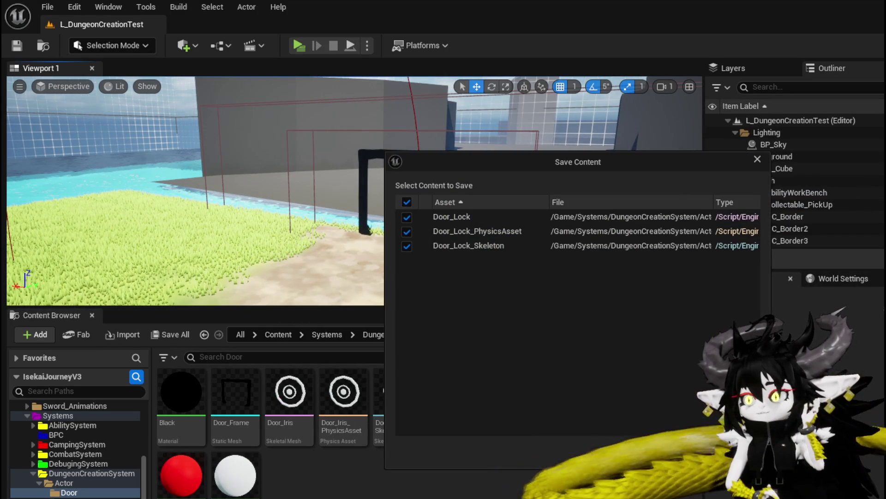
left_click(661, 457)
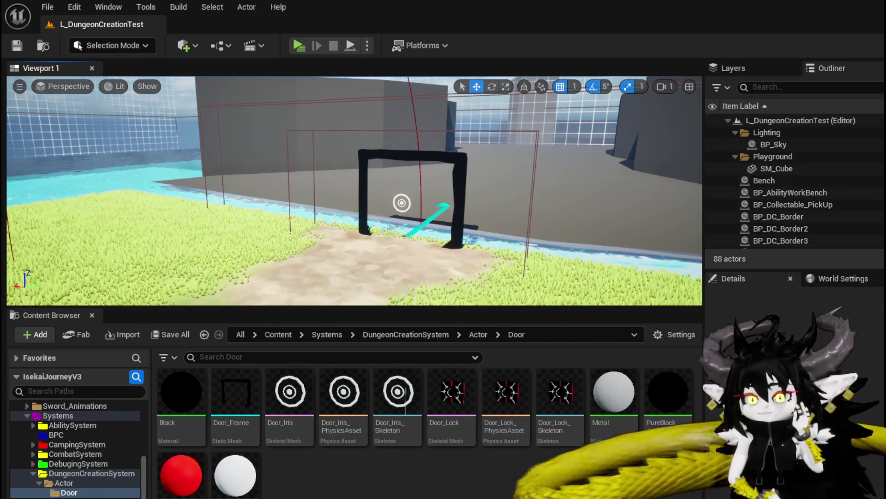
- Open BP_DC_Door and assign the Door_Lock skeletal mesh to its DoorInside component
left_click(64, 482)
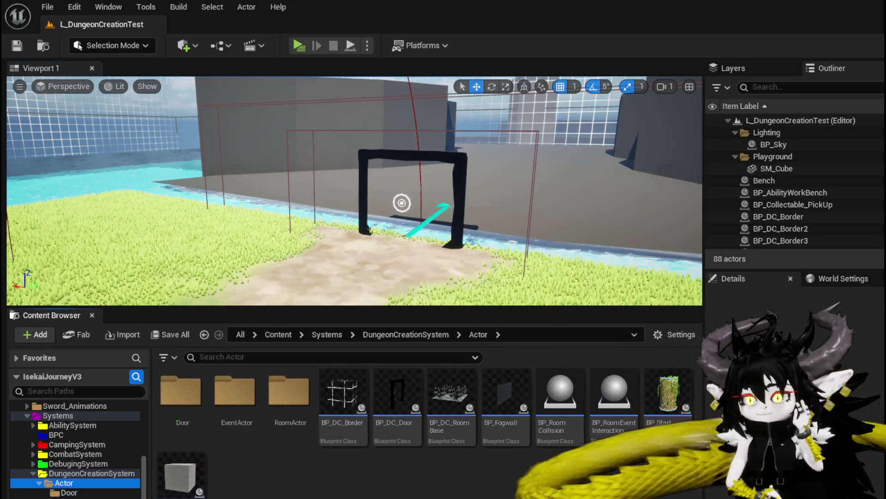
double_click(394, 399)
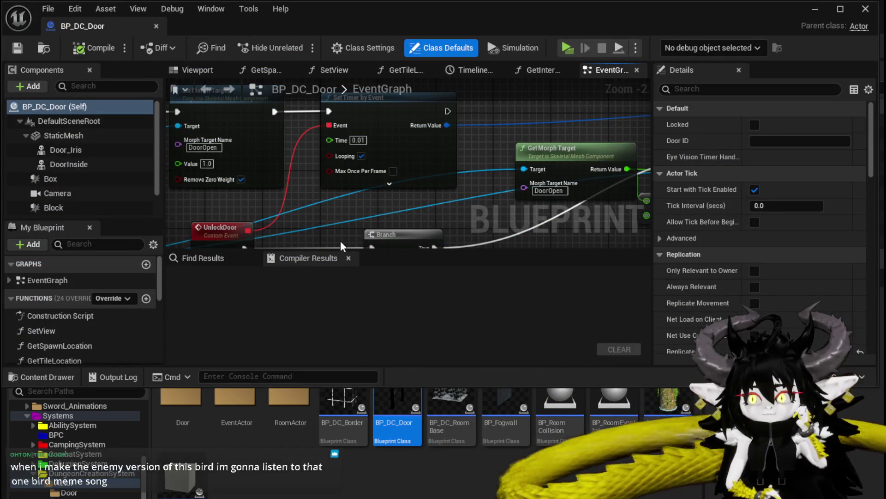
scroll(339, 227, "down", 3)
left_click(68, 164)
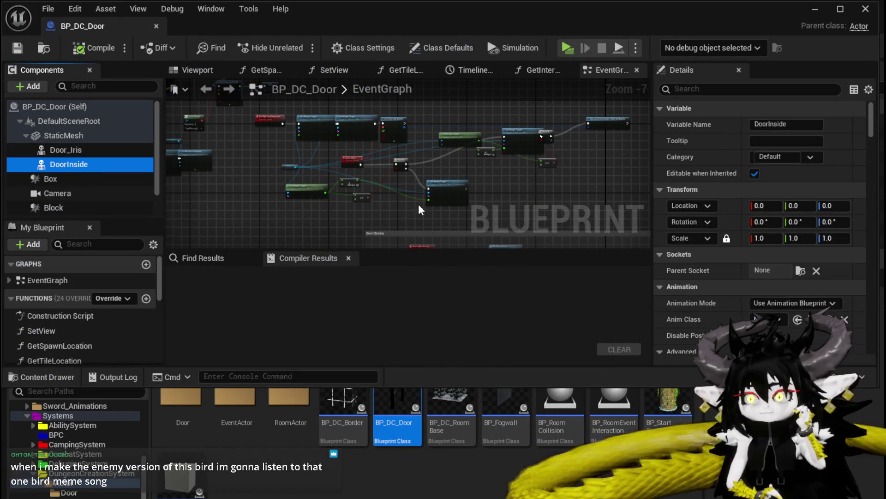
scroll(773, 292, "down", 10)
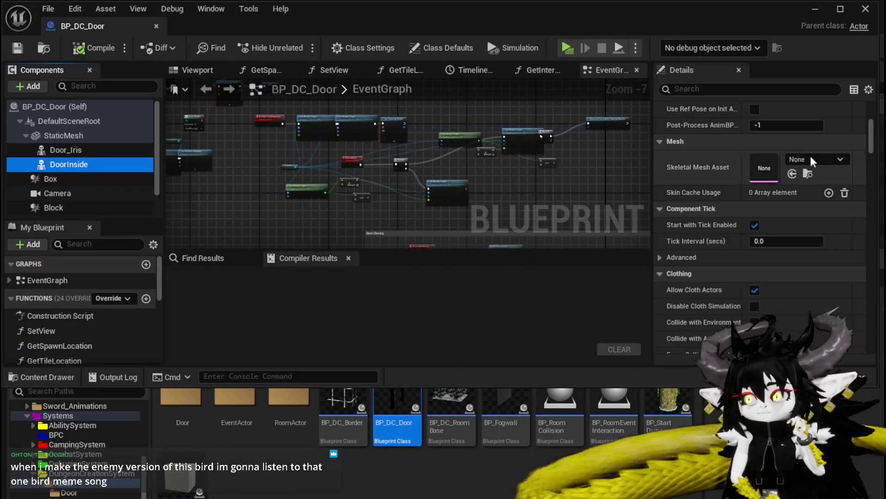
double_click(178, 408)
mouse_move(453, 404)
left_mouse_down()
mouse_move(782, 227)
mouse_move(777, 189)
left_mouse_up()
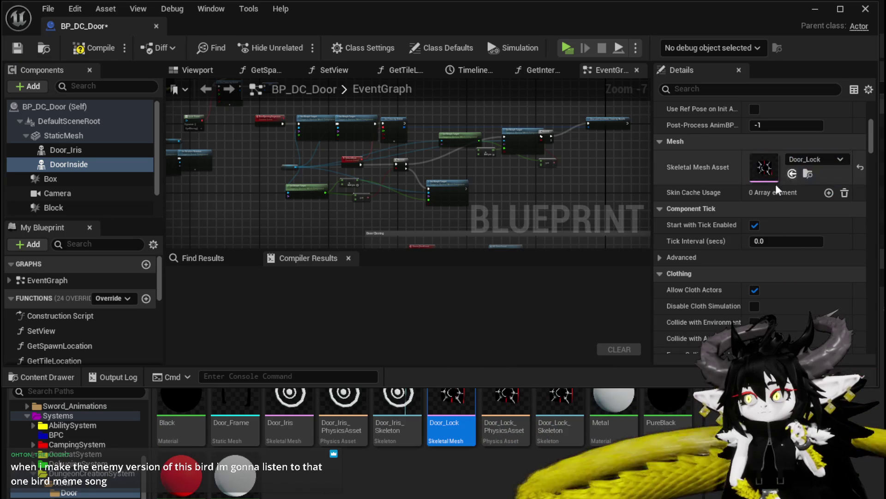
- Inspect the door lock in the Blueprint's 3D preview and compile BP_DC_Door
left_click(196, 70)
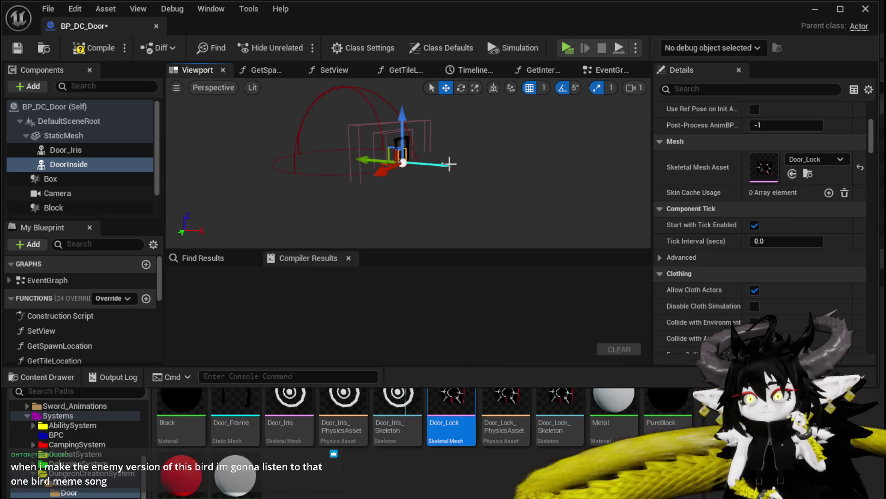
mouse_move(406, 185)
left_mouse_down()
mouse_move(397, 157)
mouse_move(388, 184)
mouse_move(356, 184)
left_mouse_up()
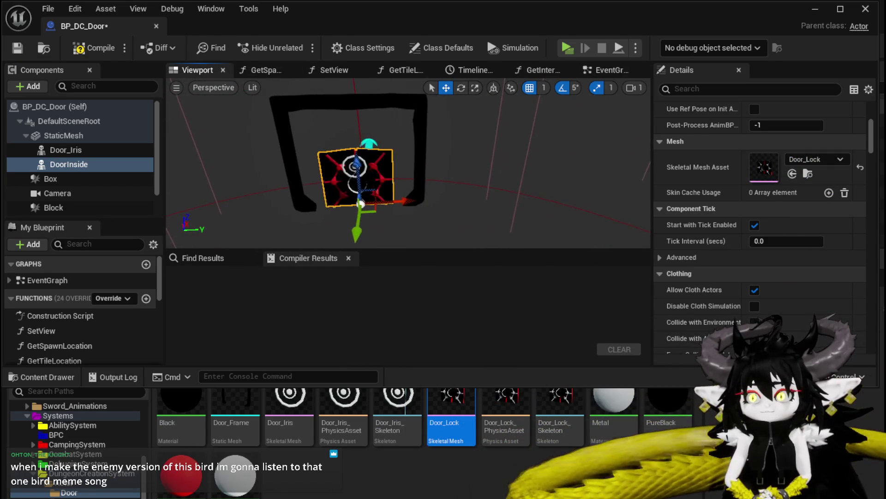
scroll(361, 204, "up", 5)
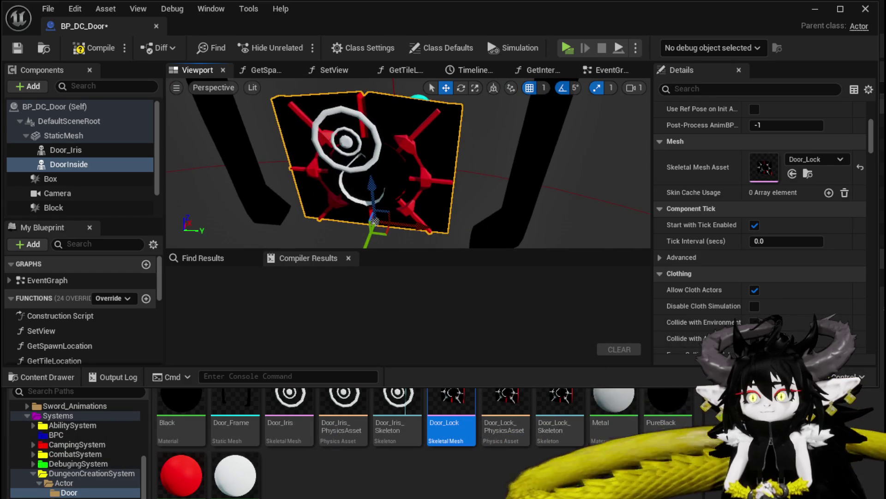
scroll(397, 185, "down", 5)
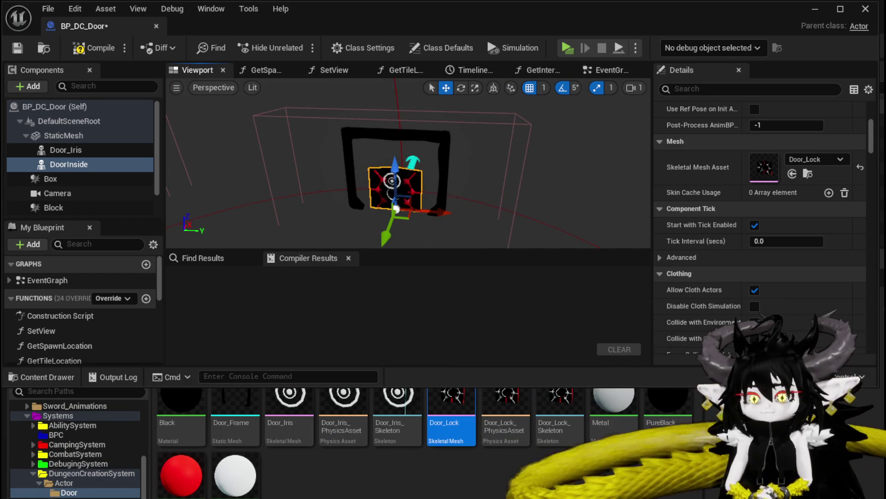
scroll(787, 171, "up", 10)
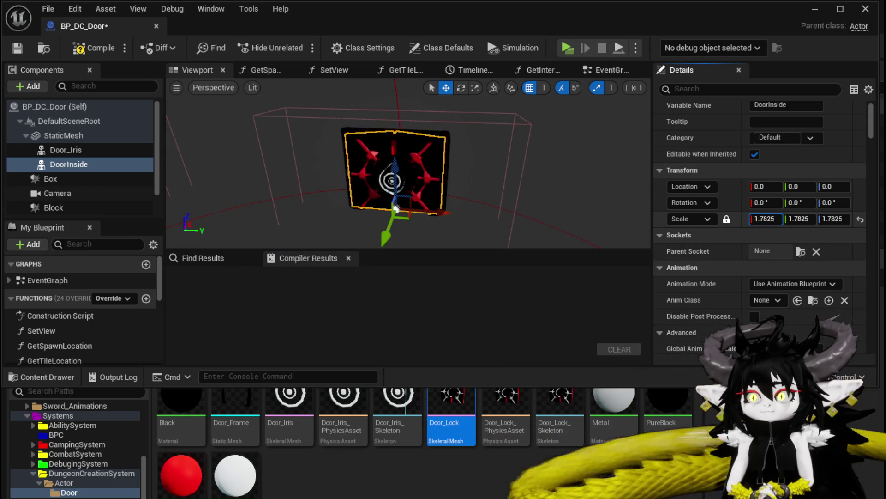
scroll(524, 212, "up", 10)
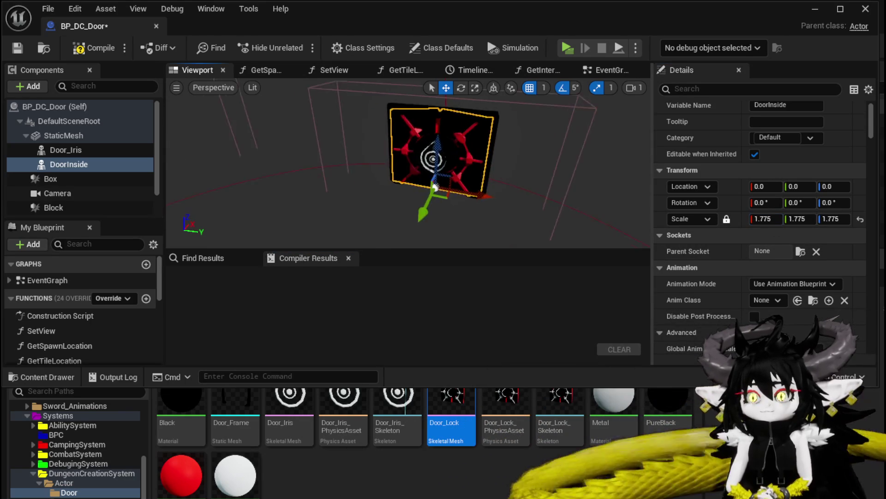
scroll(408, 163, "up", 8)
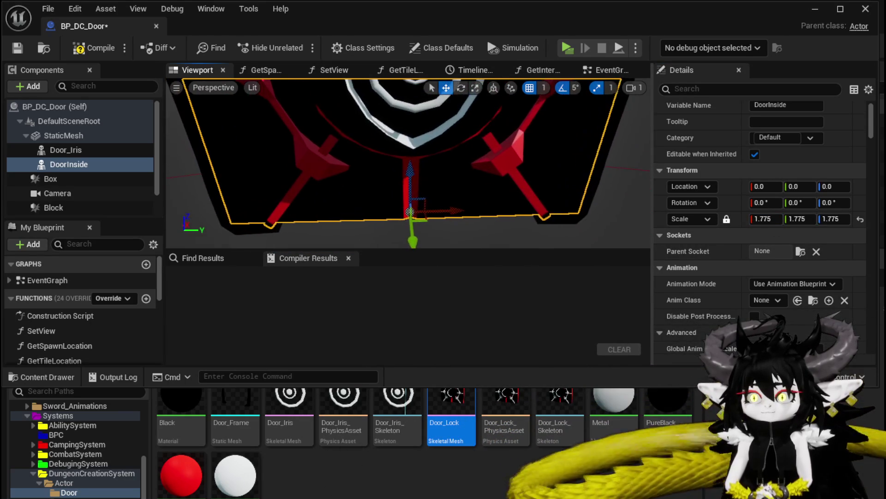
scroll(454, 177, "down", 6)
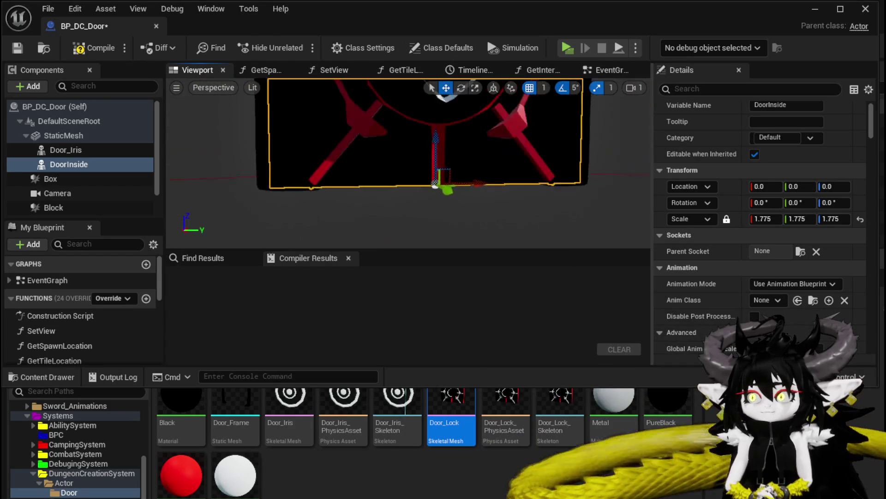
left_click(76, 48)
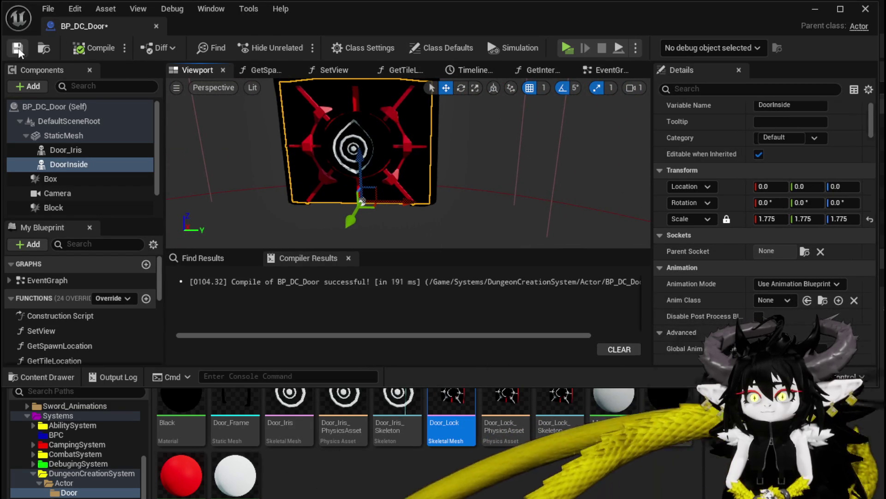
- Play-test the level, walking around the new door, then stop and save the changed assets
left_click(814, 9)
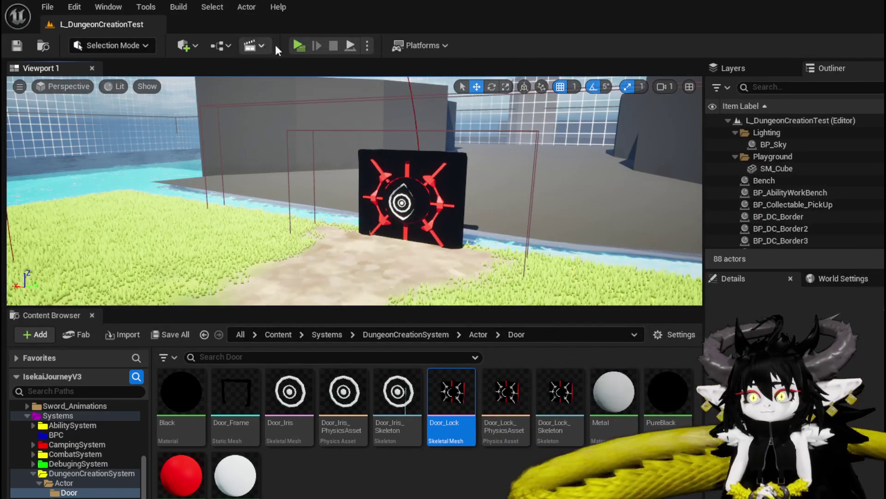
left_click(297, 45)
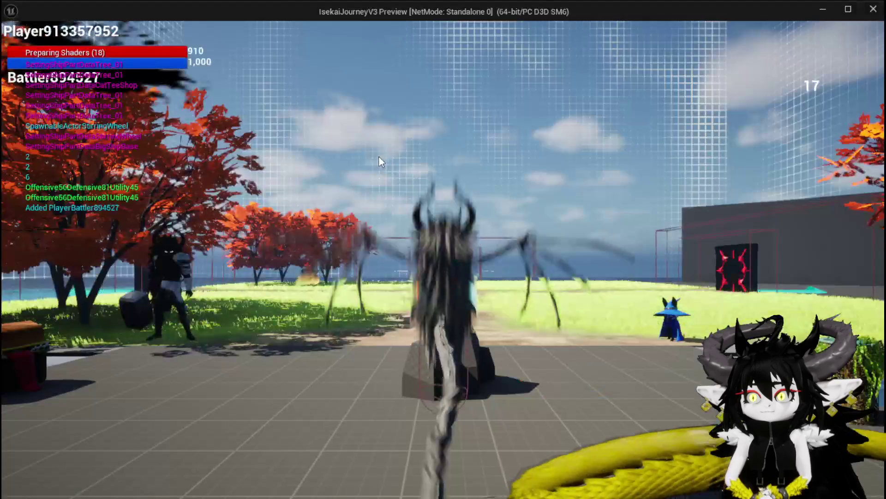
key("w")
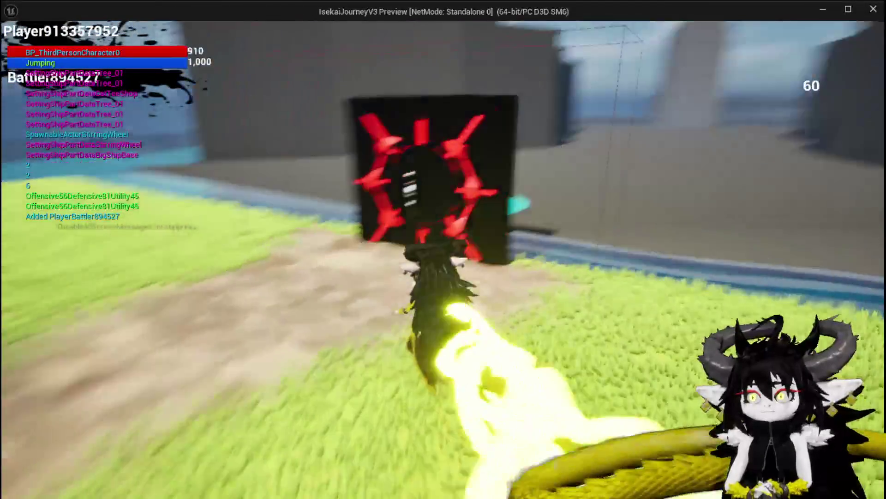
key("s")
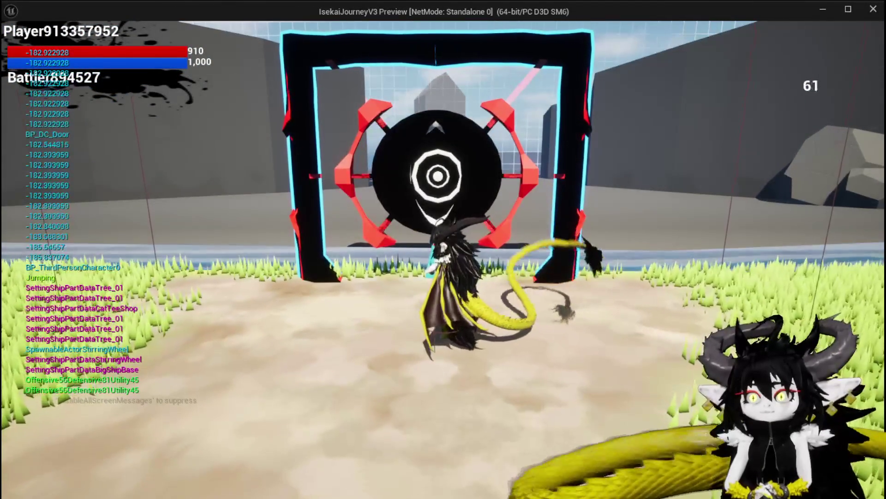
key("d")
key("a")
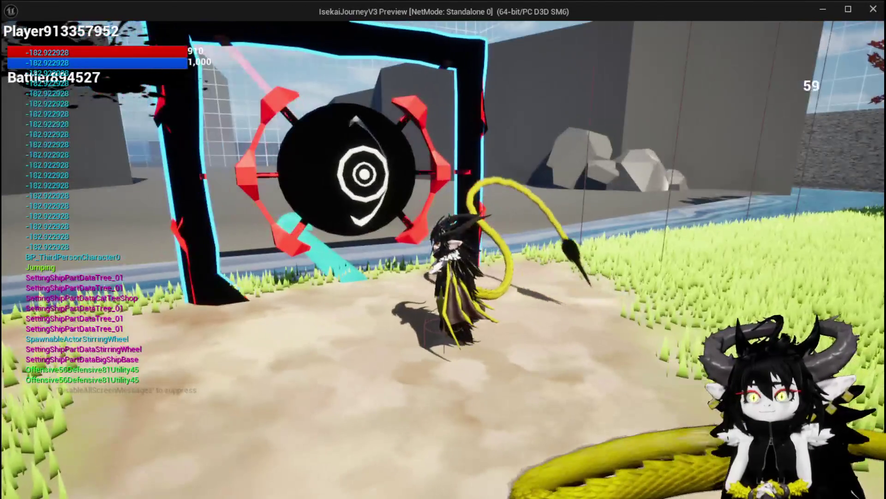
key("a")
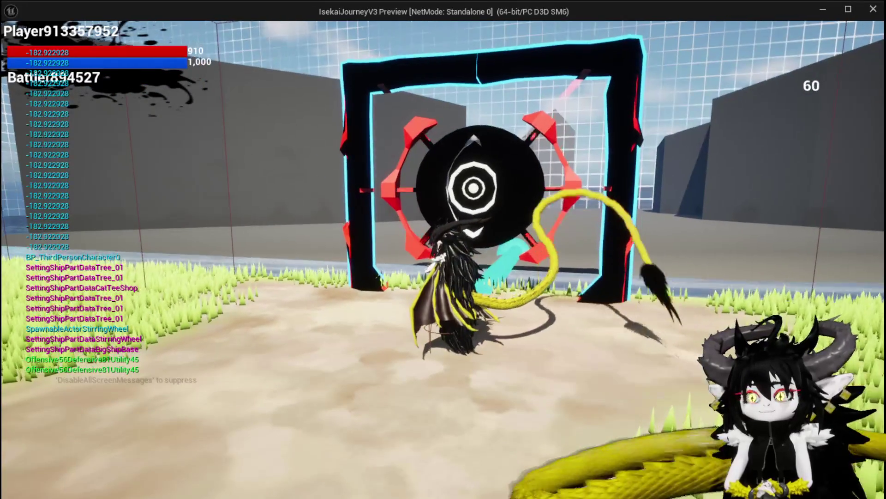
key("w")
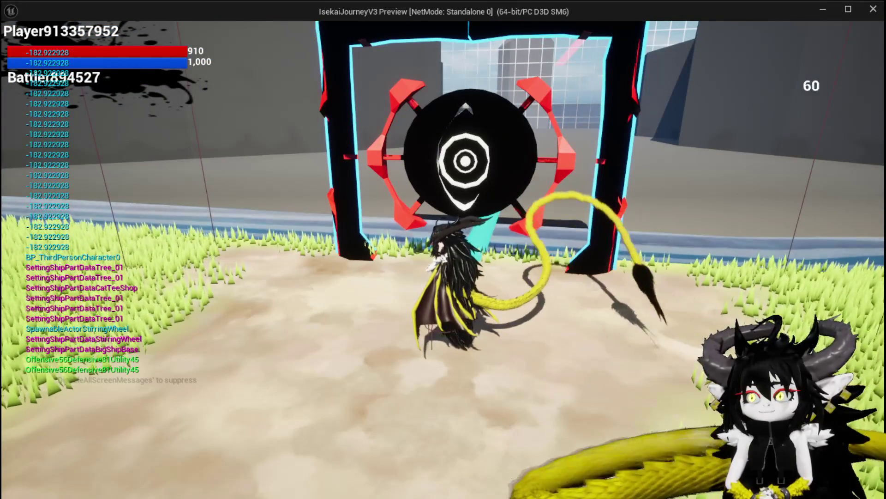
key("d")
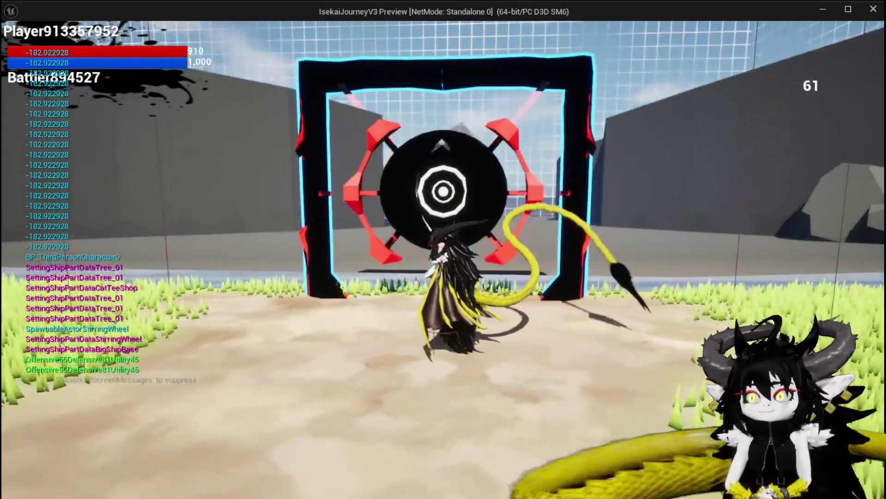
key("Escape")
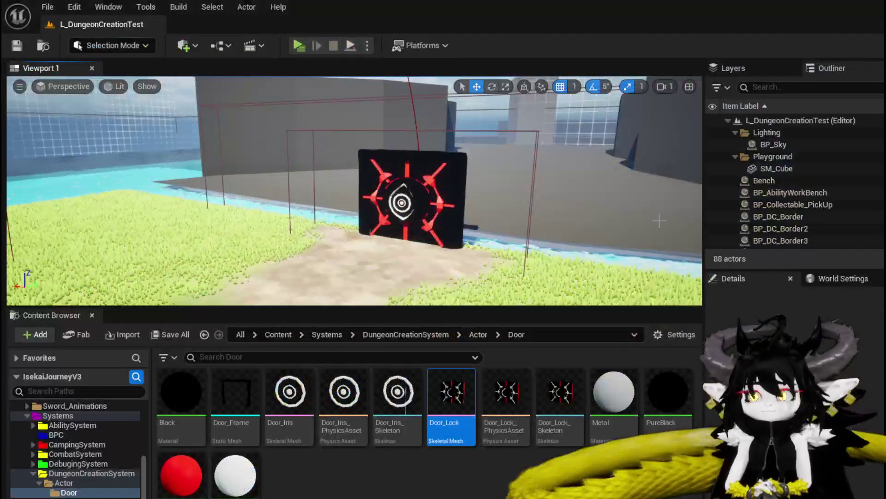
key("ctrl+s")
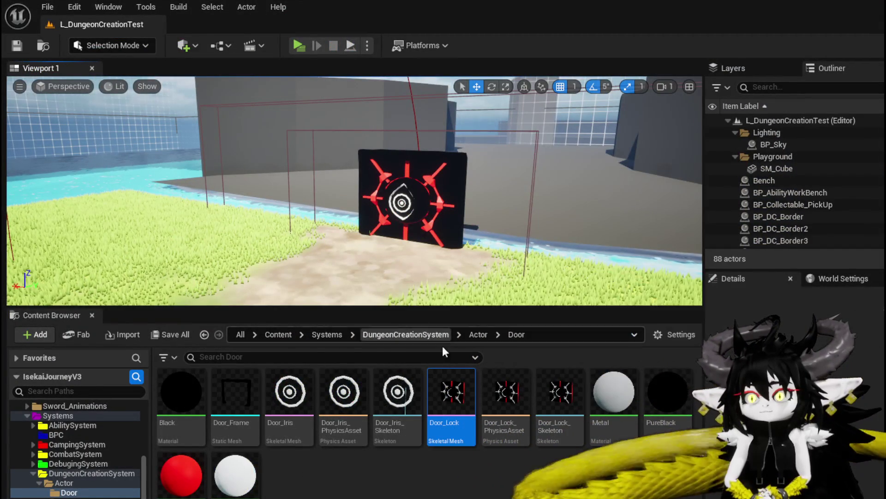
- In Blender, unhide the hidden objects and select the Door_SizeTest mesh
key("alt+Tab")
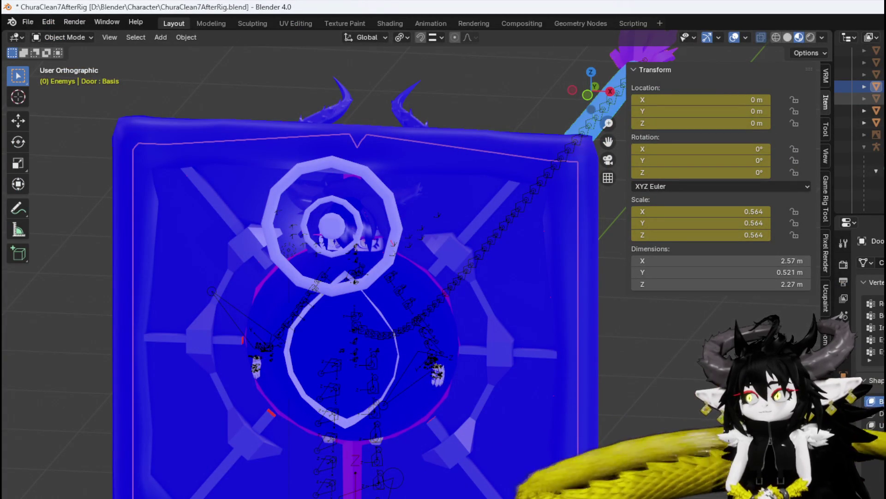
scroll(484, 262, "down", 4)
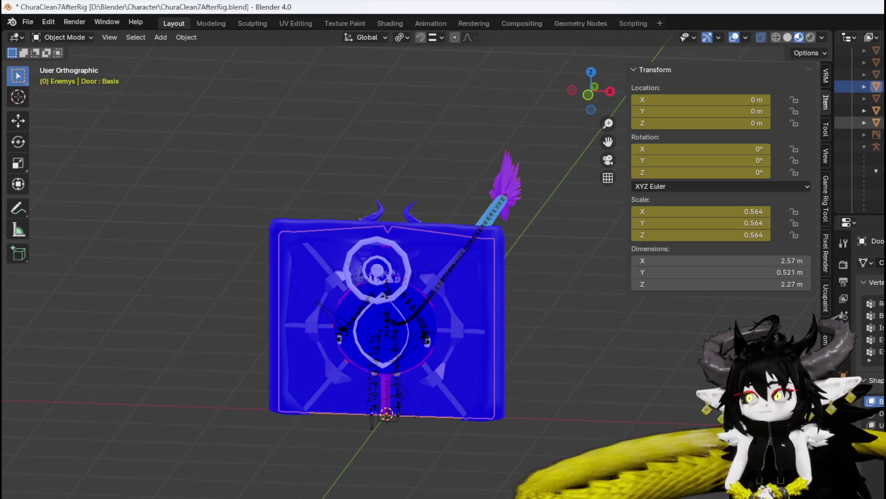
left_click(469, 250)
left_click(377, 270)
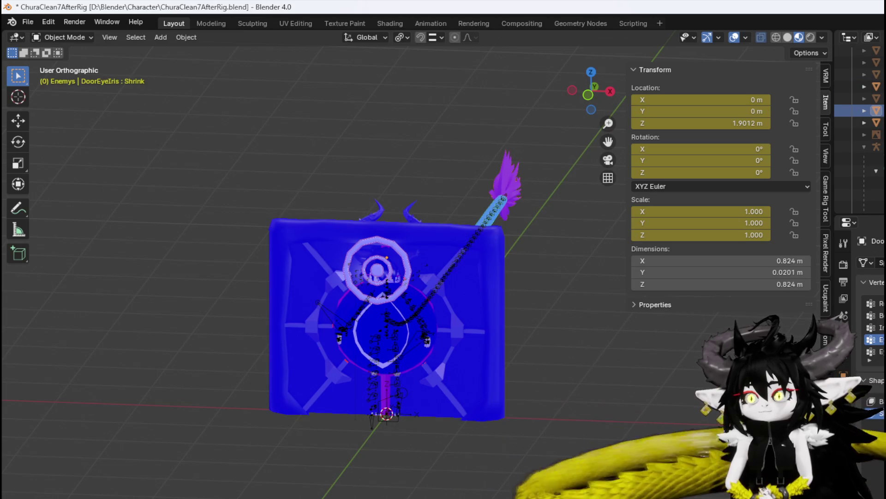
left_click(867, 99)
key("alt+h")
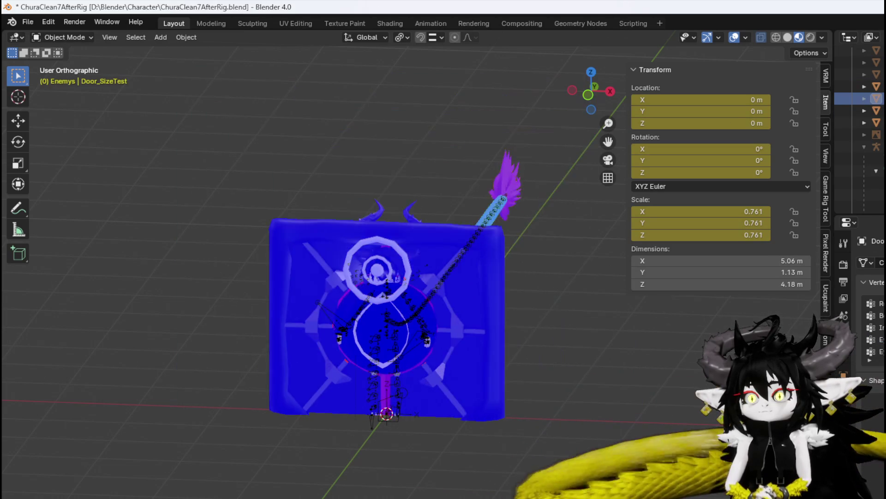
left_click(384, 163)
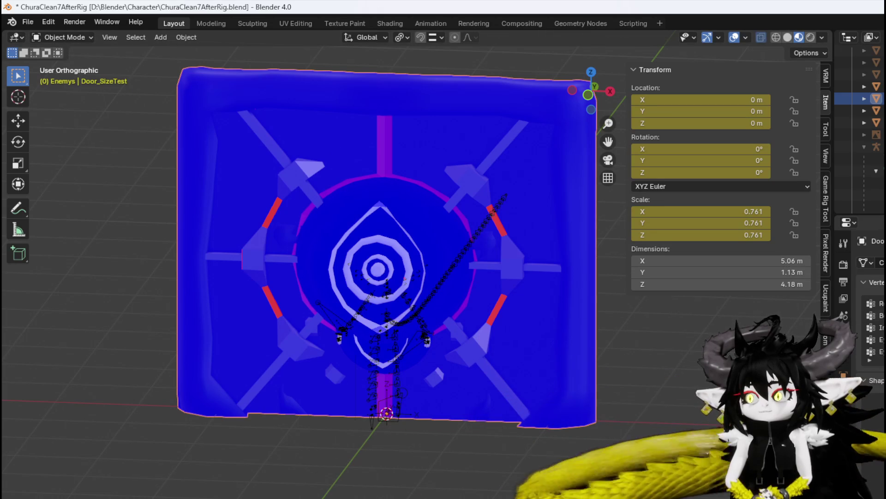
scroll(387, 412, "down", 3)
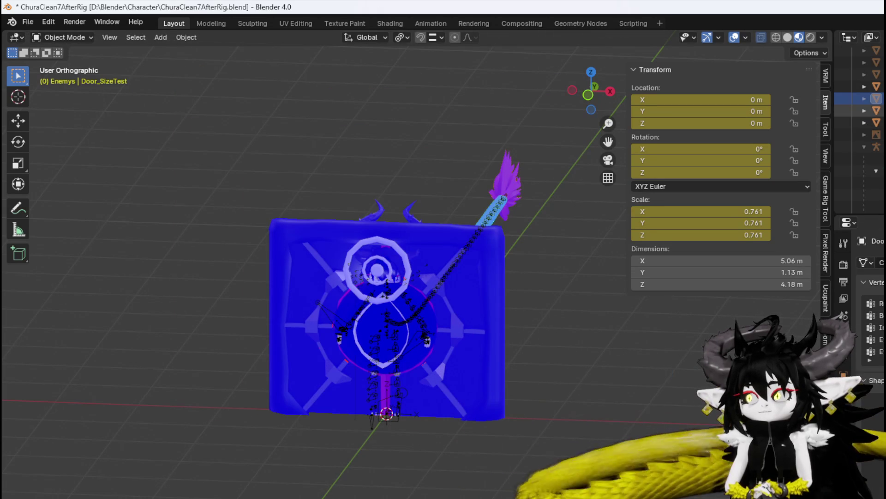
- Set the Door object's scale to 1 on X, Y and Z
left_click(460, 296)
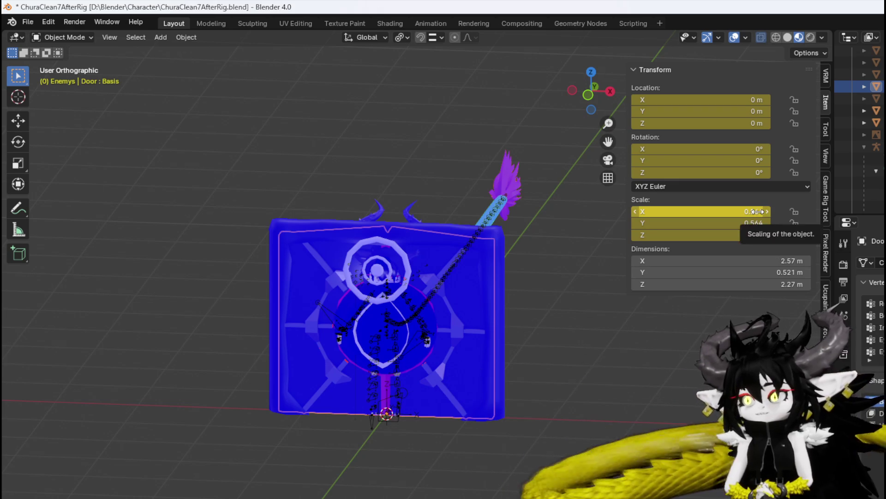
type("1")
key("Return")
double_click(741, 224)
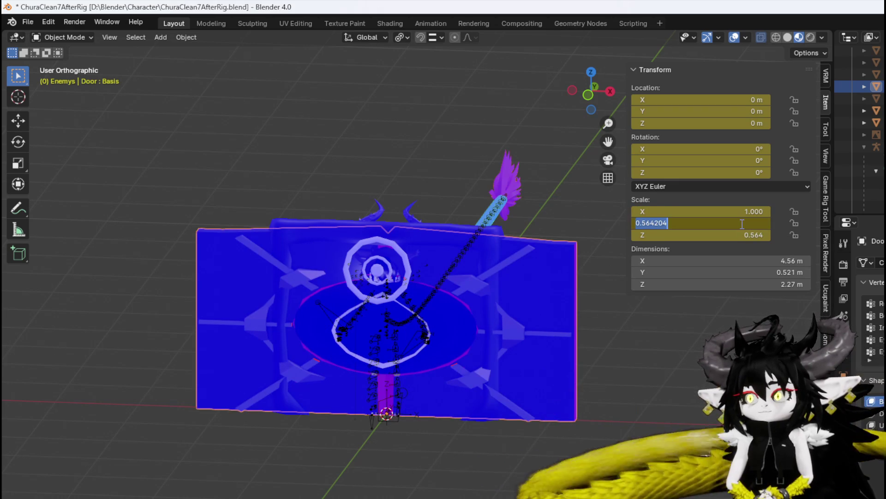
type("1")
key("Return")
double_click(725, 235)
type("1")
key("Return")
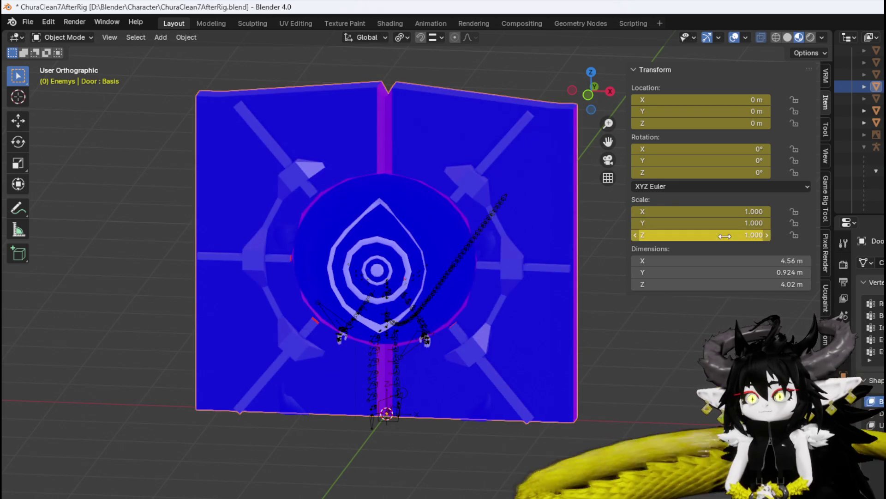
- Set the DoorFrame object's scale to 1 on X, Y and Z
left_click(284, 401)
left_click(736, 211)
type("1")
key("Tab")
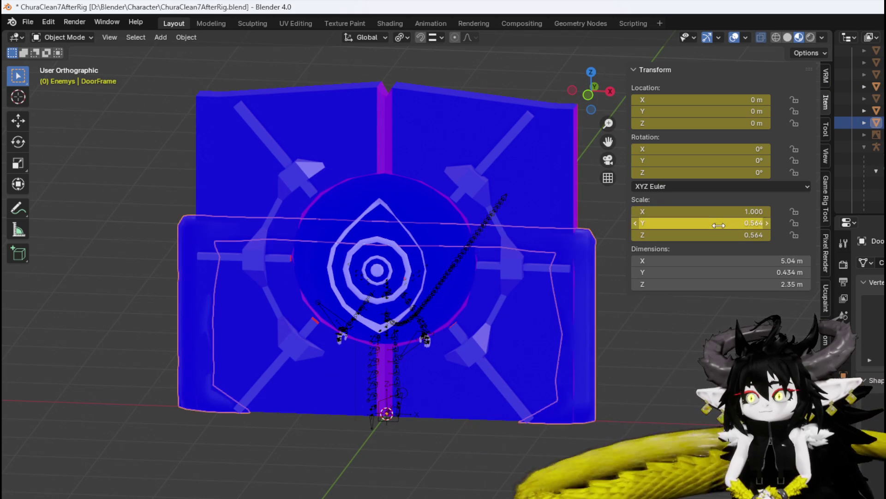
type("1")
key("Tab")
type("1")
key("Return")
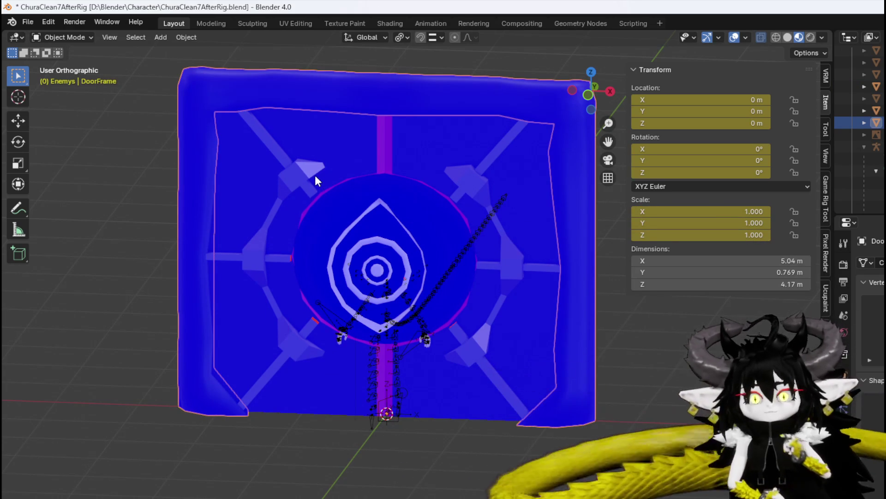
left_click(316, 170)
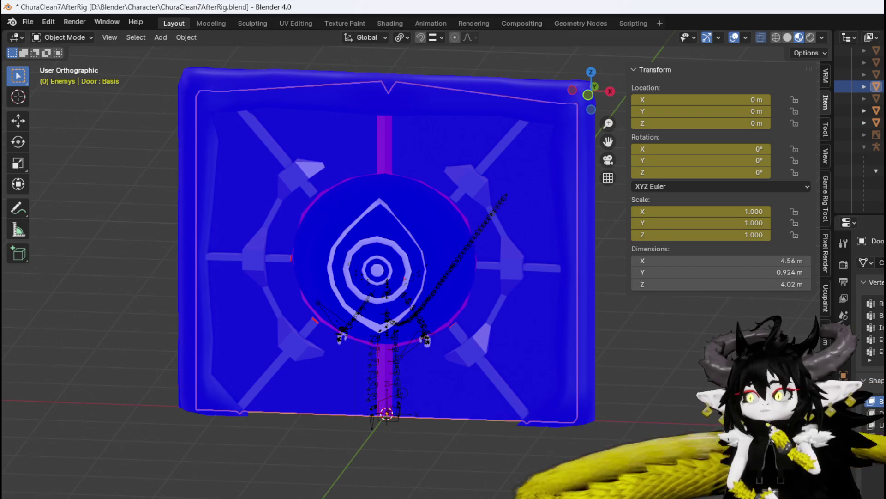
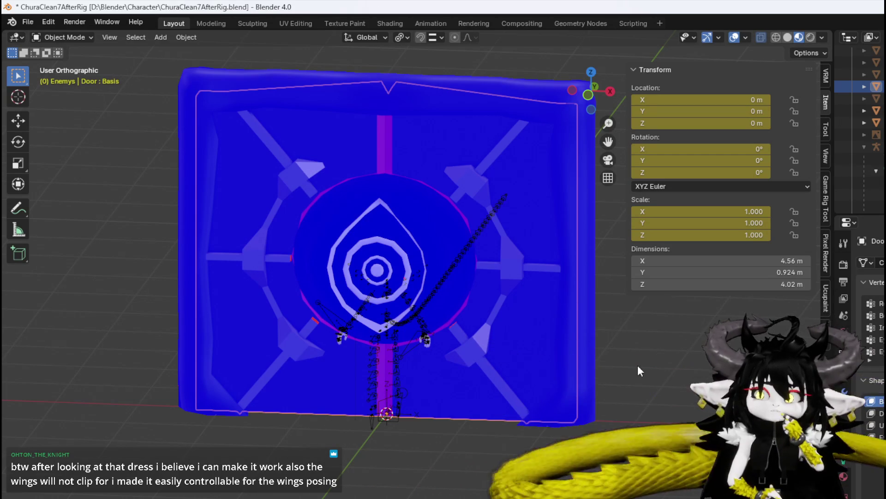
- Orbit around the vault door, check the viewport overlay options, and bring up the interaction-mode list
scroll(477, 113, "up", 1)
mouse_move(476, 146)
left_mouse_down()
mouse_move(542, 141)
mouse_move(486, 142)
left_mouse_up()
scroll(507, 147, "up", 1)
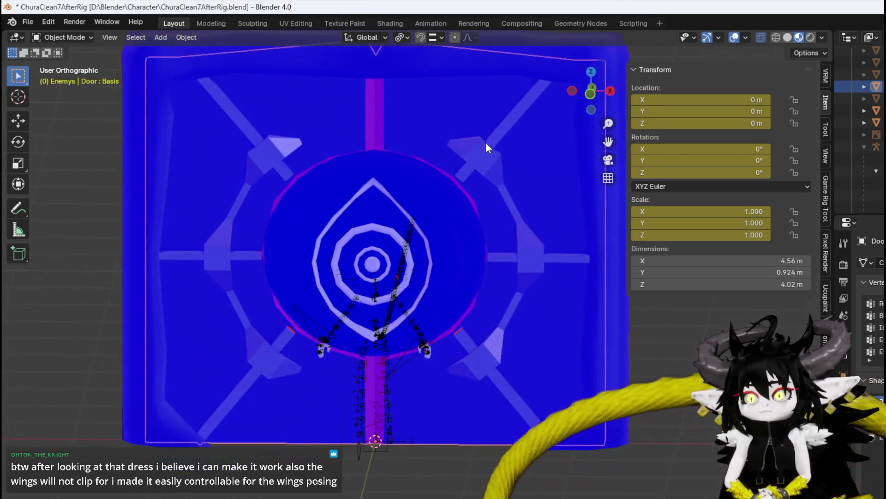
left_click(745, 37)
mouse_move(323, 351)
left_mouse_down()
mouse_move(406, 256)
mouse_move(377, 261)
mouse_move(399, 253)
left_mouse_up()
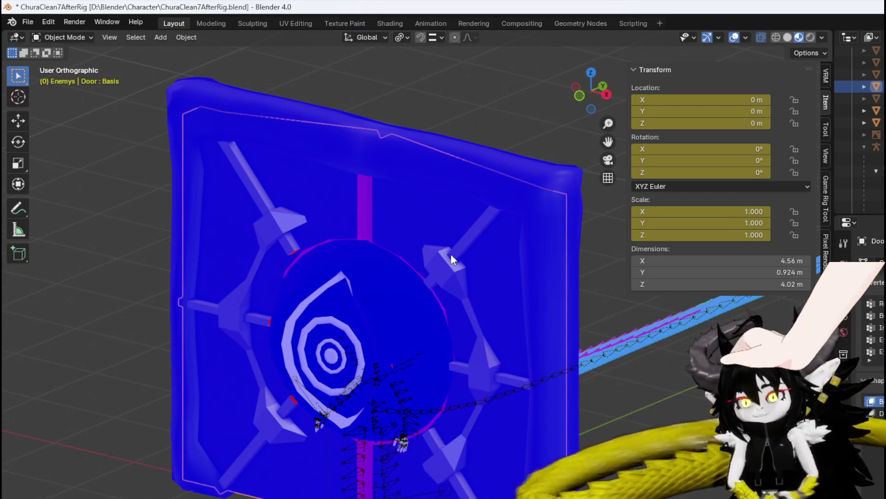
mouse_move(308, 211)
left_mouse_down()
mouse_move(420, 207)
mouse_move(360, 210)
left_mouse_up()
left_click(52, 37)
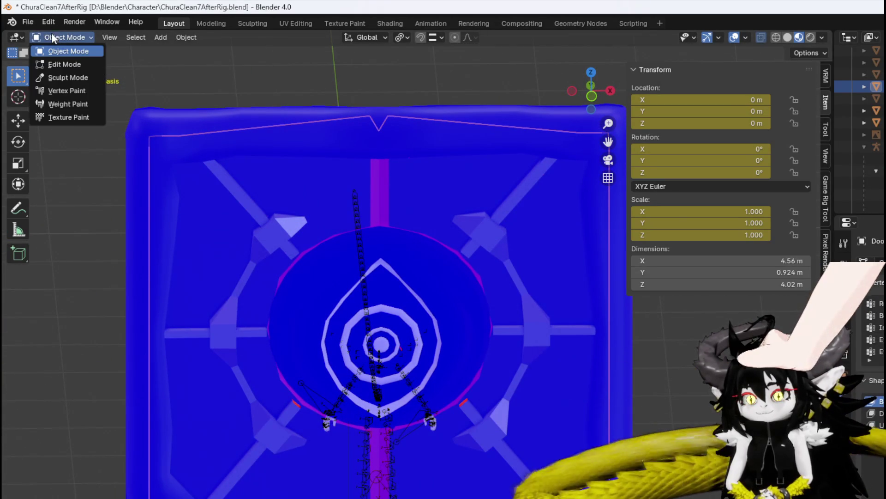
- Enter Edit Mode on the Door and select the linked long diagonal locking bar
left_click(54, 65)
scroll(513, 240, "up", 3)
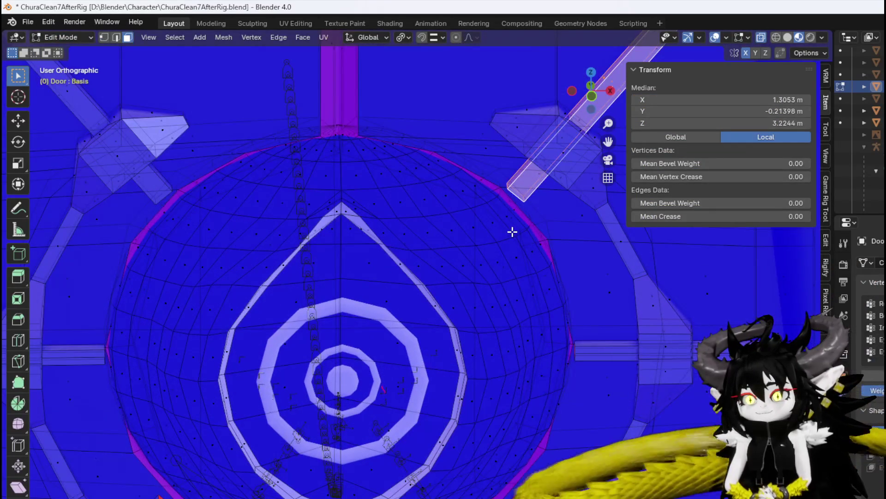
left_click_drag(513, 232, 501, 220)
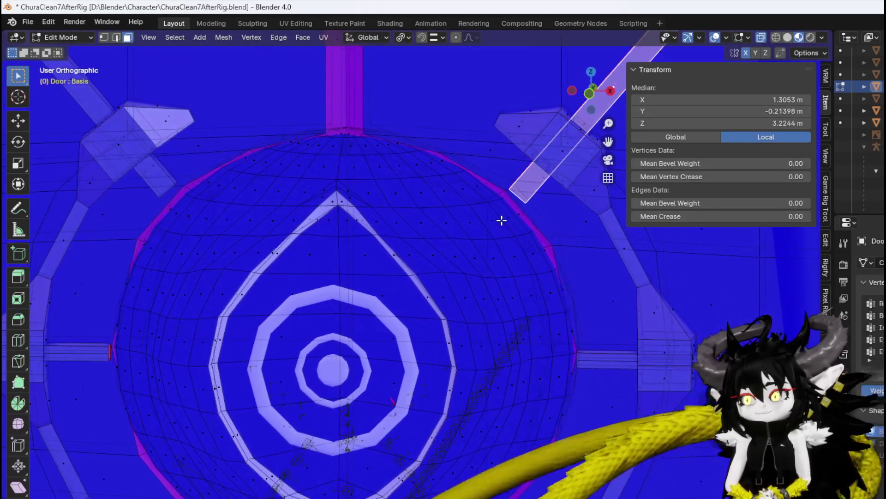
left_click(525, 198)
key("alt+a")
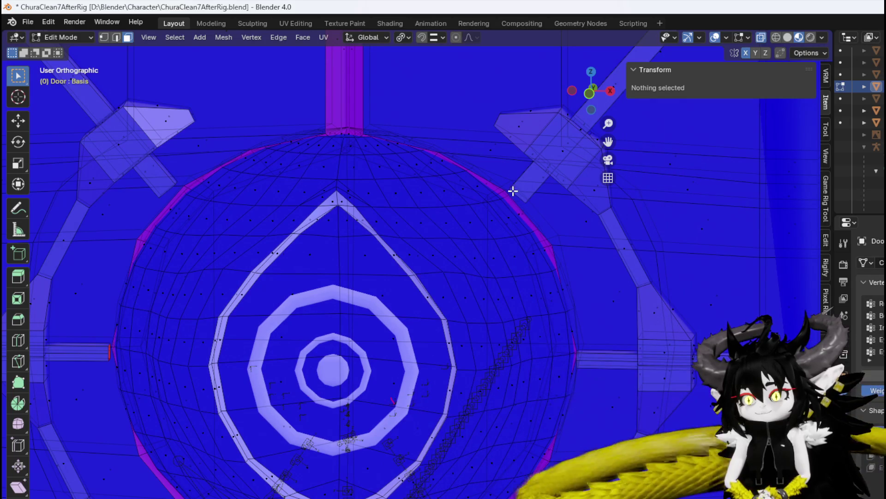
key("l")
mouse_move(534, 213)
left_mouse_down()
mouse_move(459, 201)
mouse_move(530, 209)
mouse_move(550, 247)
mouse_move(470, 265)
mouse_move(419, 261)
mouse_move(546, 242)
mouse_move(455, 275)
mouse_move(434, 257)
mouse_move(240, 328)
mouse_move(371, 281)
mouse_move(287, 321)
mouse_move(235, 322)
mouse_move(277, 303)
mouse_move(378, 284)
mouse_move(358, 272)
mouse_move(531, 290)
mouse_move(443, 280)
left_mouse_up()
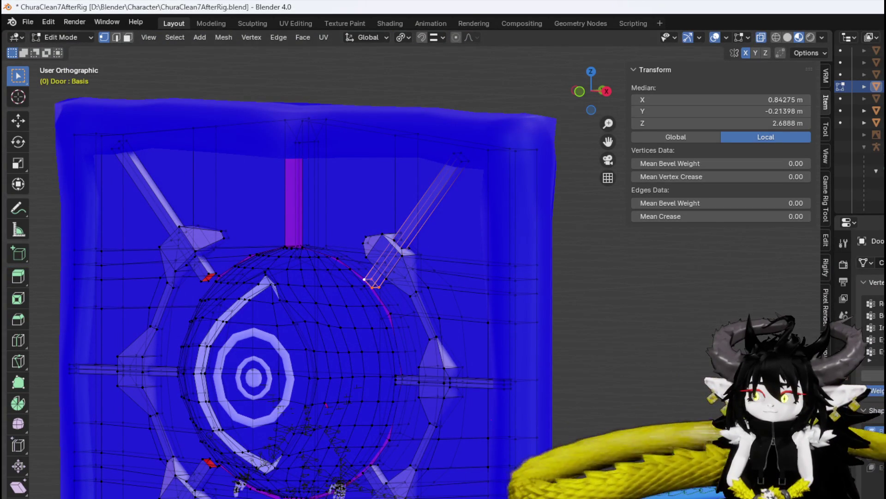
- Make Unlock the active shape key and select a face on the right spoke in face select mode
left_click(877, 455)
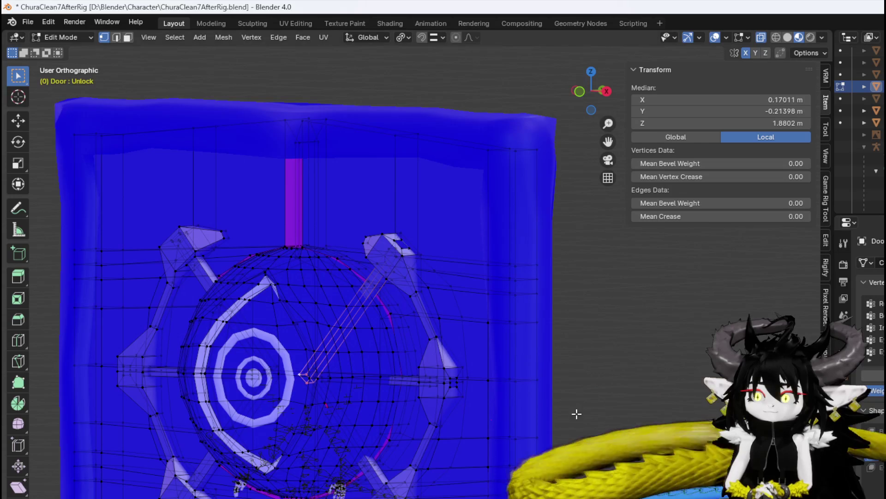
mouse_move(576, 413)
left_mouse_down()
mouse_move(544, 398)
mouse_move(589, 433)
mouse_move(626, 400)
mouse_move(556, 394)
left_mouse_up()
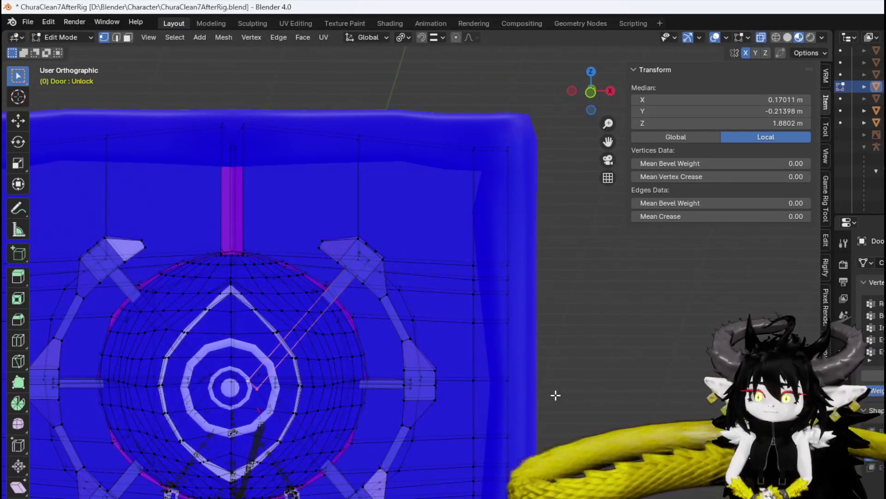
left_click(337, 289)
left_click(389, 387)
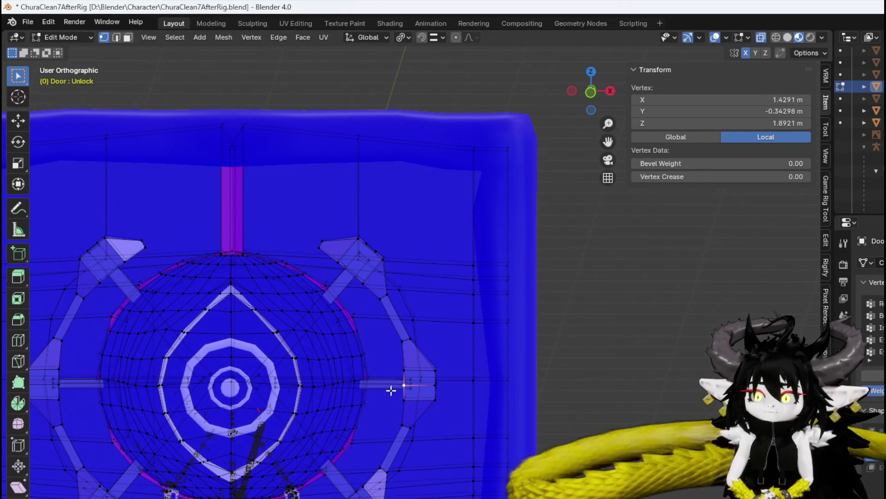
key("3")
left_click(387, 388)
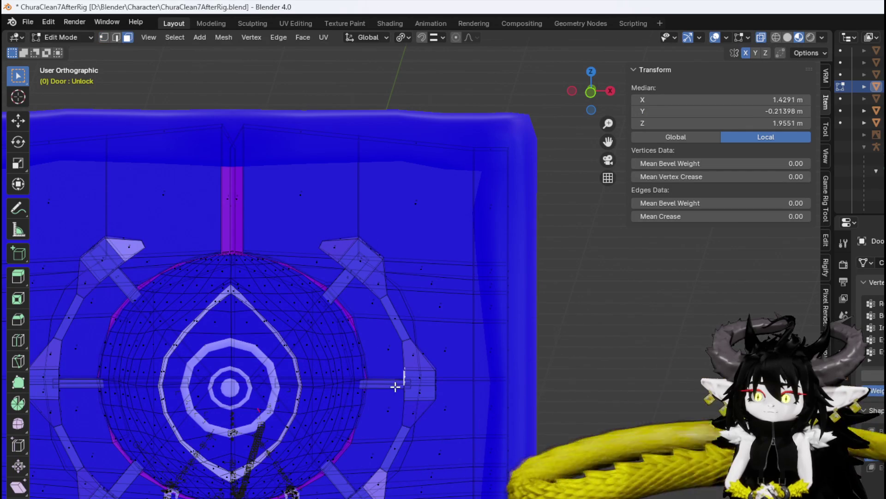
mouse_move(396, 387)
left_mouse_down()
mouse_move(428, 301)
mouse_move(417, 333)
mouse_move(558, 286)
mouse_move(568, 253)
mouse_move(488, 213)
mouse_move(366, 251)
mouse_move(400, 292)
mouse_move(500, 256)
mouse_move(481, 249)
mouse_move(421, 283)
mouse_move(467, 297)
mouse_move(426, 299)
mouse_move(324, 254)
mouse_move(237, 249)
mouse_move(257, 256)
mouse_move(382, 198)
mouse_move(331, 179)
mouse_move(365, 272)
mouse_move(361, 294)
left_mouse_up()
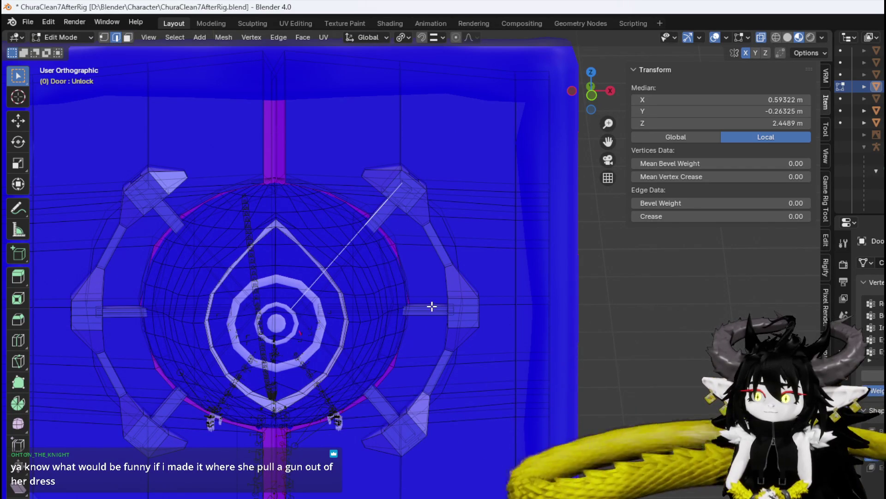
- Select the lower-right spoke edge, the diagonal bar edge, and the upper-right horizontal spoke edges
left_click(427, 389)
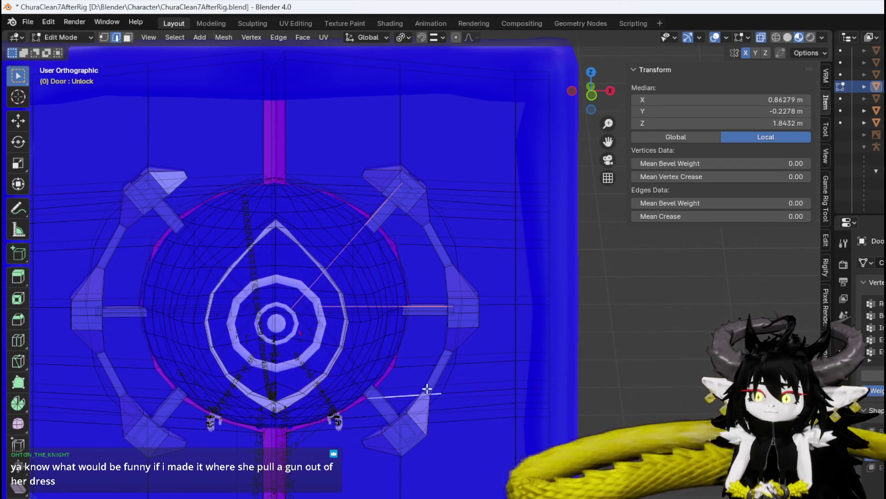
left_click(378, 392)
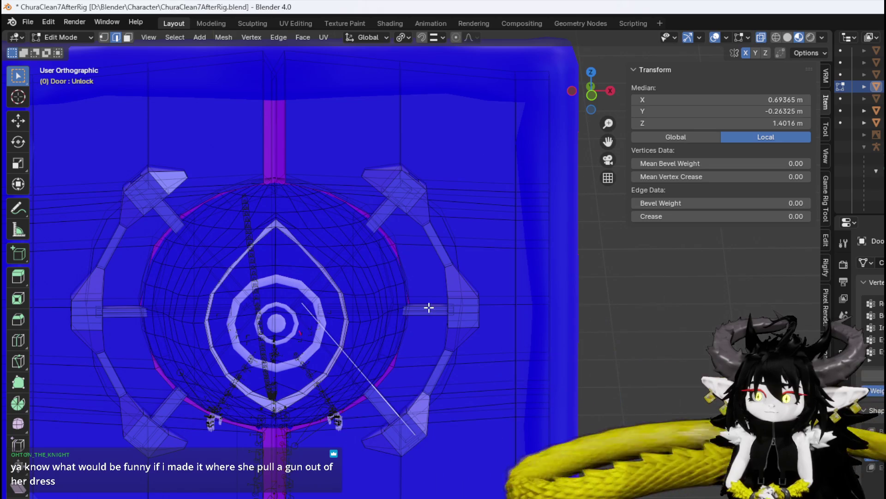
left_click(380, 213)
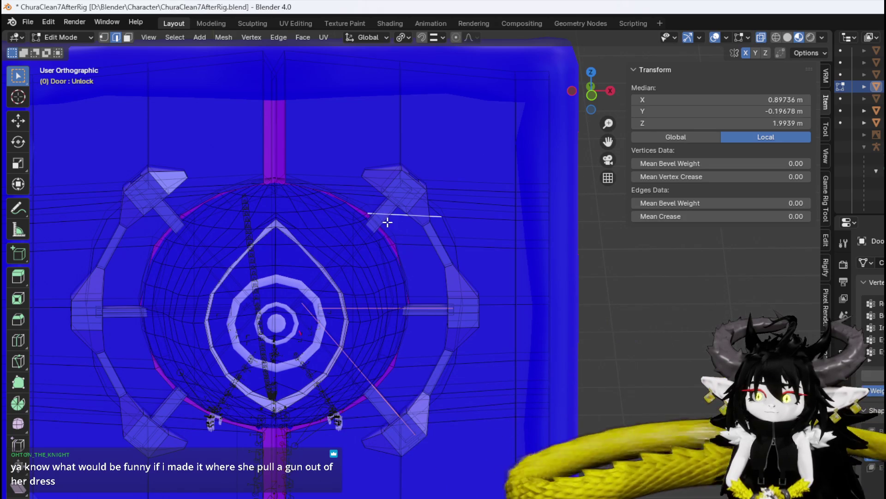
left_click(372, 211)
scroll(377, 222, "up", 3)
left_click_drag(377, 222, 419, 290)
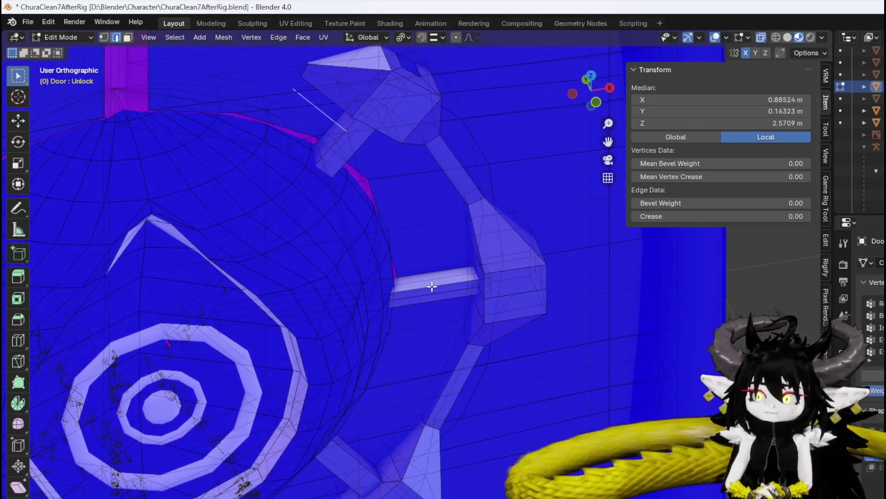
left_click(431, 284)
left_click(356, 458, "shift")
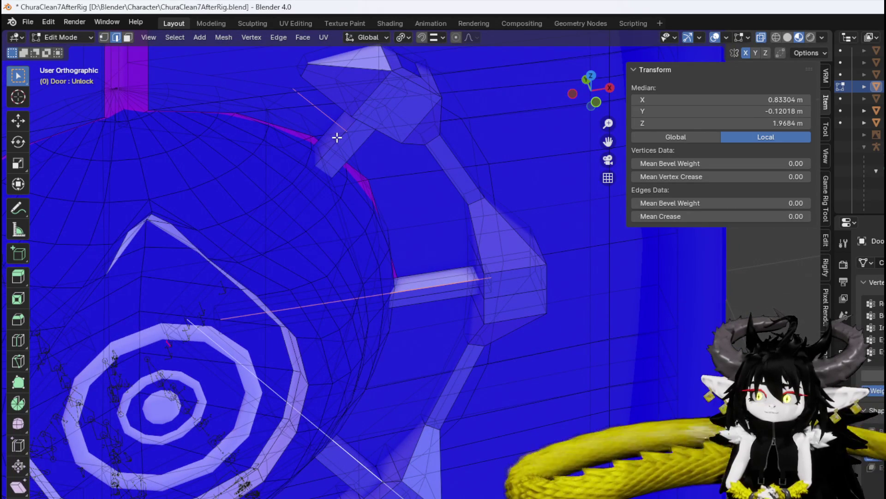
- Add the remaining diagonal bar edges near the upper spoke, dropping mis-picked edges
left_click(316, 104, "shift")
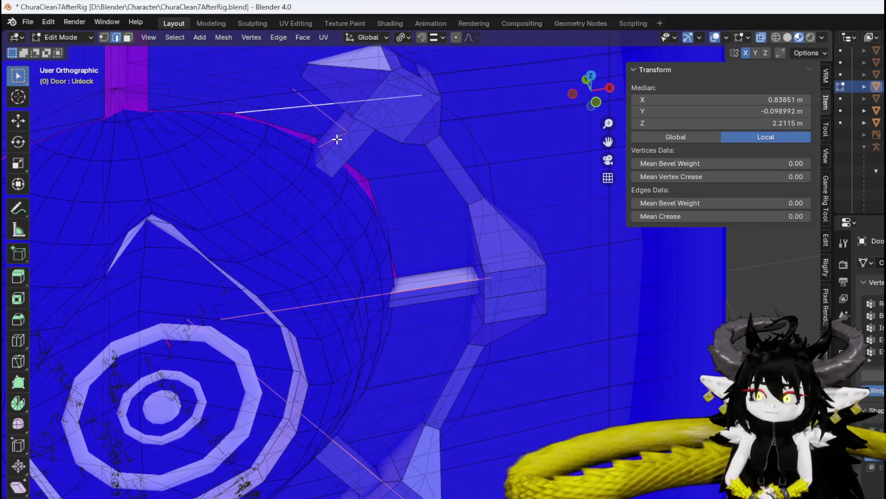
left_click(337, 139, "shift")
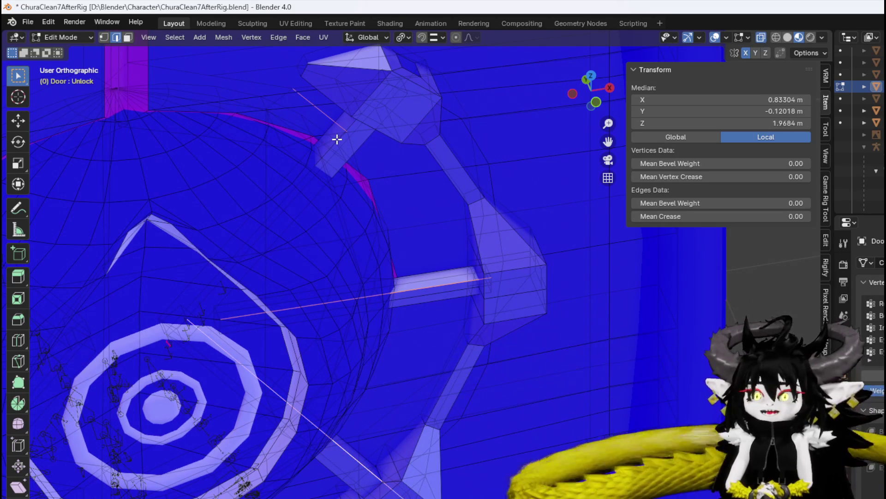
left_click(364, 148, "shift")
left_click(364, 148, "shift")
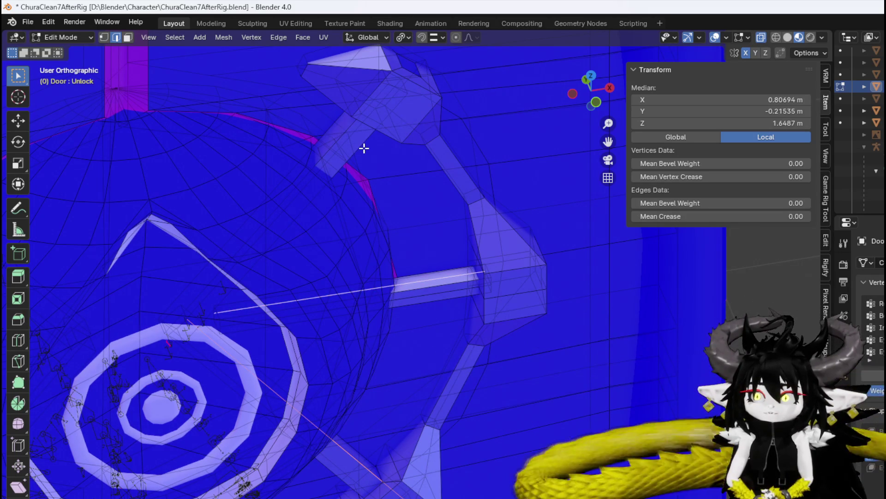
left_click(348, 131, "shift")
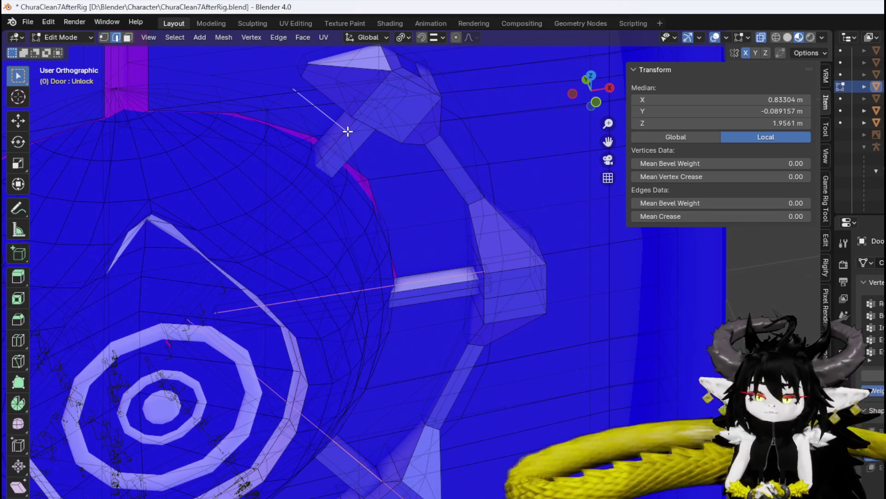
left_click(348, 132, "shift")
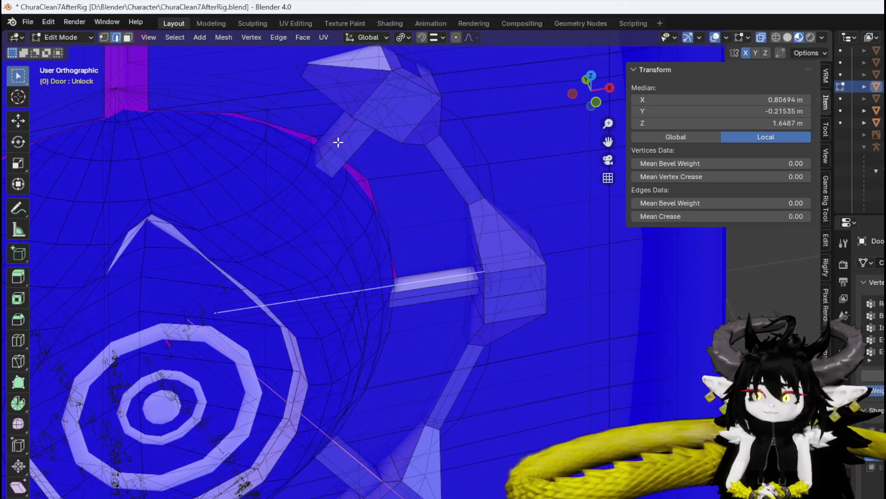
left_click(362, 142, "shift")
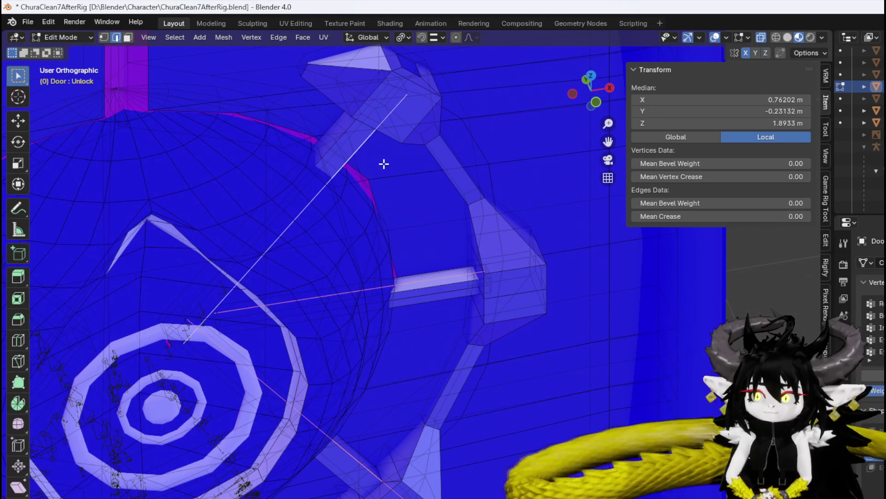
scroll(384, 164, "down", 3)
- Add more spoke edges, then trial-move the selected bar edges from front view and cancel
left_click(388, 173, "shift")
scroll(388, 189, "down", 2)
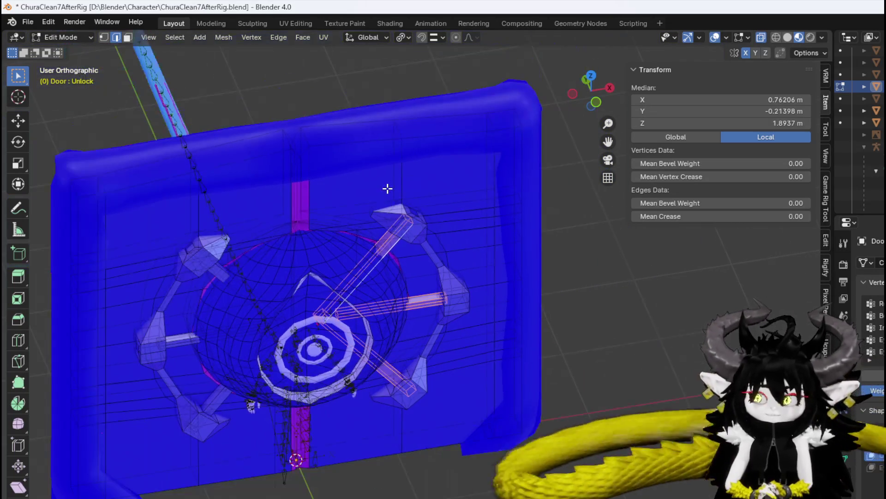
key("KP_1")
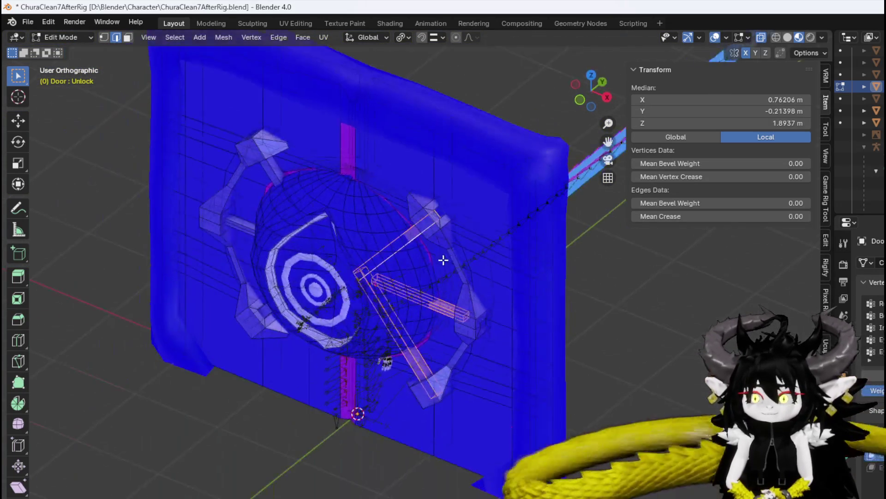
key("g")
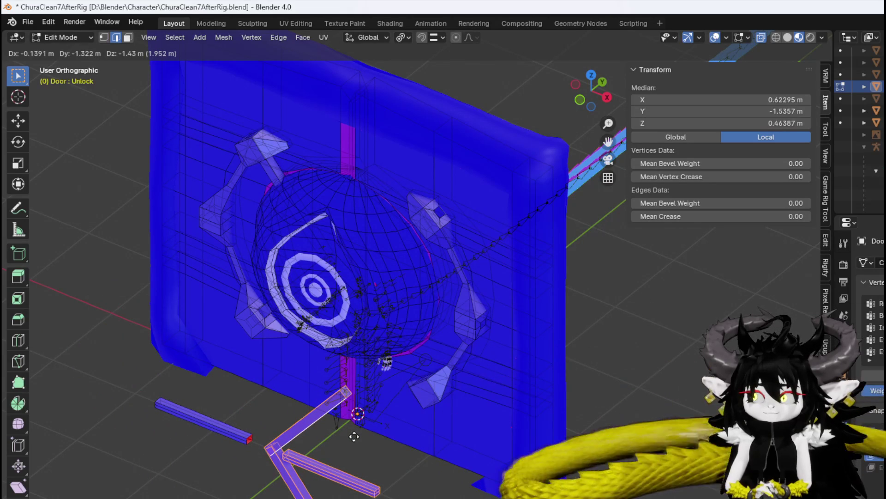
key("Escape")
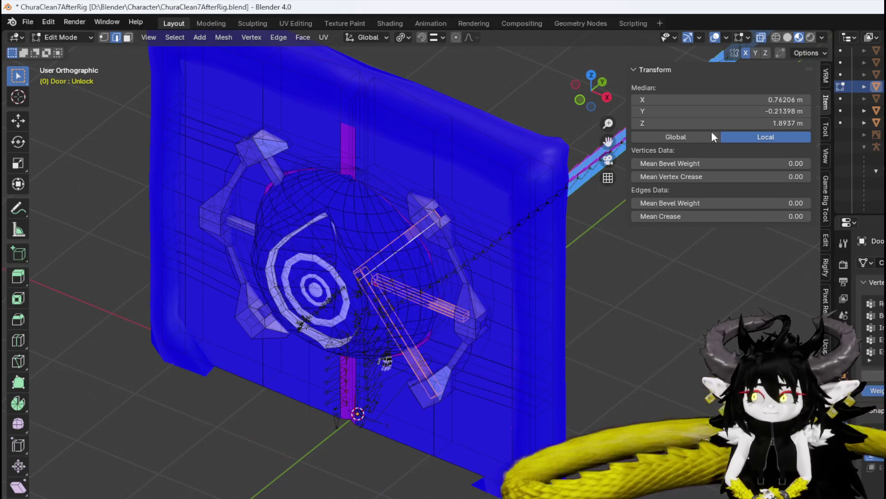
key("g")
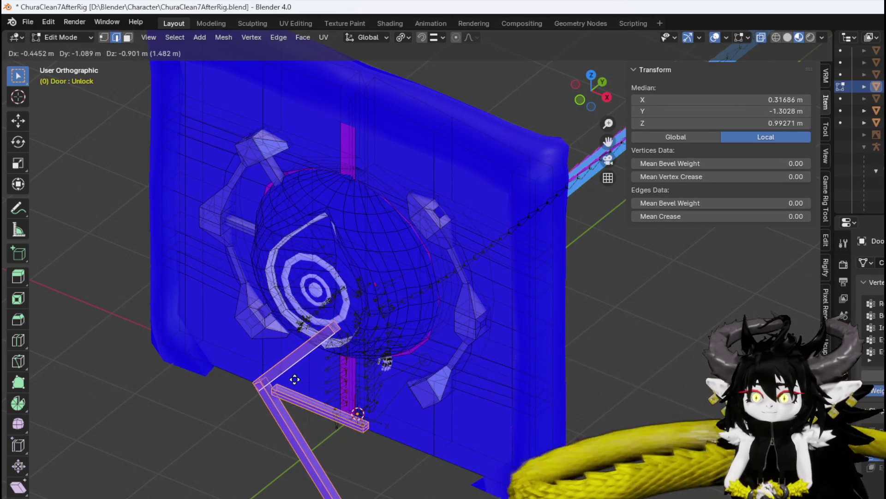
key("Escape")
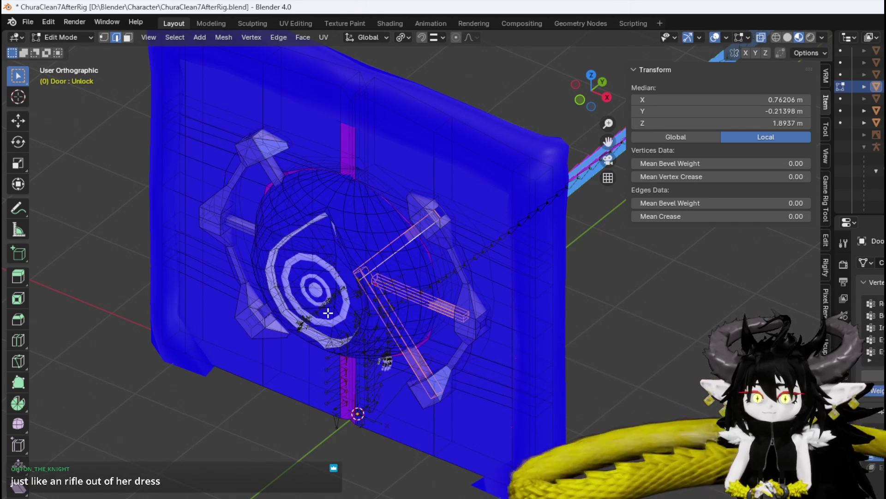
mouse_move(328, 312)
left_mouse_down()
mouse_move(376, 370)
mouse_move(257, 304)
mouse_move(321, 340)
mouse_move(390, 294)
mouse_move(479, 340)
mouse_move(560, 328)
mouse_move(332, 297)
mouse_move(376, 368)
mouse_move(356, 318)
mouse_move(392, 296)
mouse_move(364, 294)
mouse_move(276, 336)
left_mouse_up()
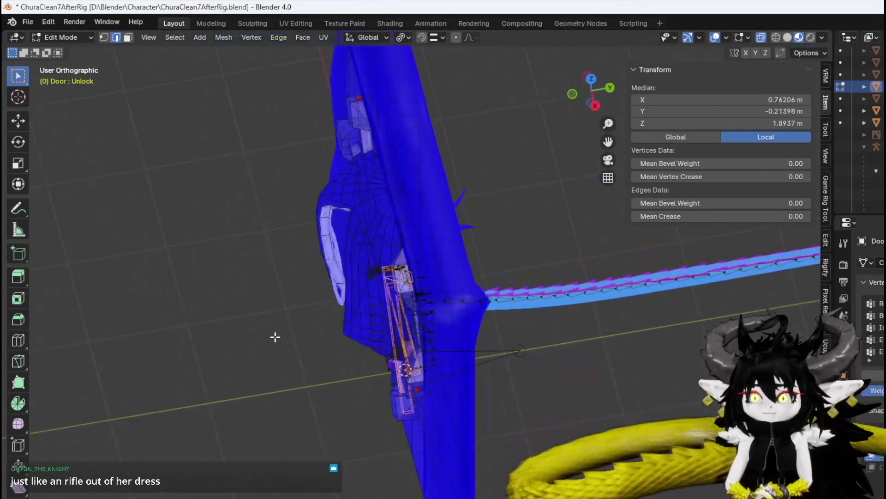
- From top view, trial-move the bar along Y, cancel, and make Basis the active shape key
key("KP_7")
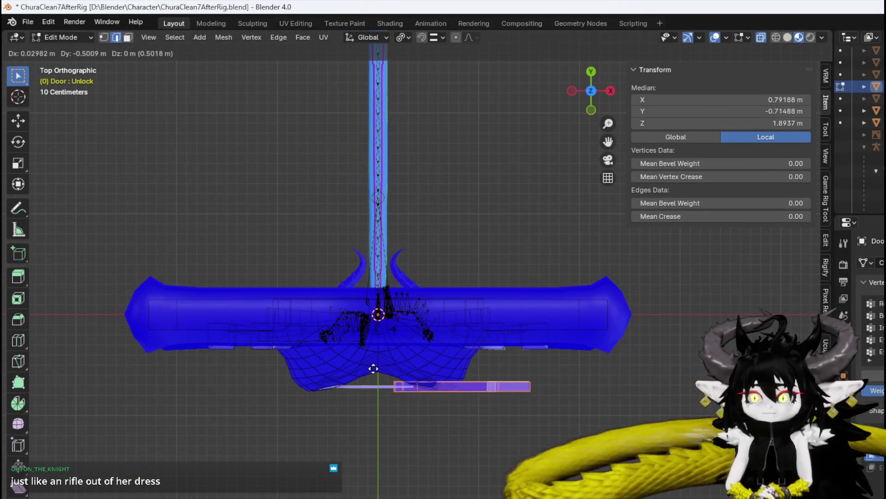
left_click_drag(372, 400, 367, 325)
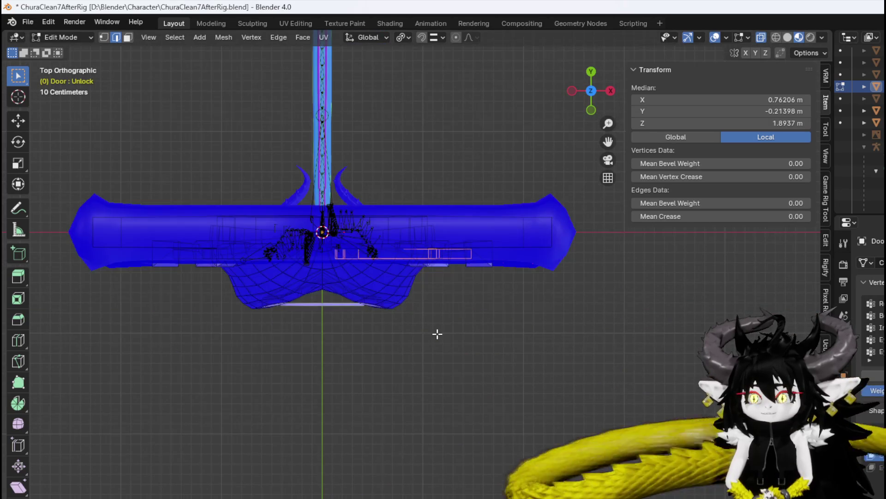
mouse_move(437, 332)
left_mouse_down()
mouse_move(418, 300)
mouse_move(457, 374)
mouse_move(367, 227)
left_mouse_up()
scroll(367, 227, "down", 5)
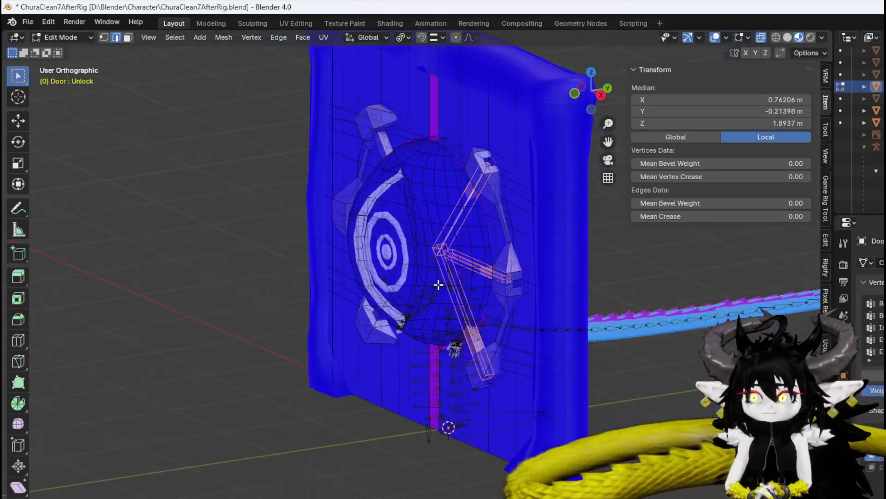
key("g")
key("y")
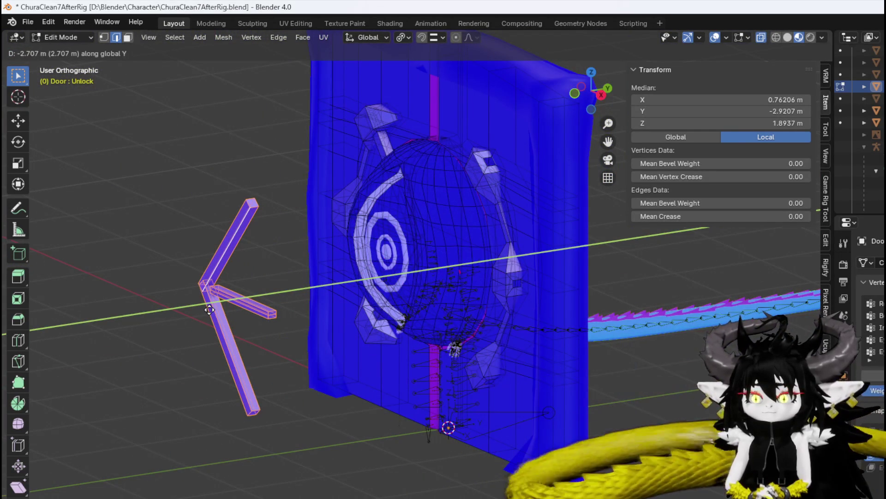
key("Escape")
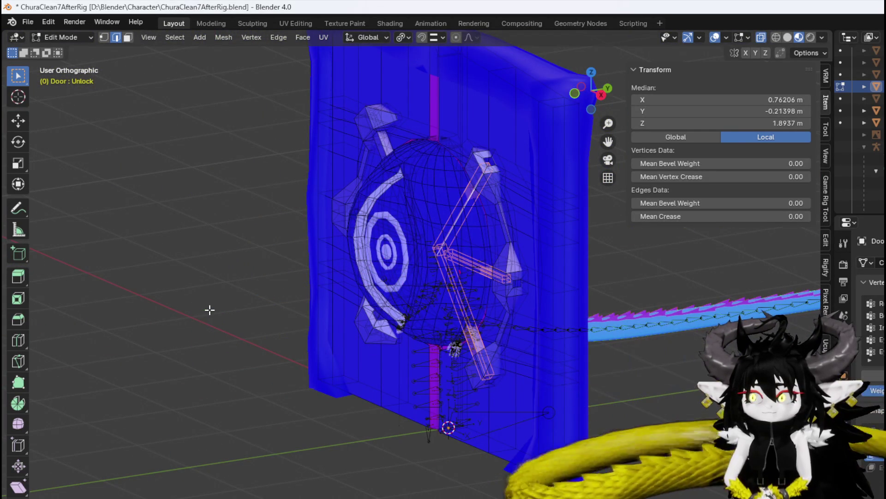
left_click(877, 431)
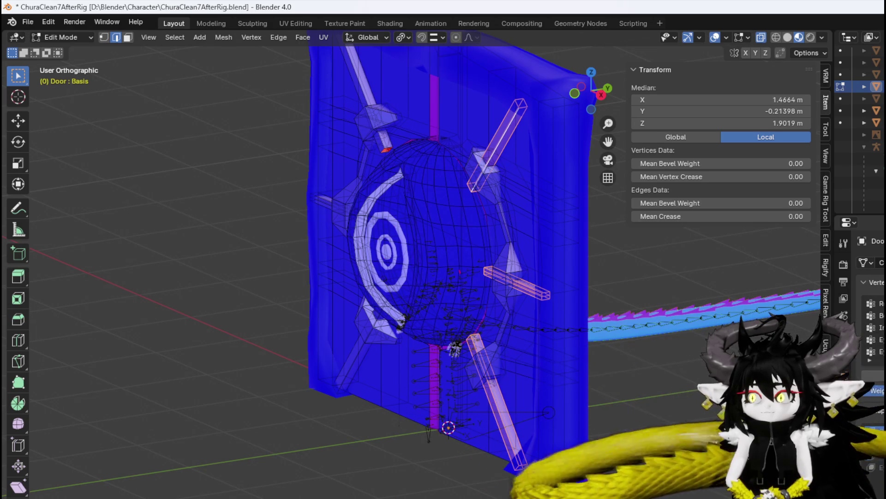
left_click(877, 442)
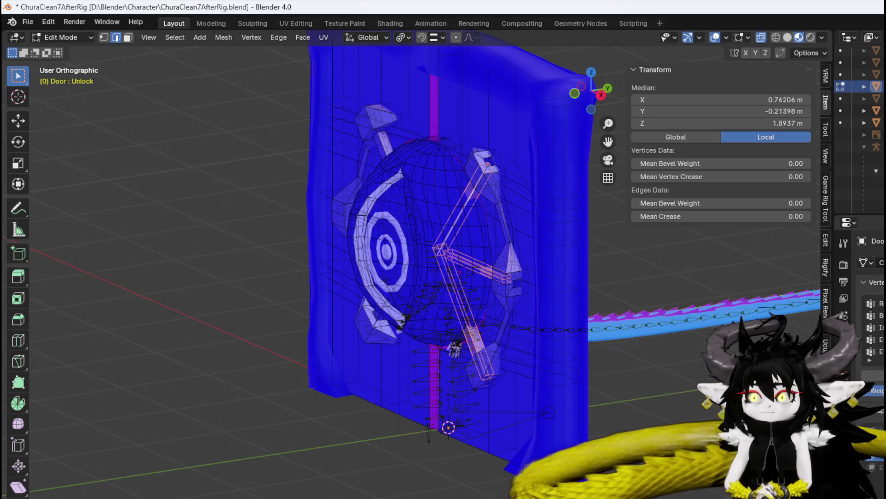
left_click(876, 430)
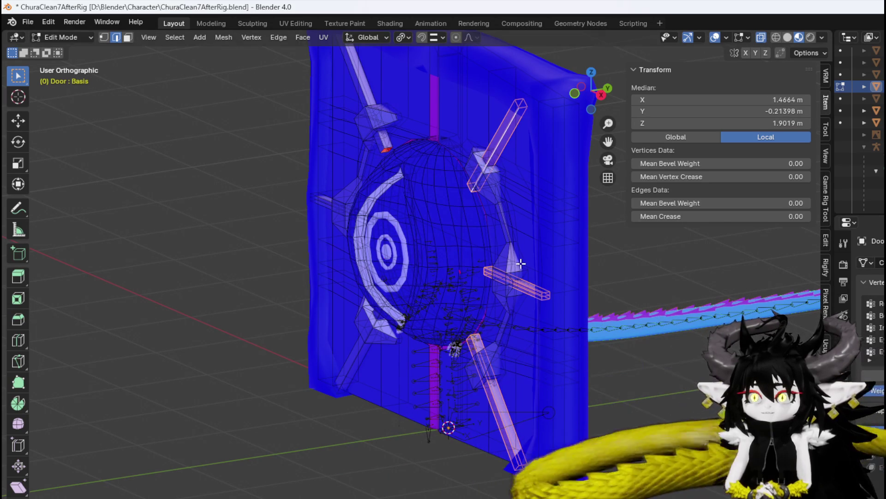
left_click_drag(521, 263, 619, 263)
scroll(459, 249, "up", 5)
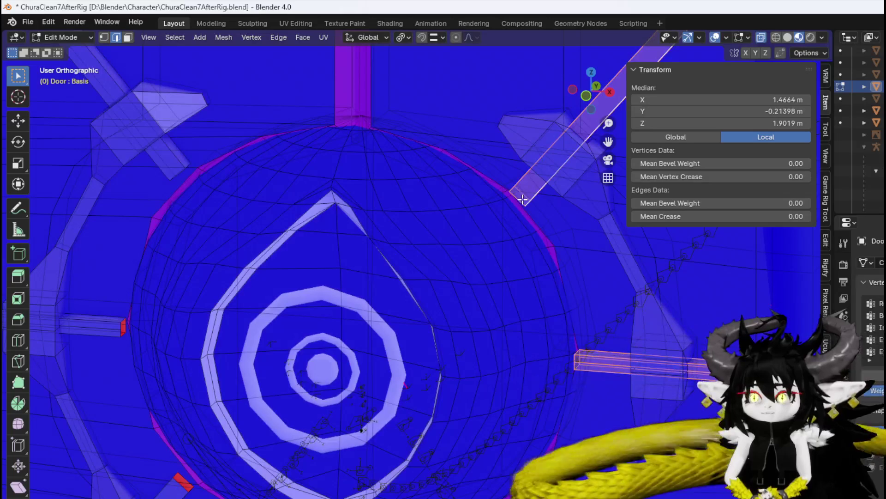
left_click(519, 199)
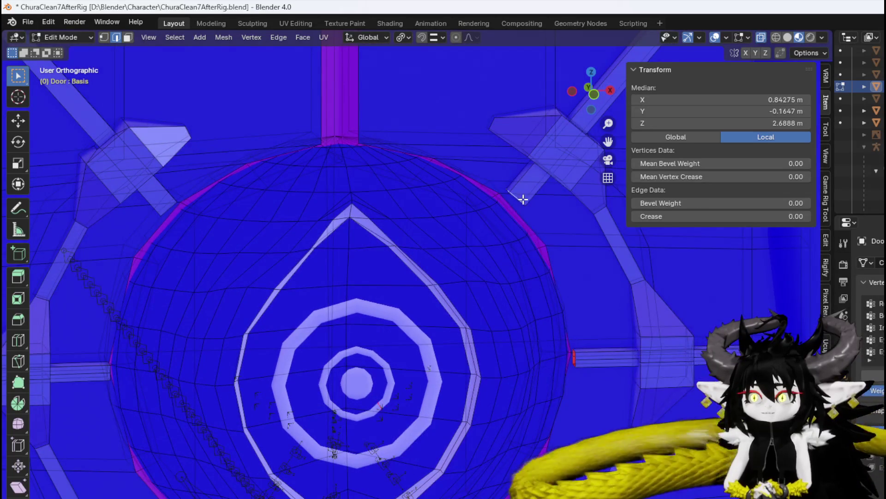
left_click_drag(523, 199, 530, 142)
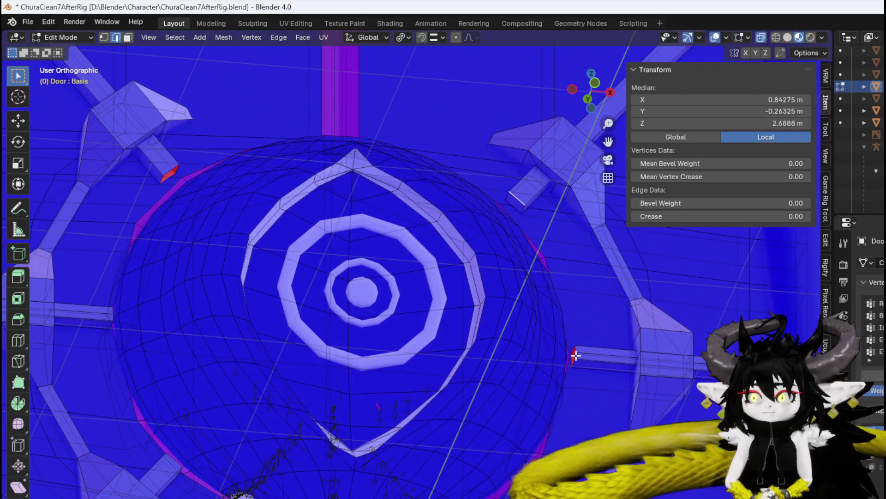
left_click_drag(587, 352, 583, 357)
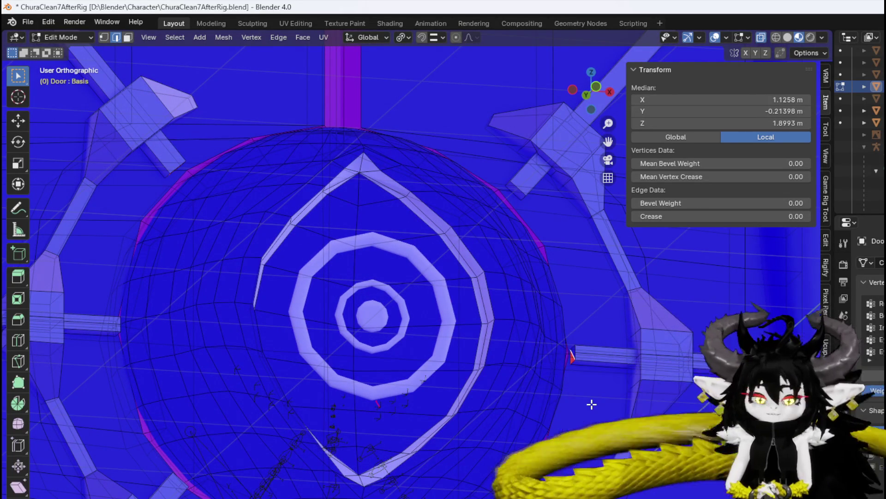
scroll(498, 281, "up", 10)
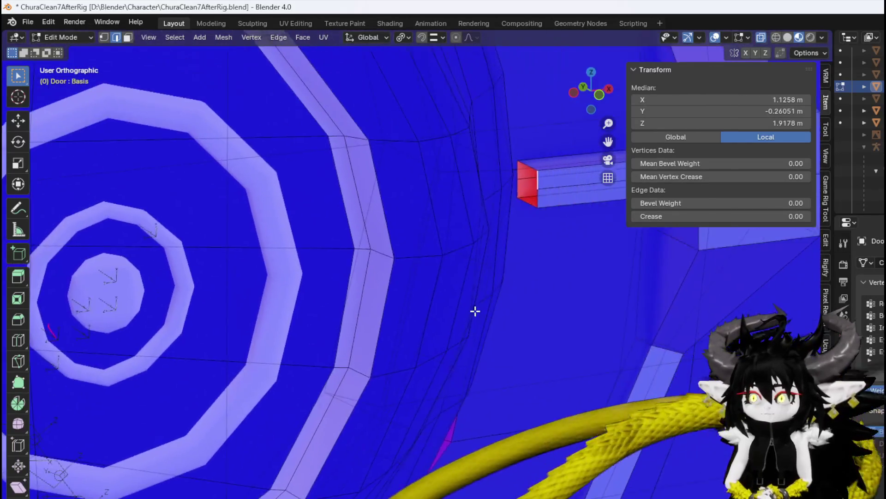
left_click_drag(475, 311, 489, 182)
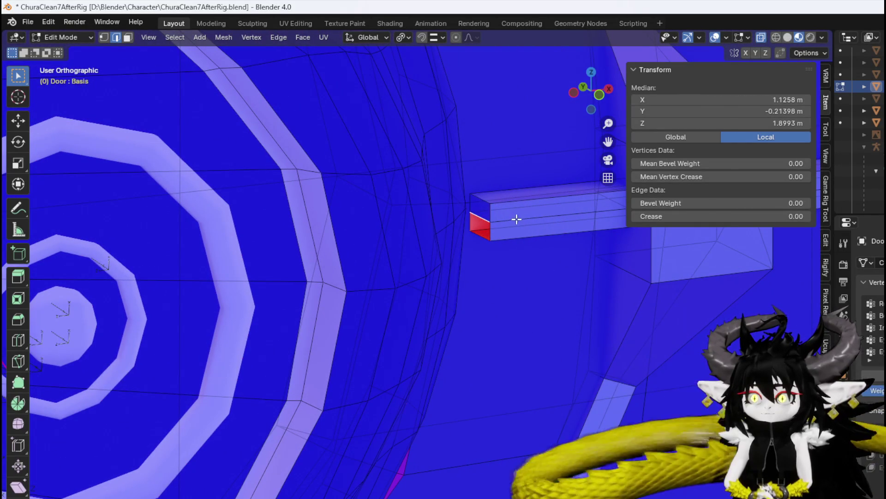
scroll(507, 276, "down", 4)
scroll(404, 313, "up", 2)
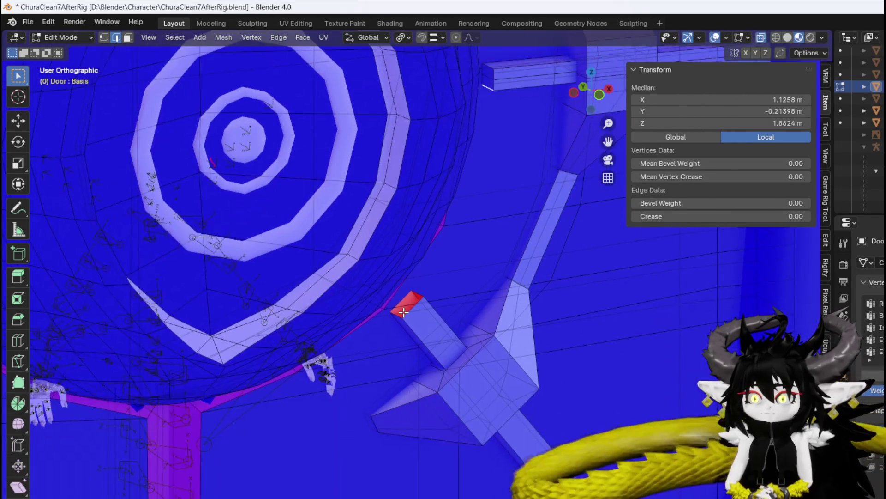
left_click(420, 301)
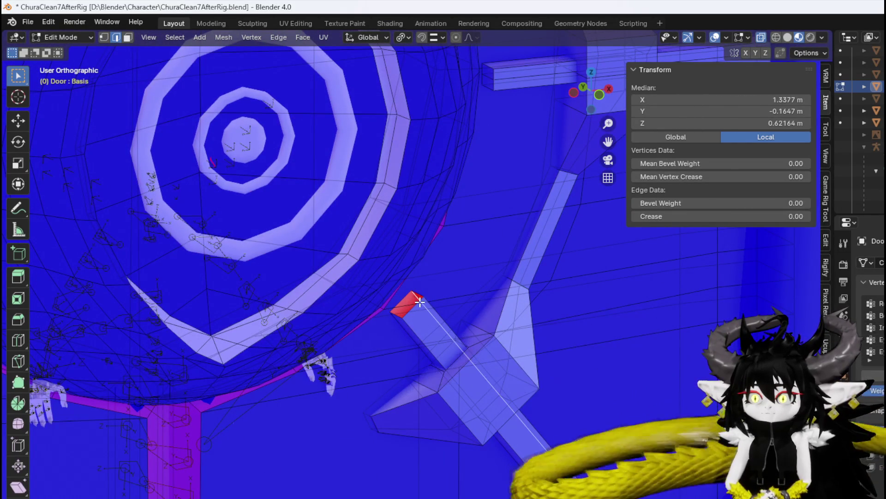
mouse_move(416, 303)
left_mouse_down()
mouse_move(322, 299)
mouse_move(310, 325)
mouse_move(257, 208)
mouse_move(253, 263)
mouse_move(277, 245)
mouse_move(282, 266)
mouse_move(374, 178)
left_mouse_up()
left_click(283, 309)
left_click(286, 249)
mouse_move(336, 184)
left_mouse_down()
mouse_move(371, 181)
mouse_move(306, 184)
mouse_move(339, 229)
left_mouse_up()
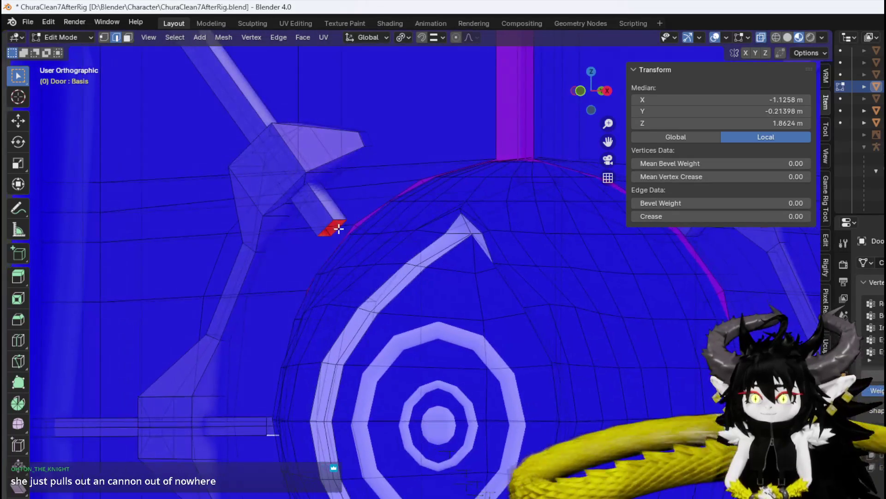
left_click(337, 220)
scroll(376, 233, "down", 5)
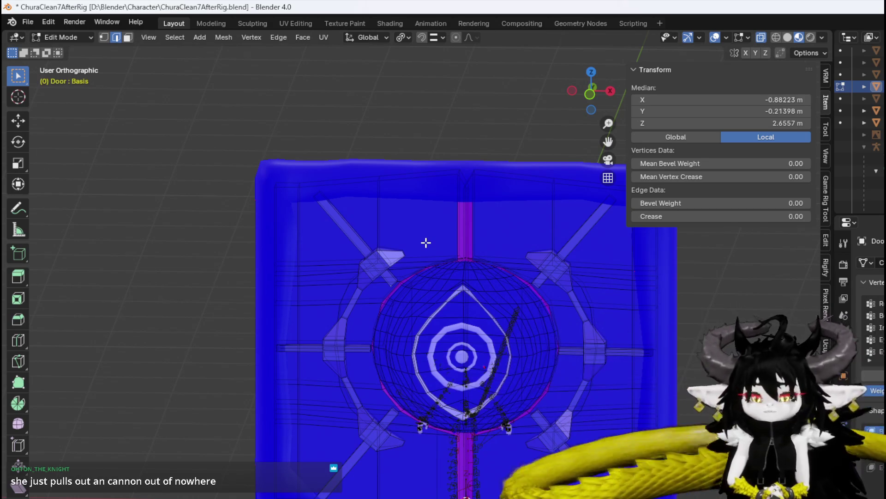
scroll(475, 235, "down", 3)
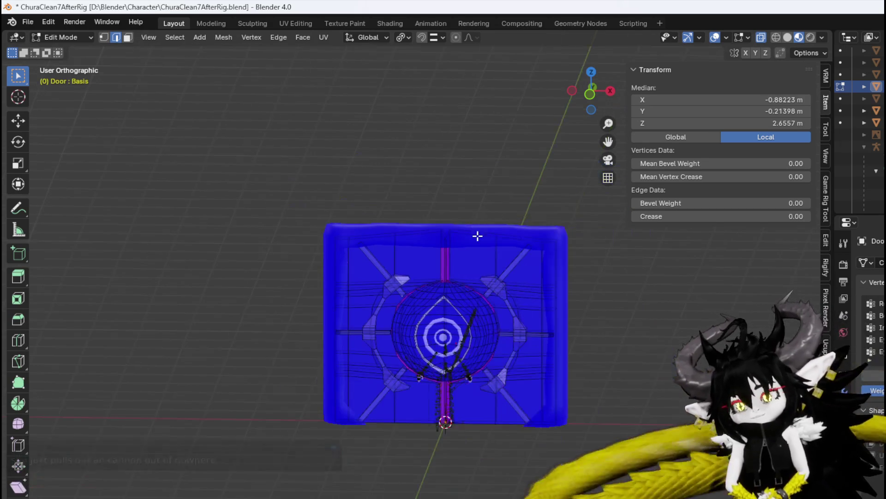
- In face select mode, select the upper-right diagonal bar and view it on the Unlock shape key
key("KP_1")
scroll(439, 245, "up", 3)
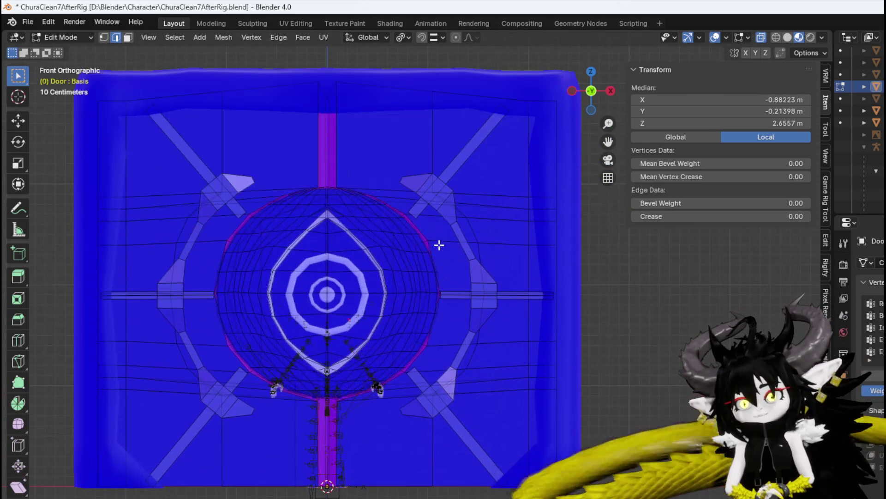
key("3")
left_click(458, 168)
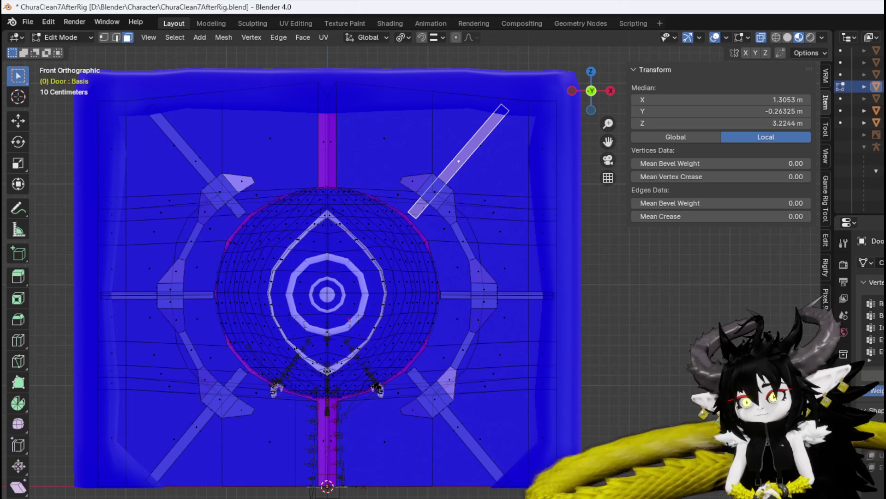
left_click(872, 454)
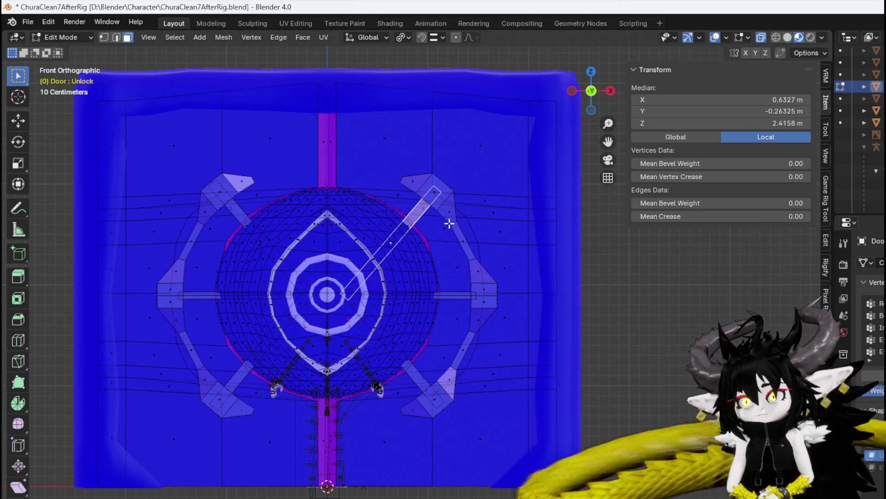
scroll(450, 223, "up", 3)
left_click_drag(435, 200, 463, 190)
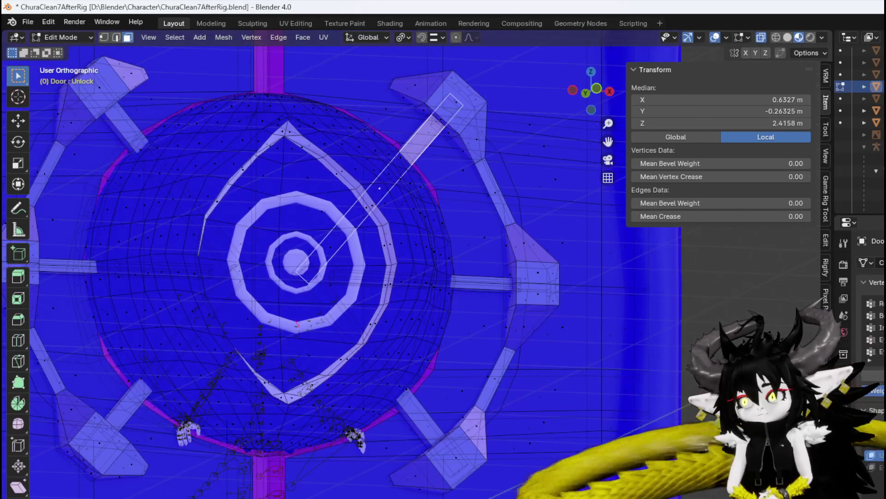
- Compare the bar's end face on Basis, then finish on the Unlock shape key
left_click(873, 431)
scroll(376, 259, "up", 4)
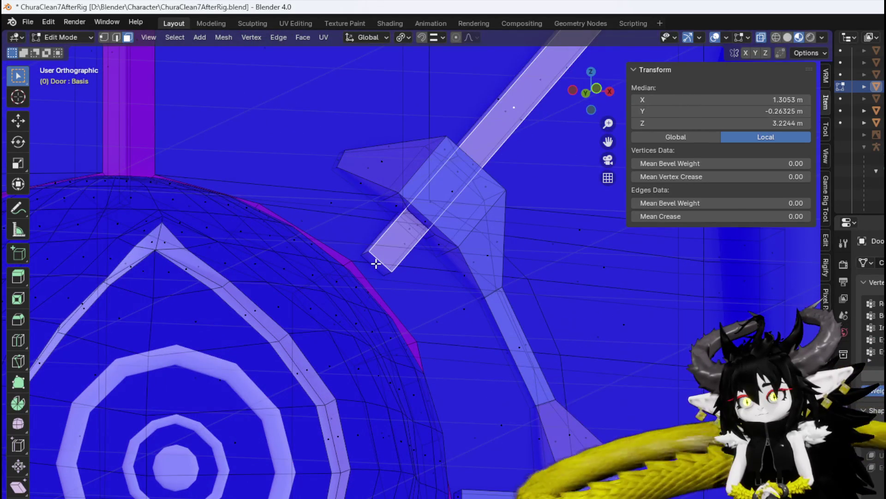
left_click(376, 263)
left_click(872, 455)
scroll(388, 255, "down", 6)
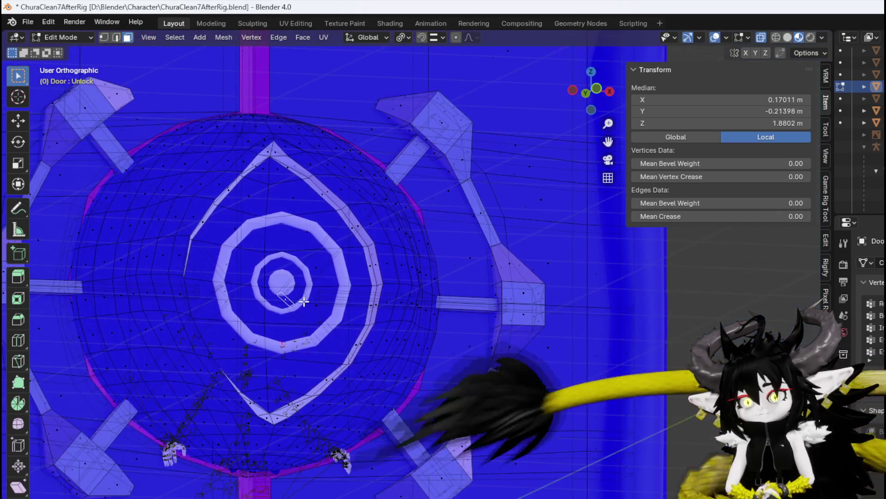
scroll(304, 301, "down", 3)
mouse_move(304, 301)
left_mouse_down()
mouse_move(297, 307)
mouse_move(406, 310)
mouse_move(346, 313)
mouse_move(362, 365)
mouse_move(402, 292)
mouse_move(395, 259)
mouse_move(375, 255)
mouse_move(388, 304)
mouse_move(340, 298)
mouse_move(158, 320)
mouse_move(241, 311)
mouse_move(281, 335)
mouse_move(299, 326)
left_mouse_up()
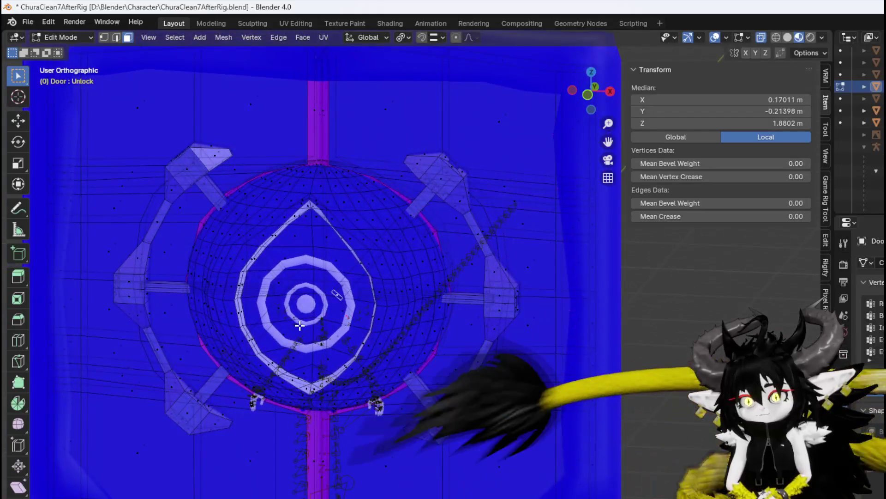
- Return the Door to Object Mode and give it smooth shading
left_click(76, 42)
left_click(64, 47)
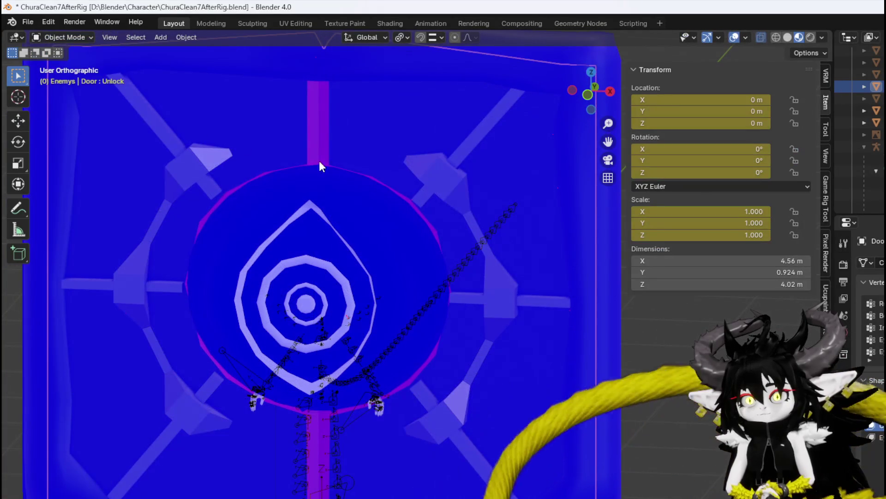
right_click(374, 140)
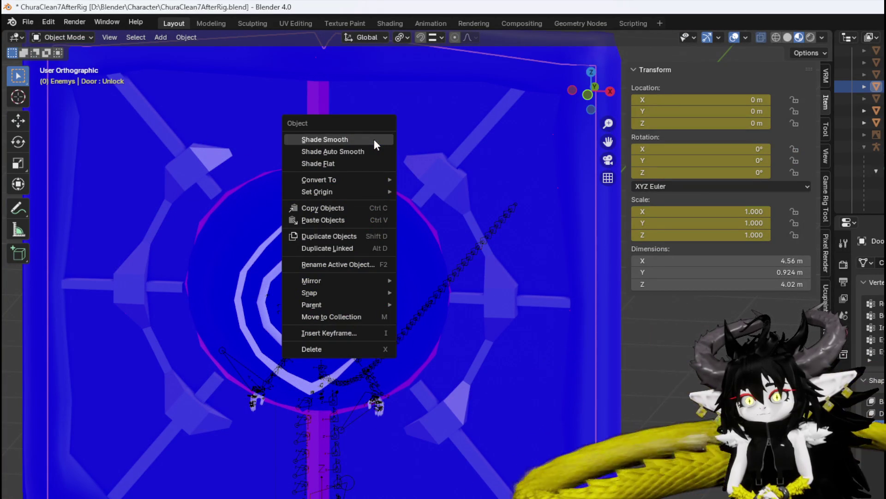
left_click(374, 140)
- Apply all transforms to the Door and save ChuraClean7AfterRig.blend
left_click(179, 37)
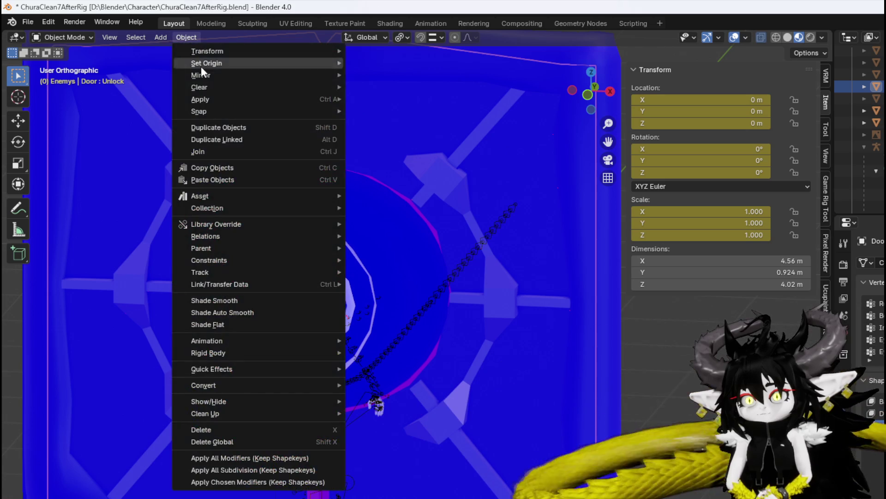
mouse_move(211, 99)
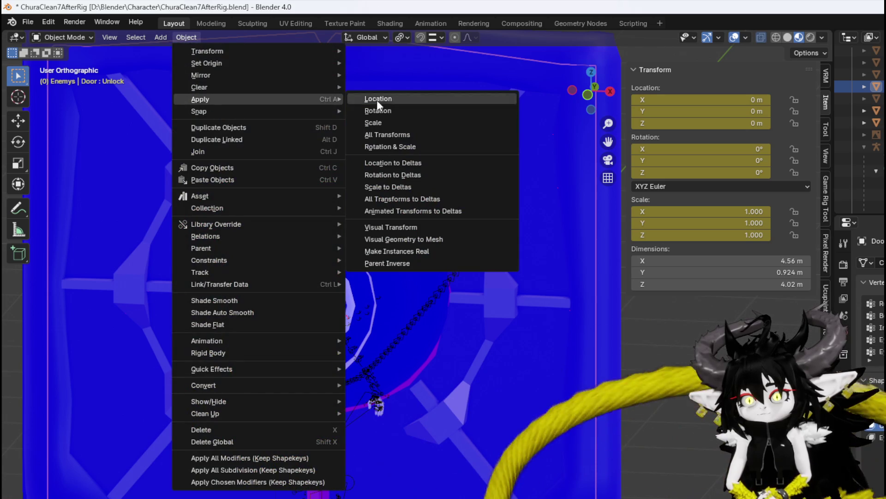
left_click(394, 135)
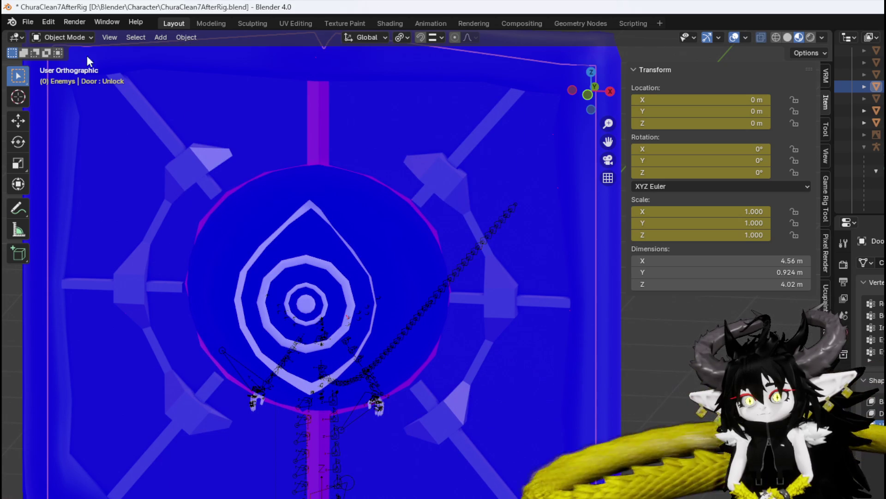
left_click(28, 22)
left_click(55, 100)
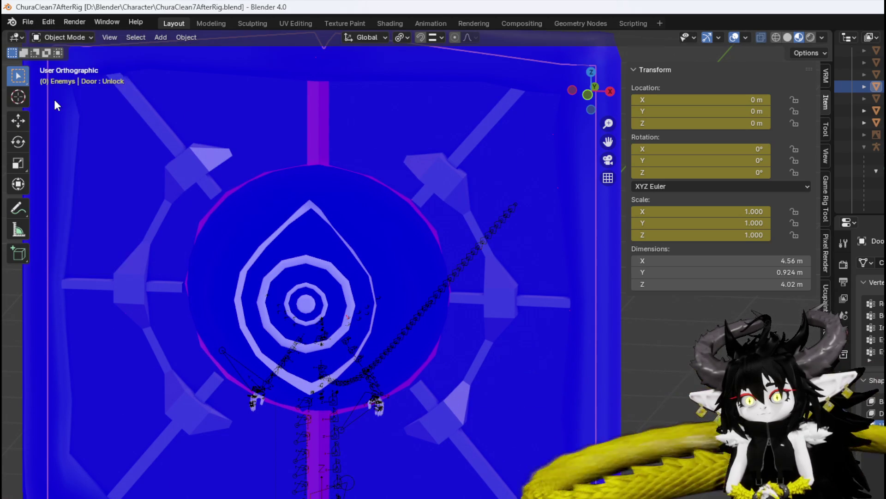
- Export the door as FBX, overwriting Door_Lock.fbx
left_click(27, 23)
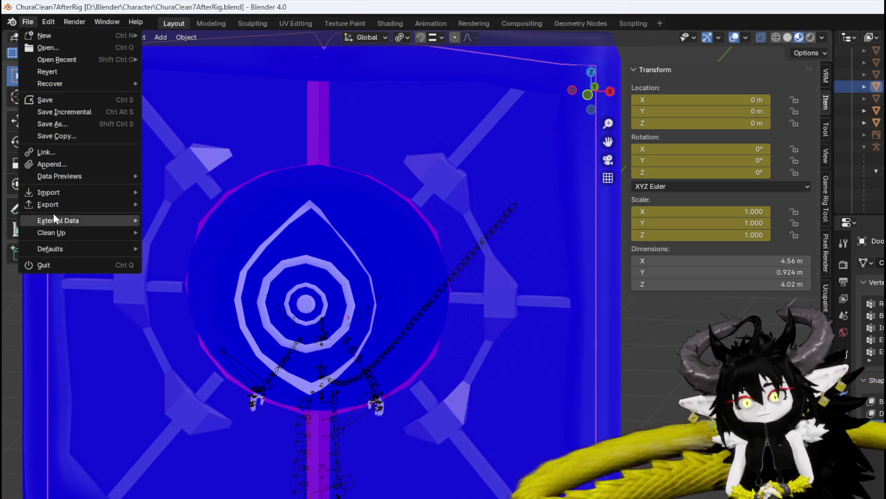
mouse_move(53, 204)
left_click(176, 312)
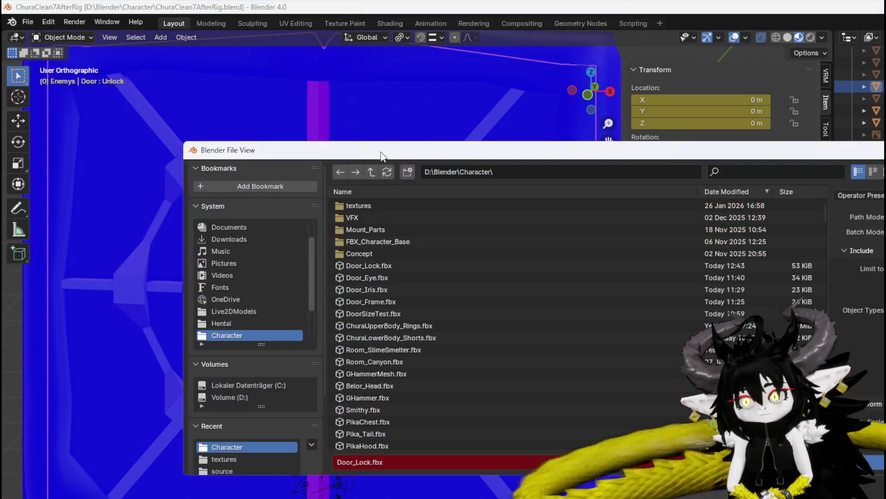
key("Escape")
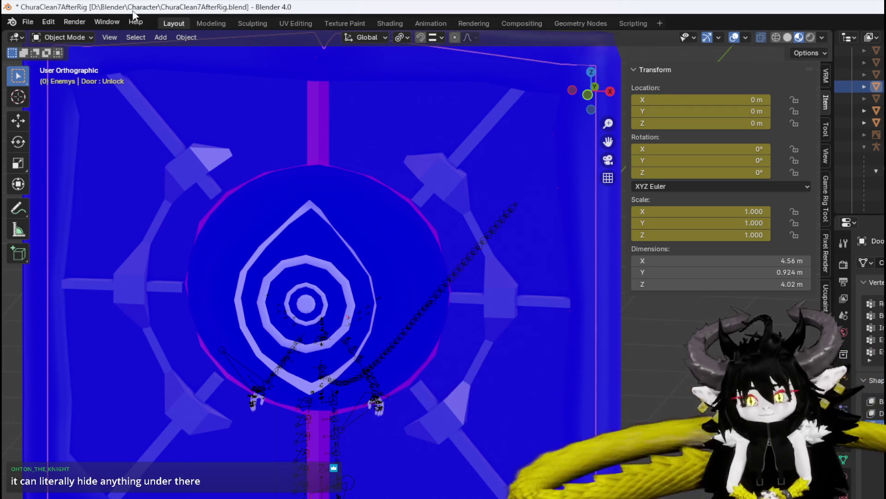
- Save the .blend file again and switch over to Unreal Engine
left_click(20, 20)
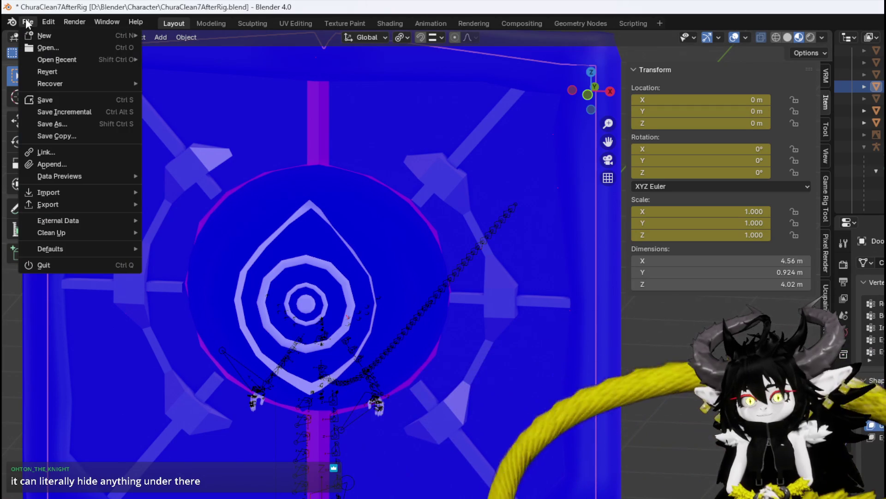
left_click(46, 100)
key("alt+Tab")
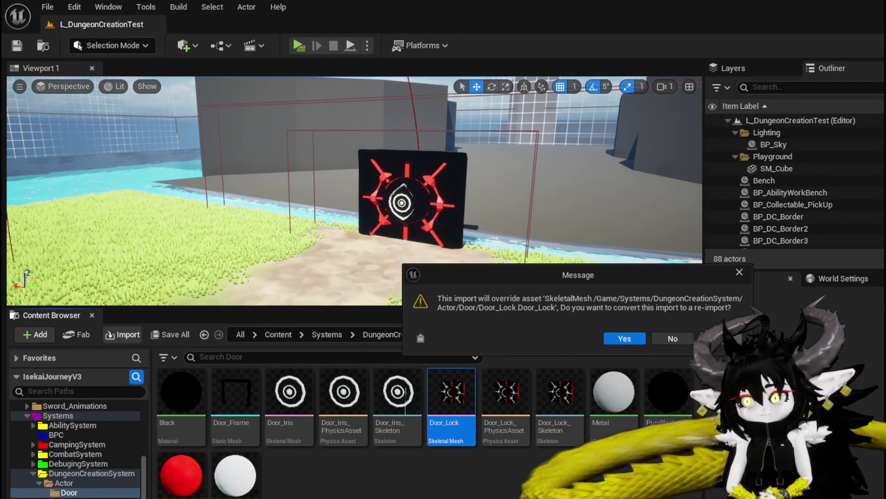
- Re-import the updated door FBX over the Door_Lock asset and save it
left_click(625, 339)
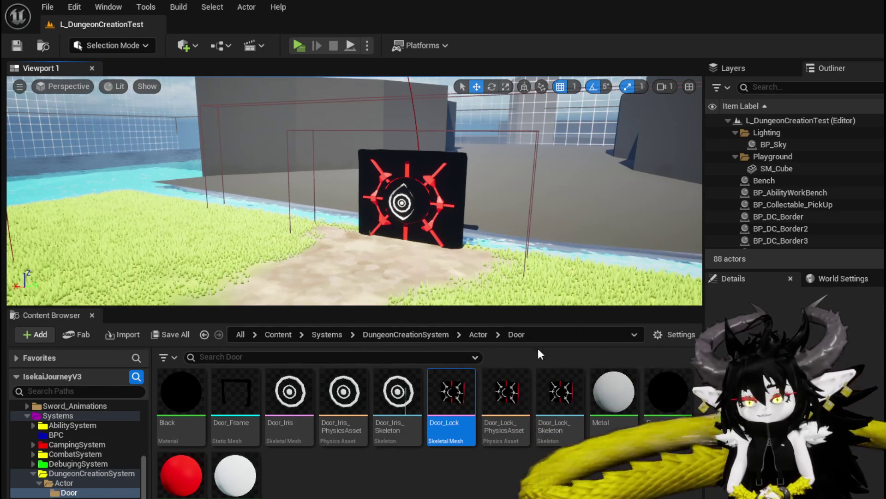
left_click(40, 7)
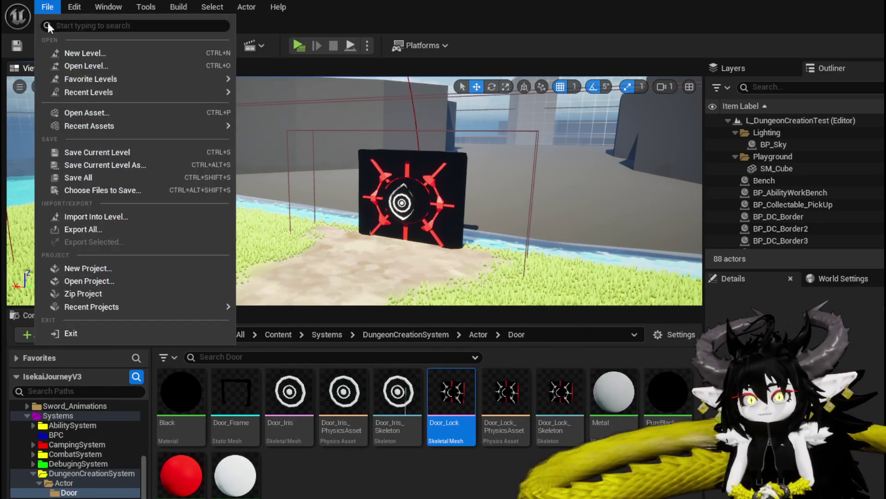
left_click(459, 471)
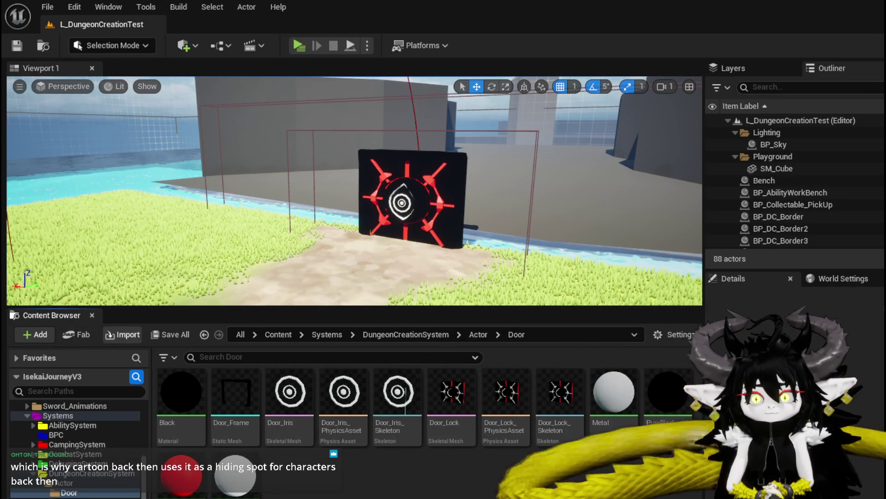
left_click(624, 337)
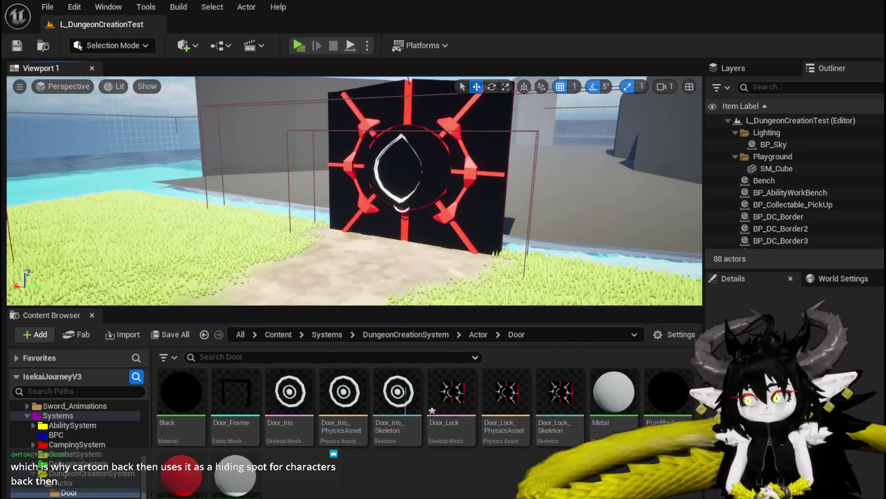
key("ctrl+shift+s")
left_click(659, 452)
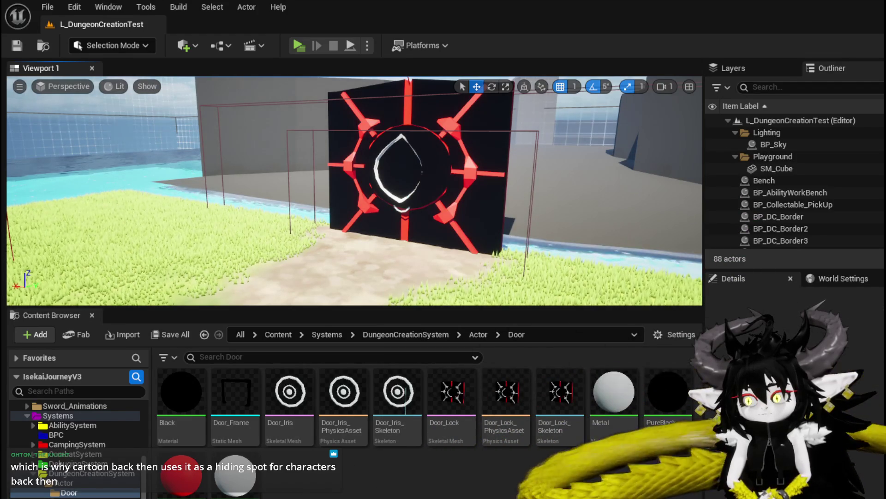
- In BP_DC_Door, set the DoorInside scale to 1 and save the blueprint
key("alt+Tab")
left_click(764, 219)
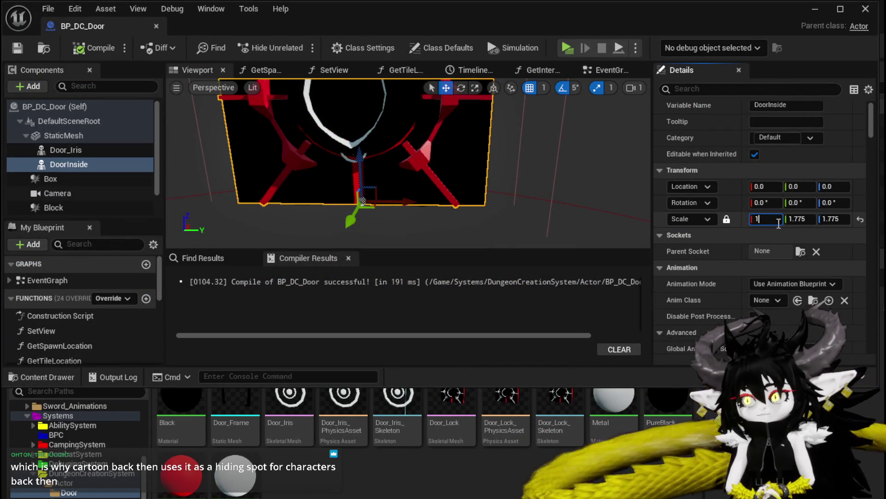
type("1")
key("Return")
key("ctrl+s")
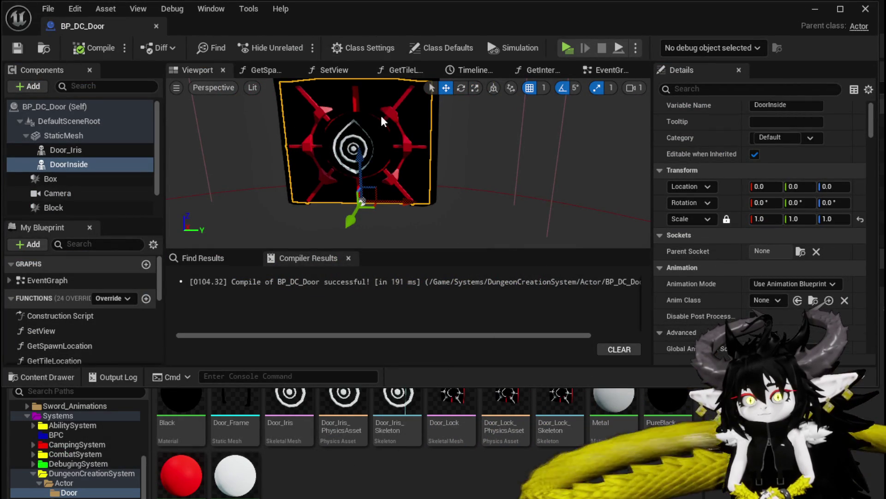
left_click(816, 10)
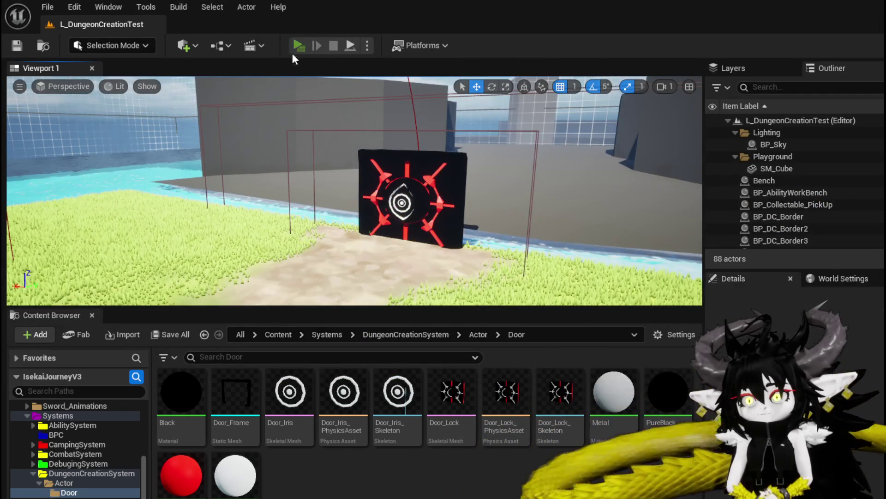
left_click(294, 48)
key("w")
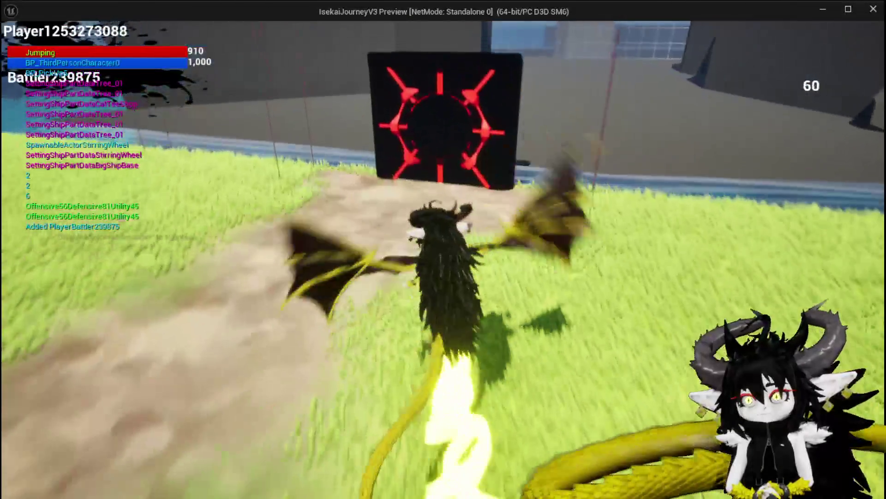
key("space")
key("w")
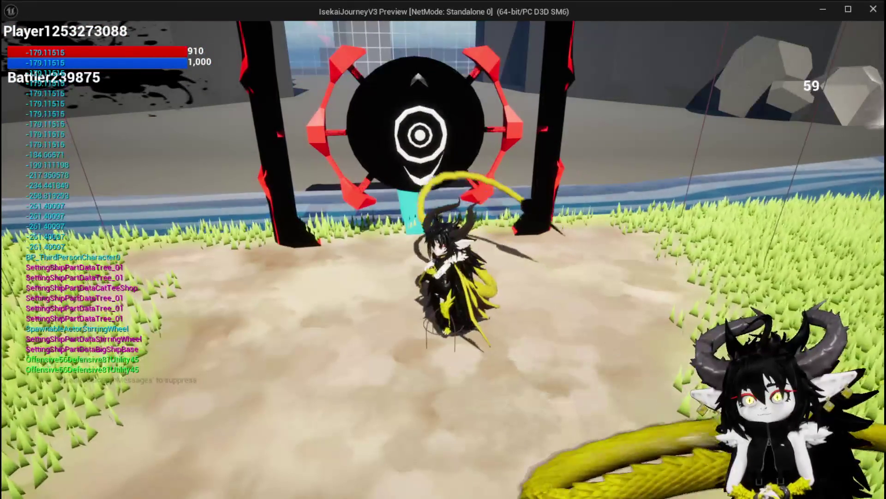
key("Escape")
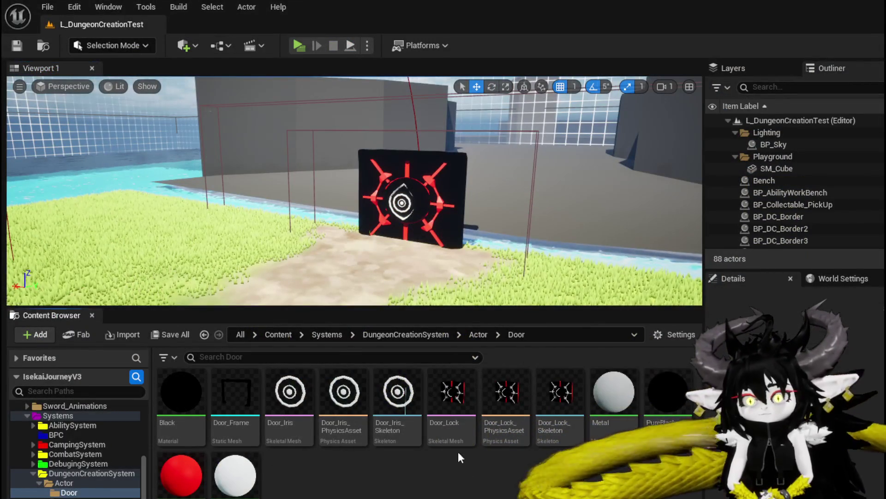
- Open Door_Lock, preview its Unlock morph target weight, then return to the L_DungeonCreationTest level
double_click(444, 396)
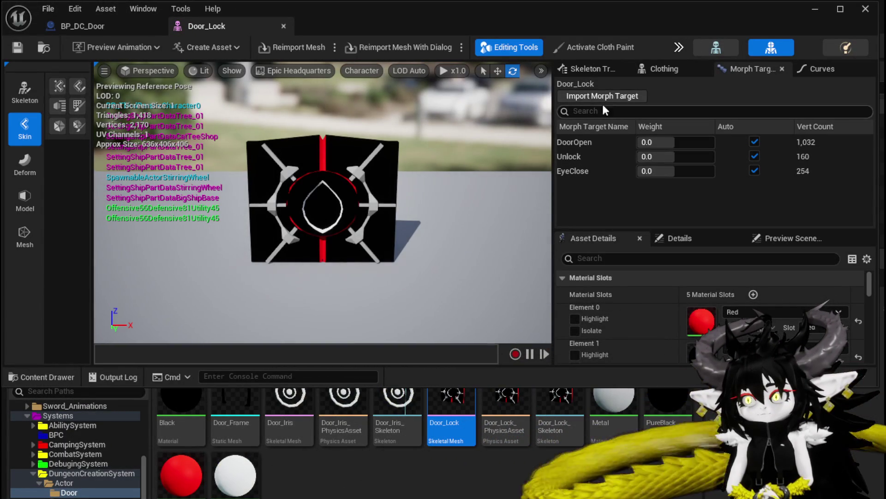
left_click(309, 143)
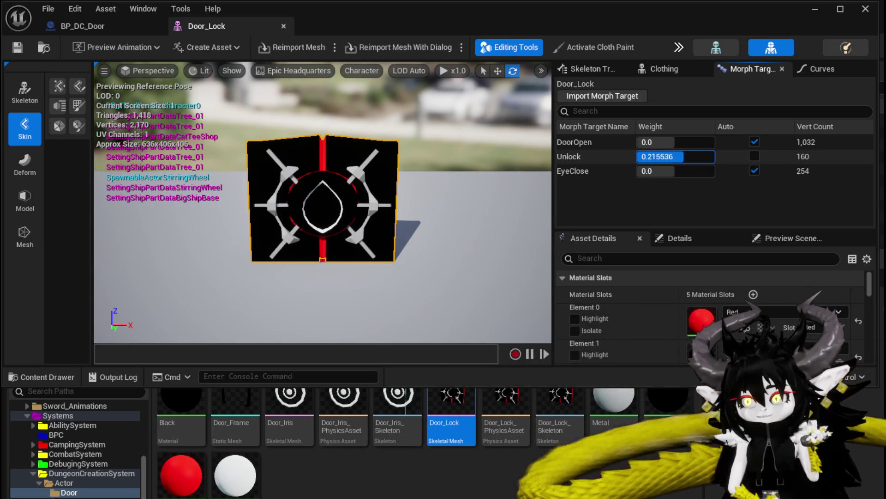
left_click_drag(713, 157, 695, 157)
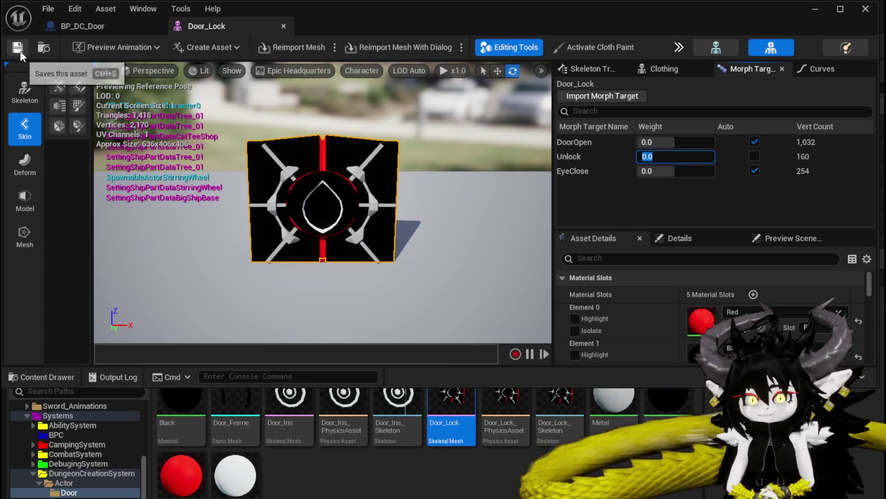
left_click(816, 10)
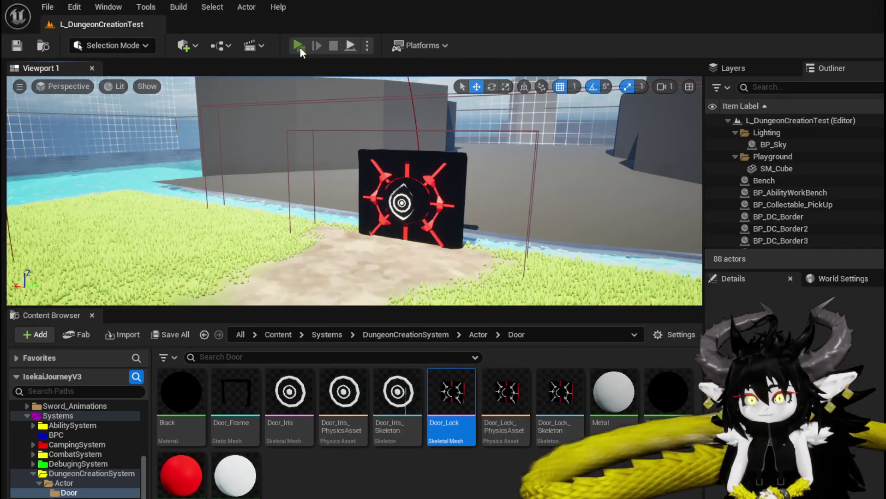
left_click(298, 46)
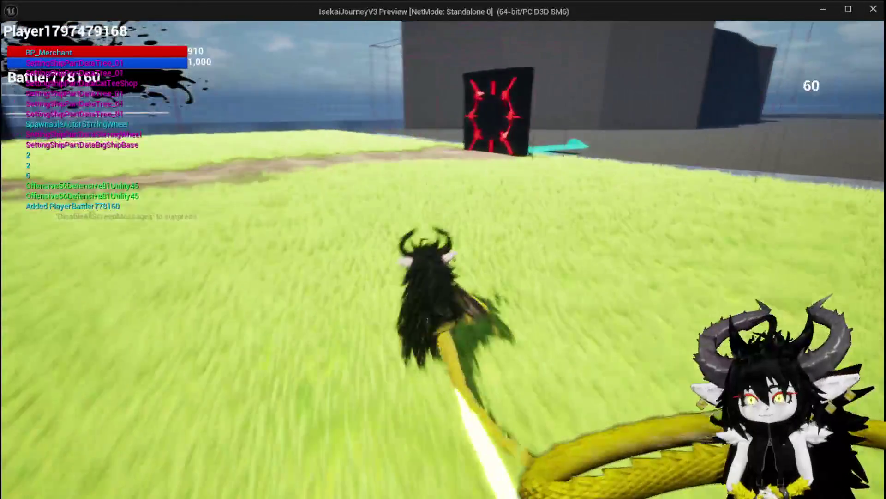
key("w")
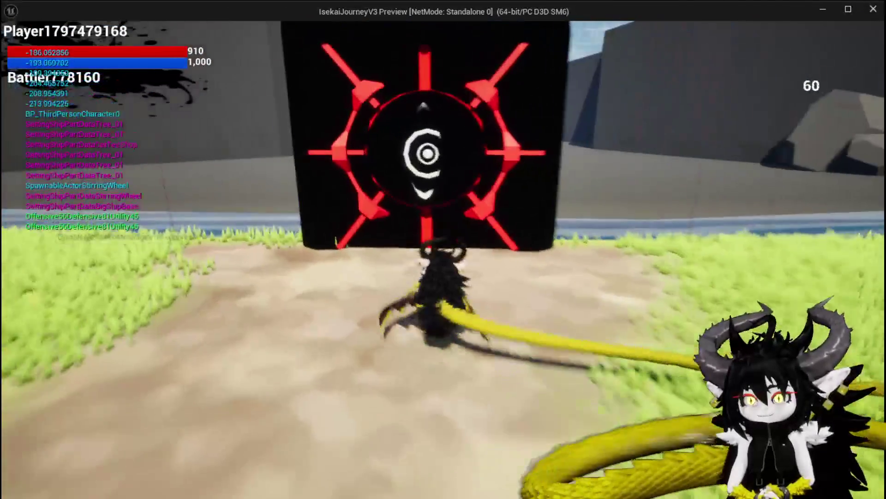
key("w")
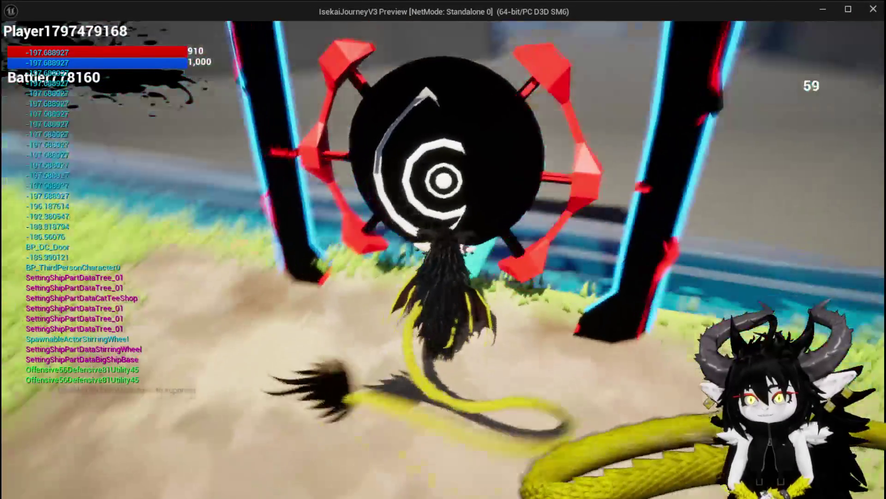
key("w")
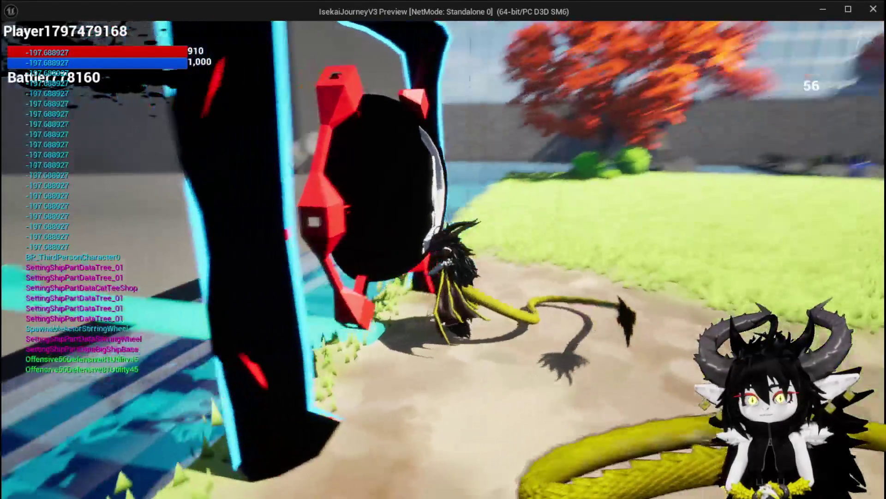
key("w")
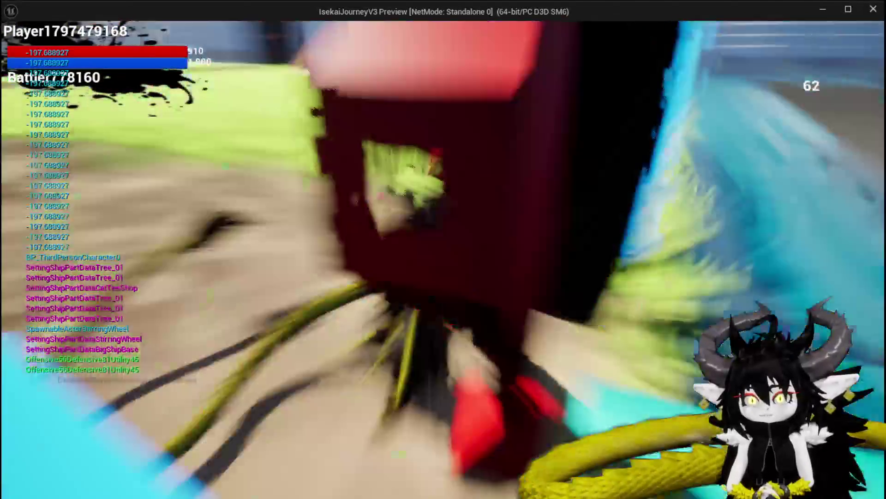
key("space")
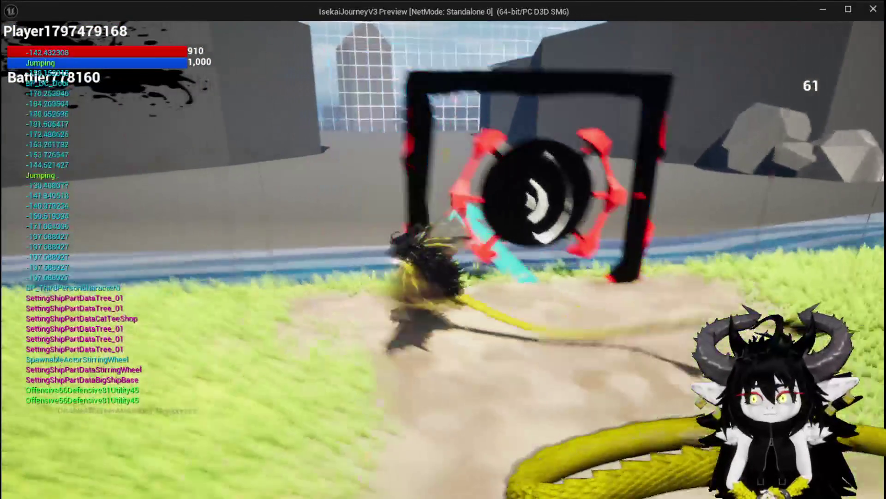
key("space")
key("space")
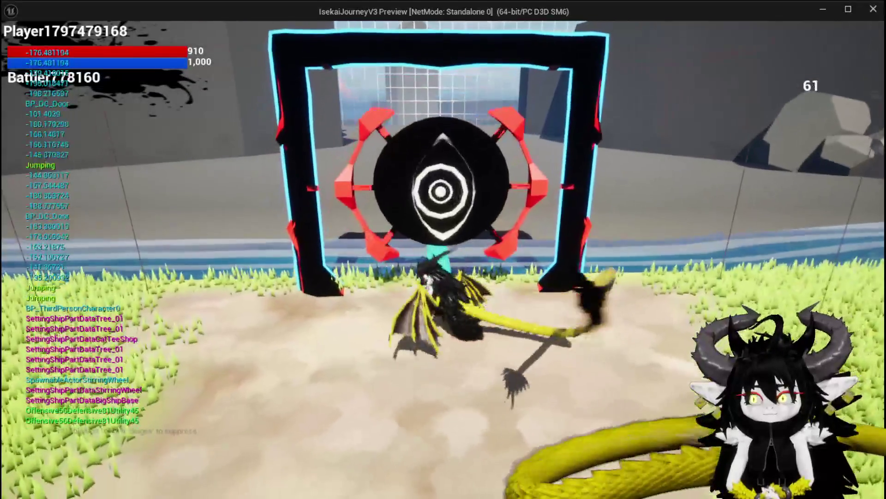
key("Escape")
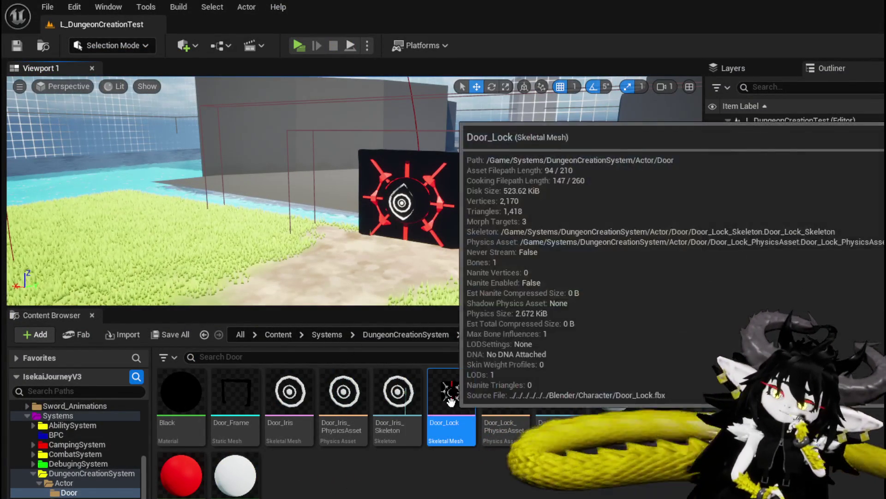
- Open the Door_Lock mesh and preview its DoorOpen, Unlock and EyeClose morph targets
double_click(473, 417)
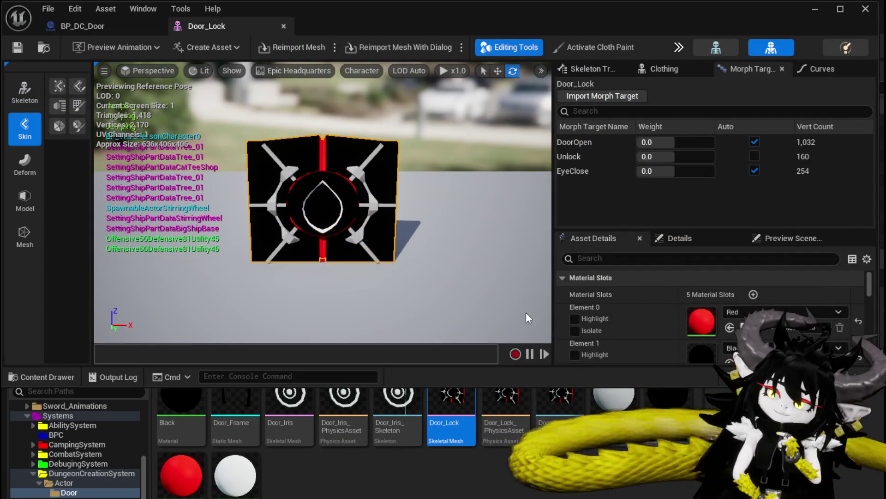
left_click_drag(644, 142, 714, 141)
left_click_drag(646, 156, 714, 156)
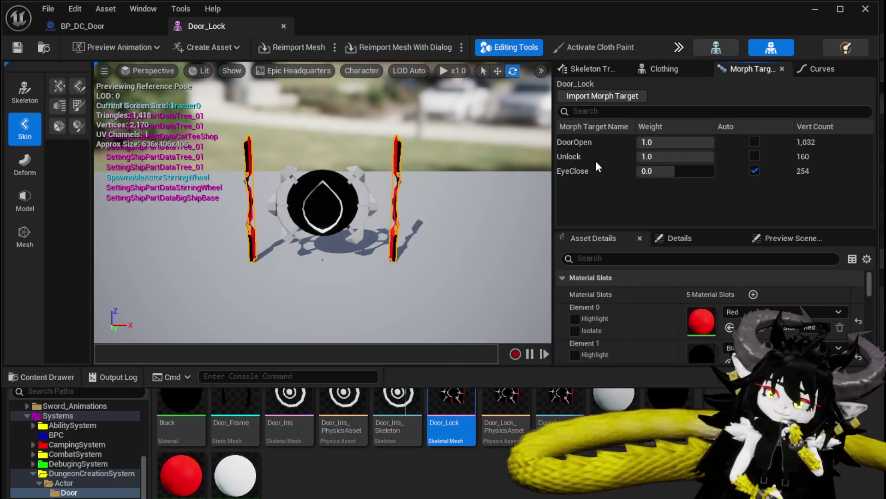
mouse_move(665, 170)
left_mouse_down()
mouse_move(688, 170)
mouse_move(650, 170)
left_mouse_up()
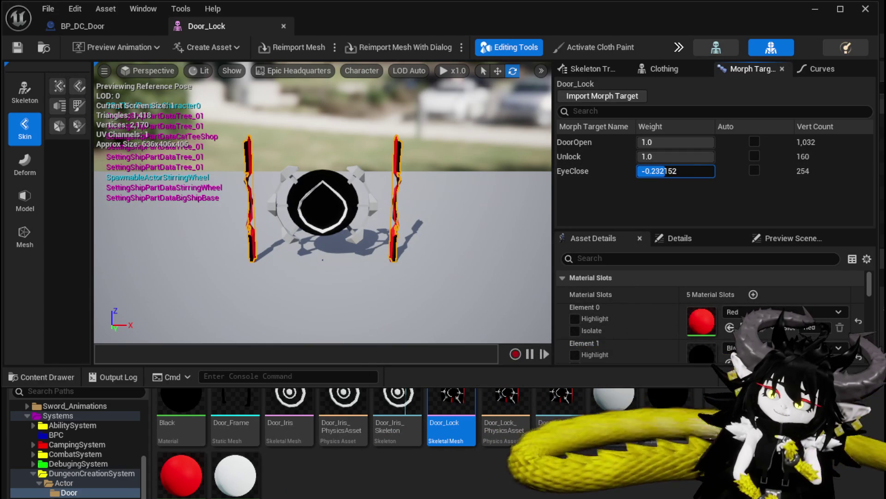
- Reset the EyeClose, Unlock and DoorOpen morph weights to 0
left_click(685, 171)
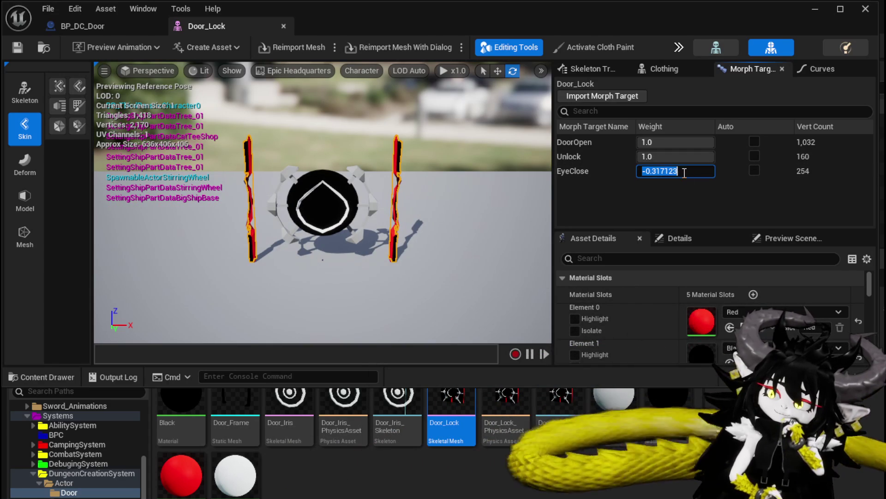
type("0")
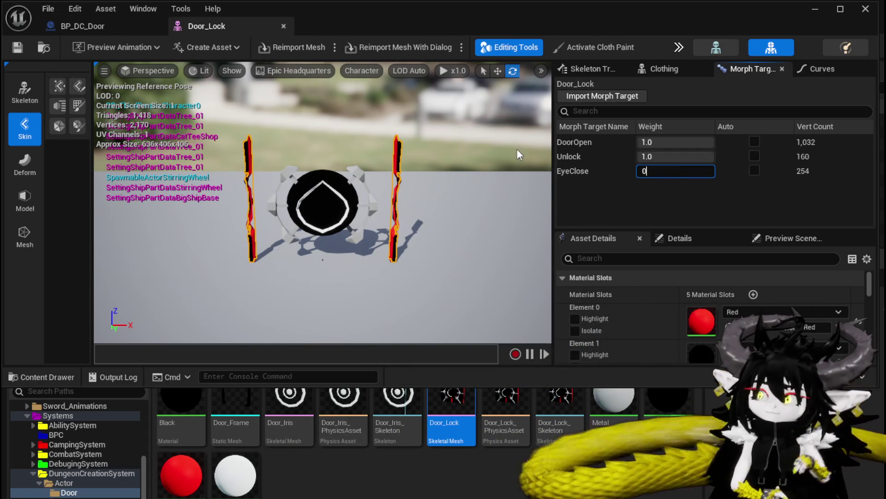
left_click(711, 158)
type("0")
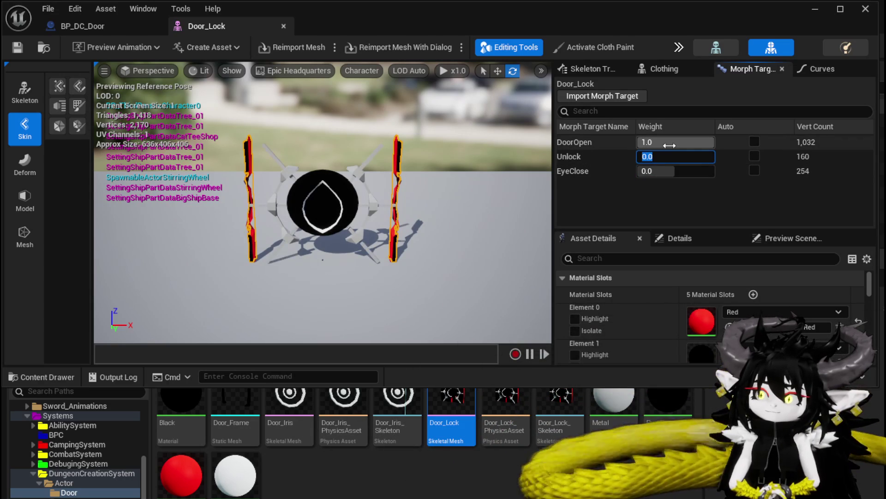
key("Return")
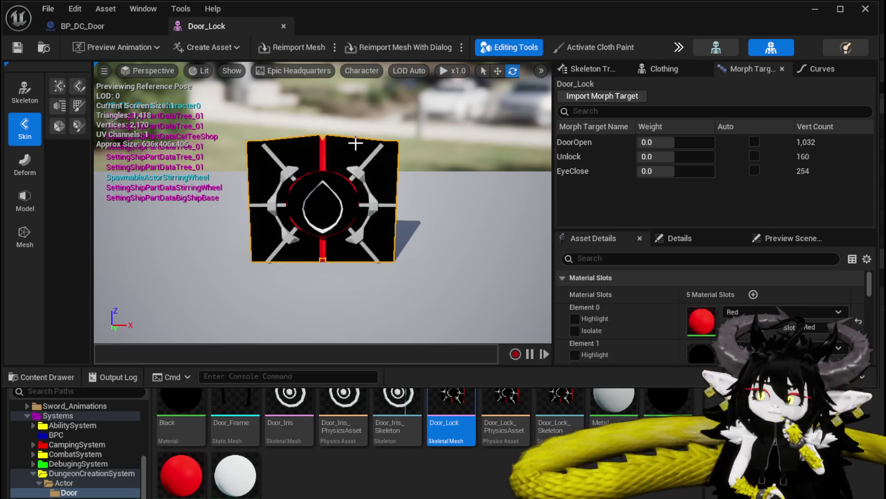
- Compile BP_DC_Door with DoorInside's Element 1 on PureBlack, then return to the L_DungeonCreationTest level
left_click(94, 27)
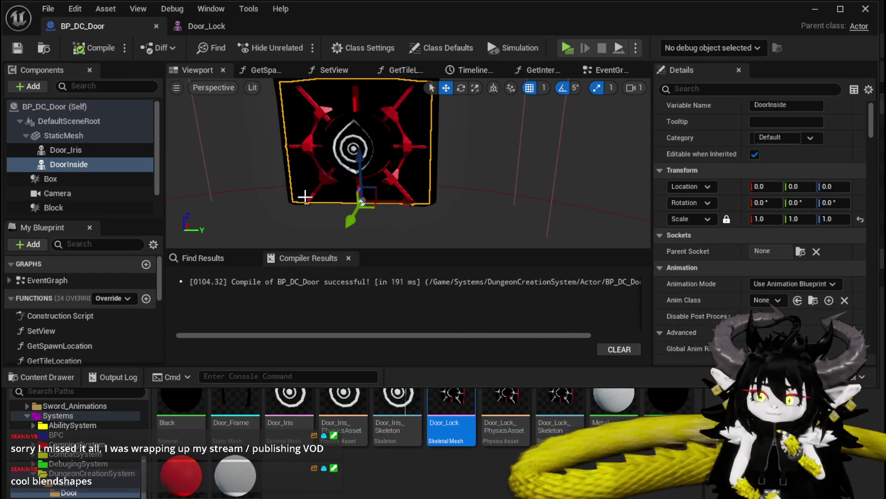
scroll(748, 253, "down", 10)
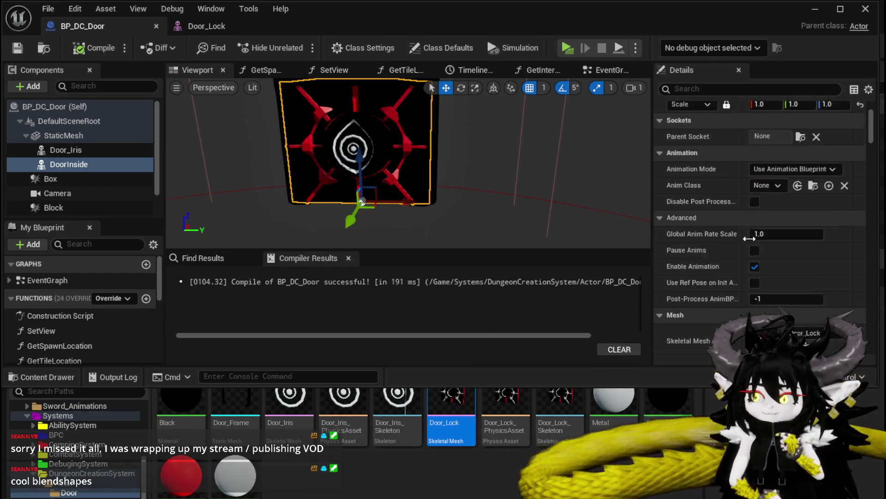
scroll(749, 239, "down", 1)
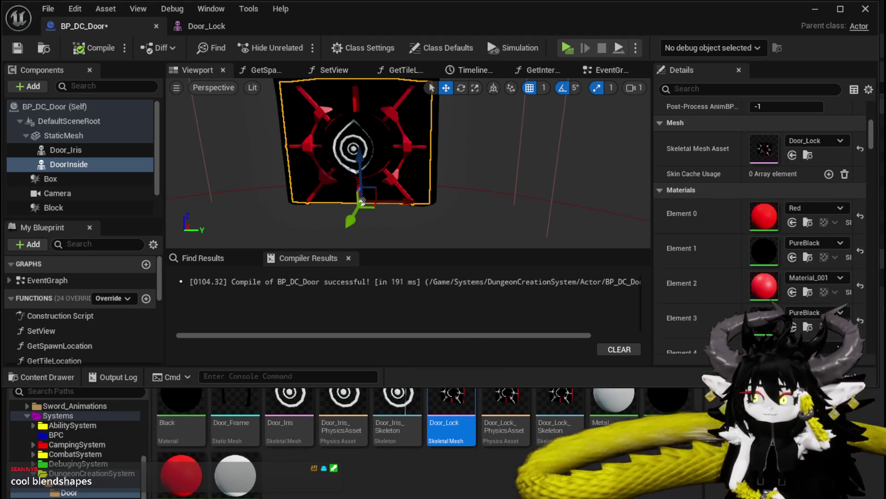
scroll(757, 221, "down", 4)
scroll(757, 221, "up", 2)
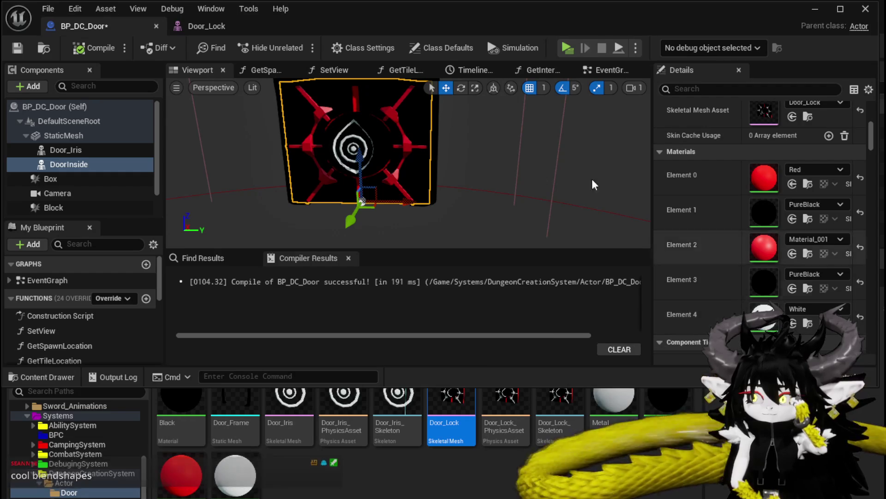
left_click(98, 53)
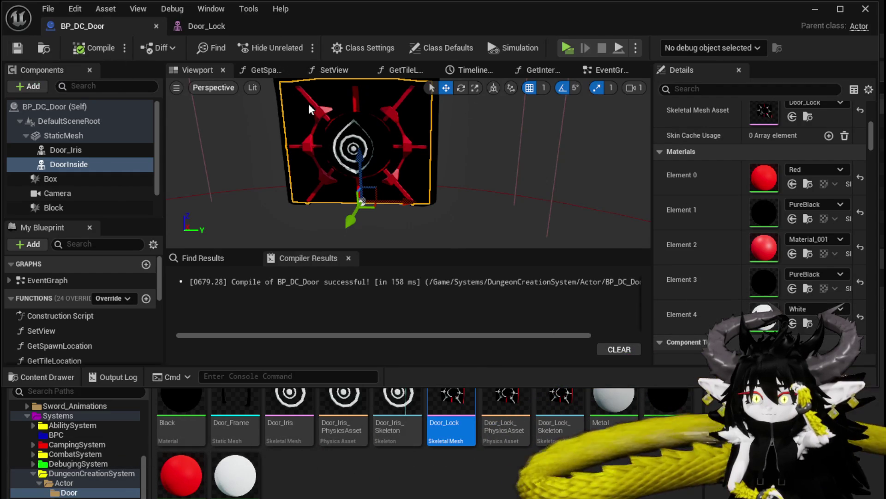
left_click(816, 19)
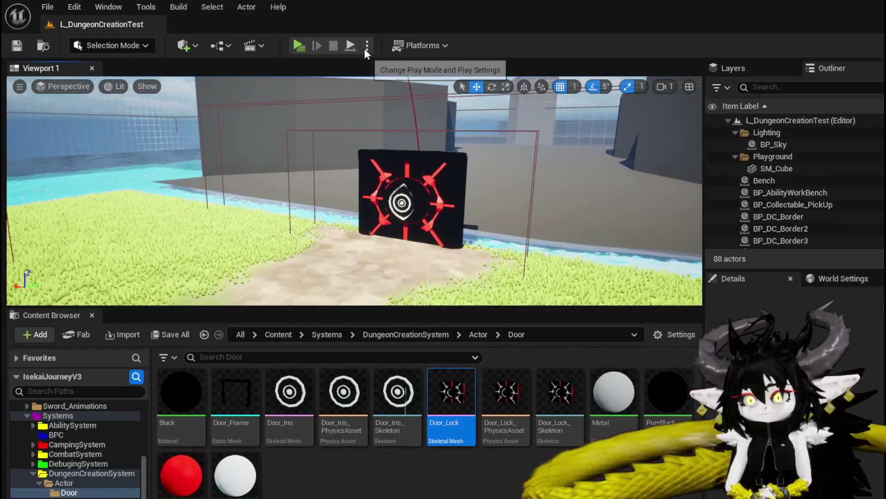
- Play the level and run the character up to the vault door
left_click(295, 45)
left_click(366, 168)
key("w")
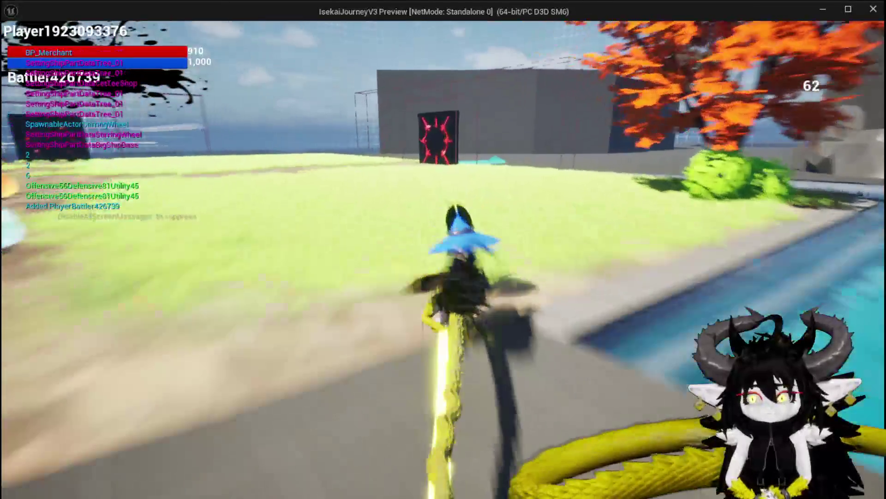
key("space")
key("w")
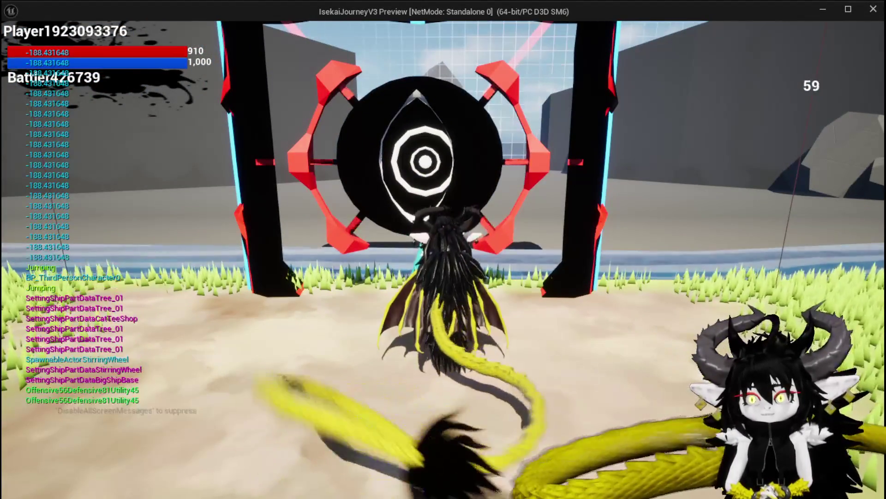
- Back off, jump and run into the door again, then stop playing and save the level
key("s")
key("w")
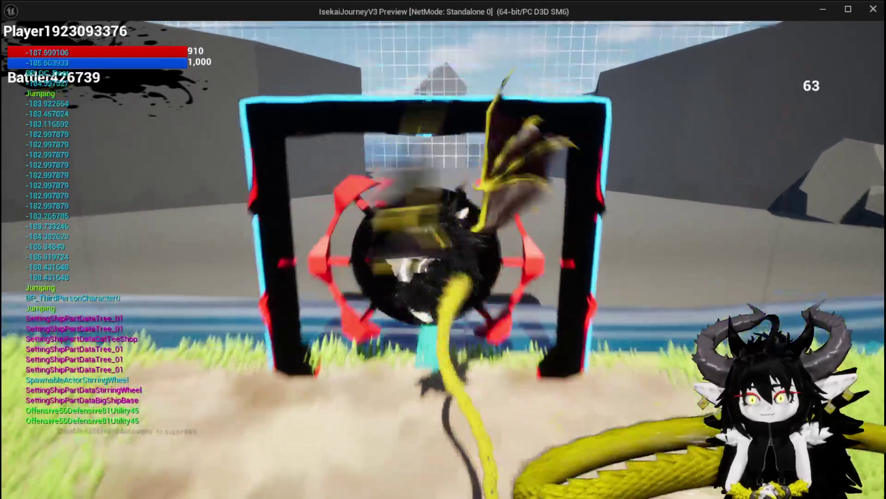
key("space")
key("space")
key("s")
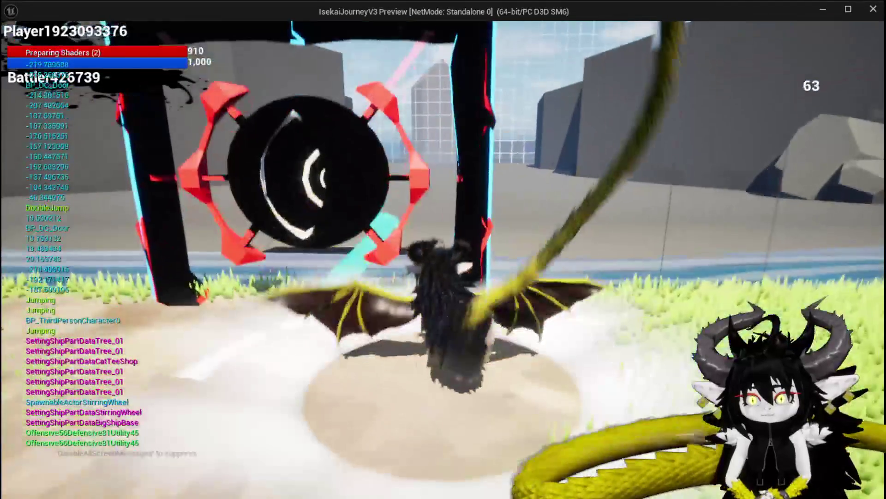
key("w")
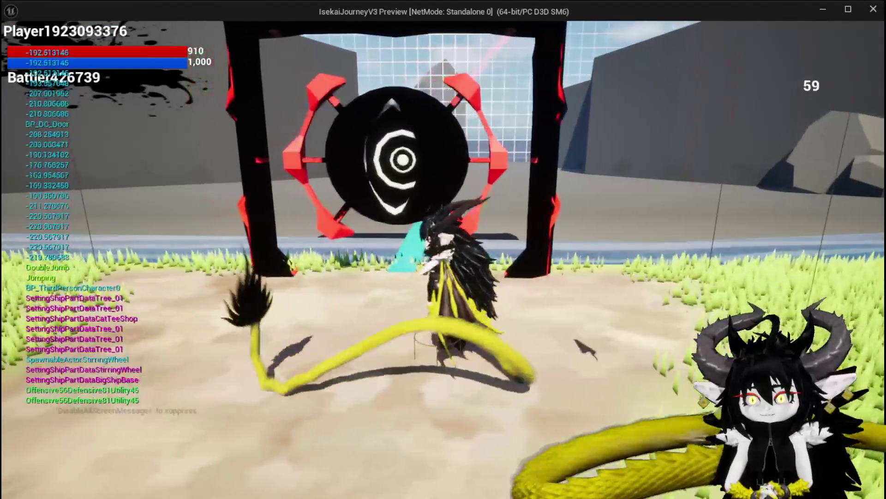
key("s")
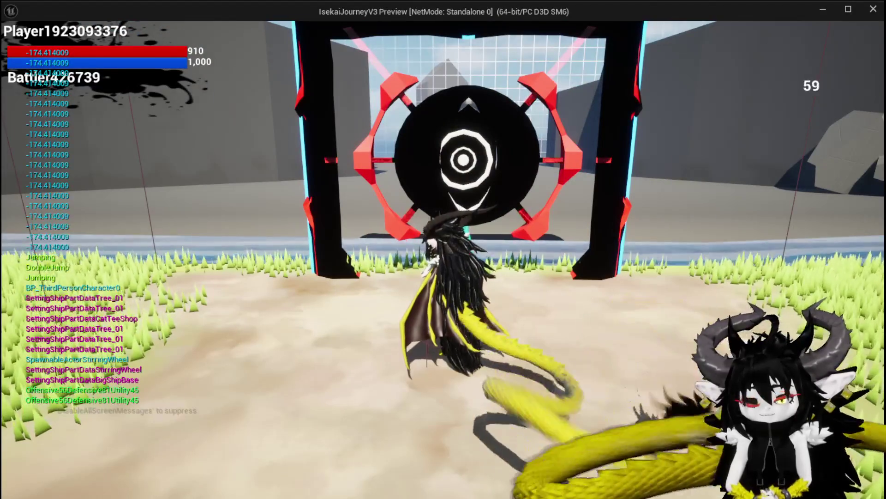
key("Escape")
left_click(21, 45)
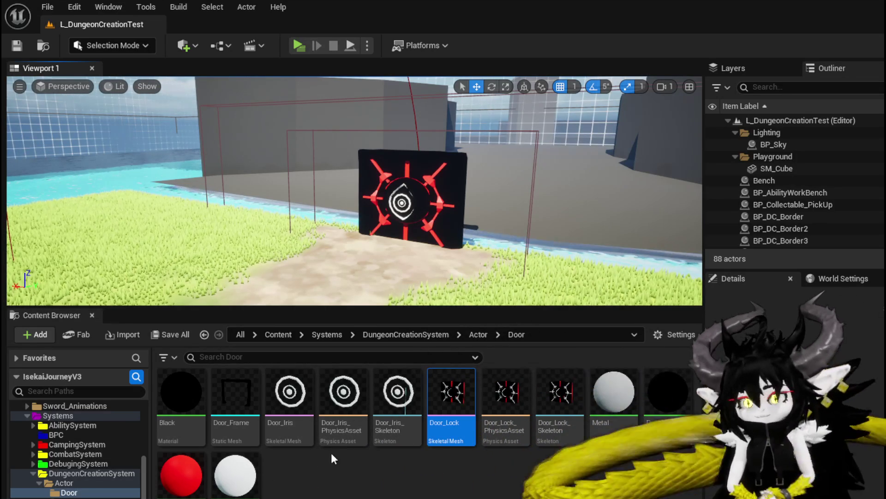
- Clear the asset selection and check the Black material's context menu
left_click(342, 476)
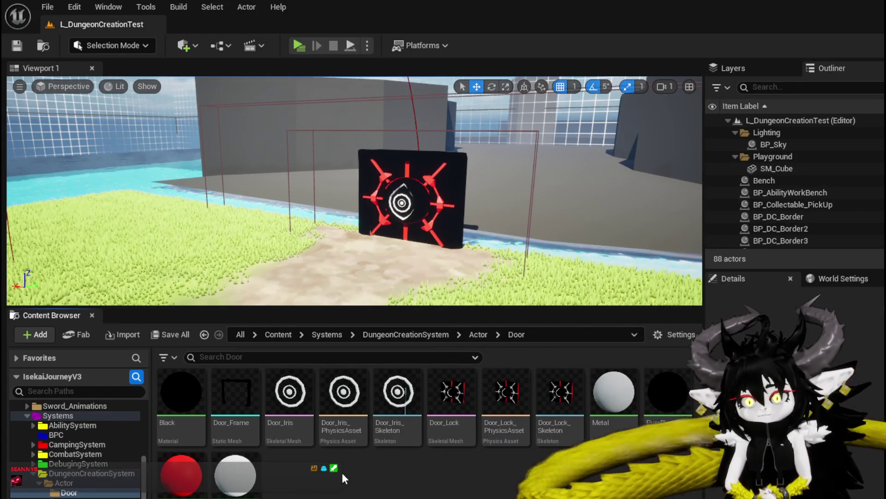
right_click(194, 396)
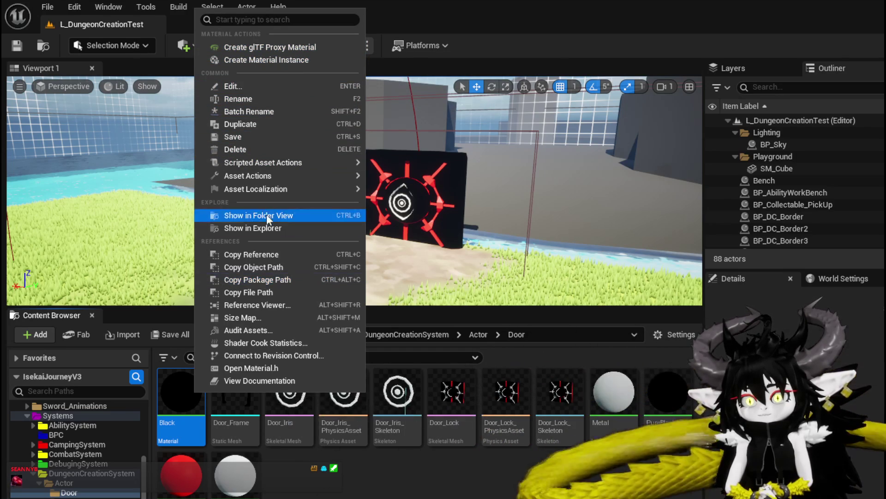
mouse_move(261, 186)
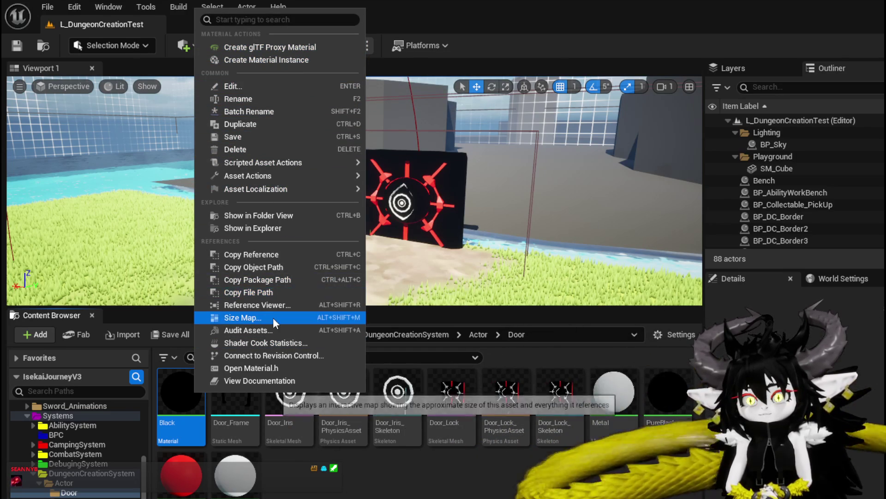
mouse_move(242, 173)
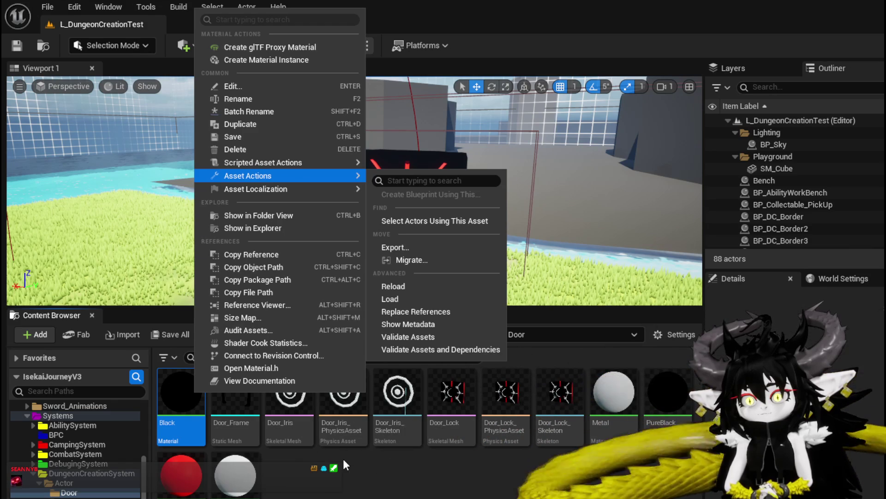
- Reopen Door_Lock, preview the DoorOpen morph and set its weight back to 0
double_click(451, 402)
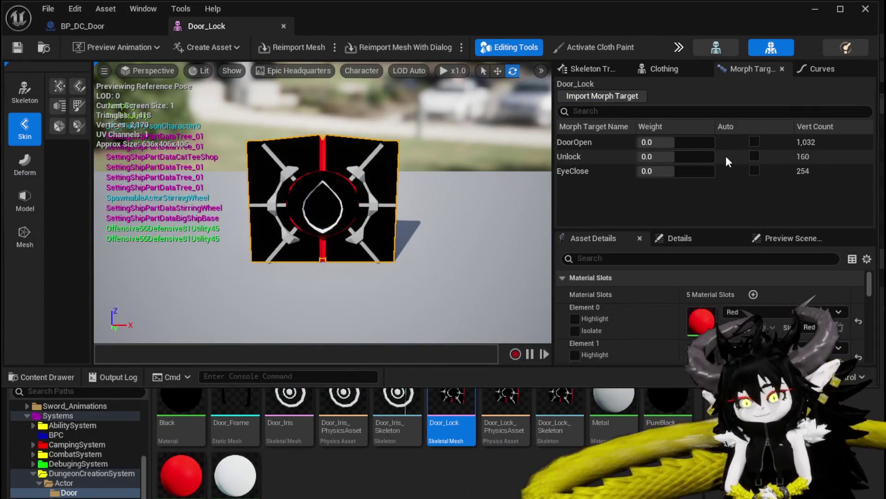
mouse_move(675, 142)
left_mouse_down()
mouse_move(702, 142)
mouse_move(675, 143)
left_mouse_up()
left_click(675, 143)
type("0")
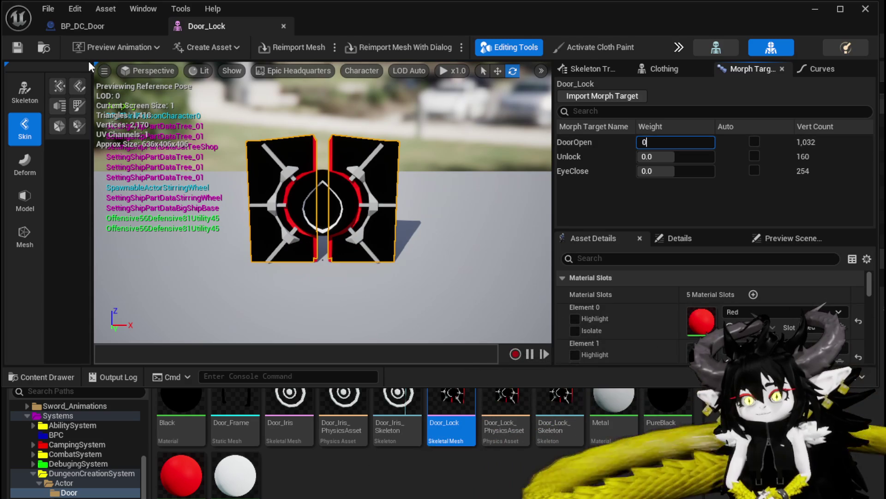
key("Return")
- Set the BP_DC_Door Set Timer by Event Time to 0.1 and compile
left_click(82, 26)
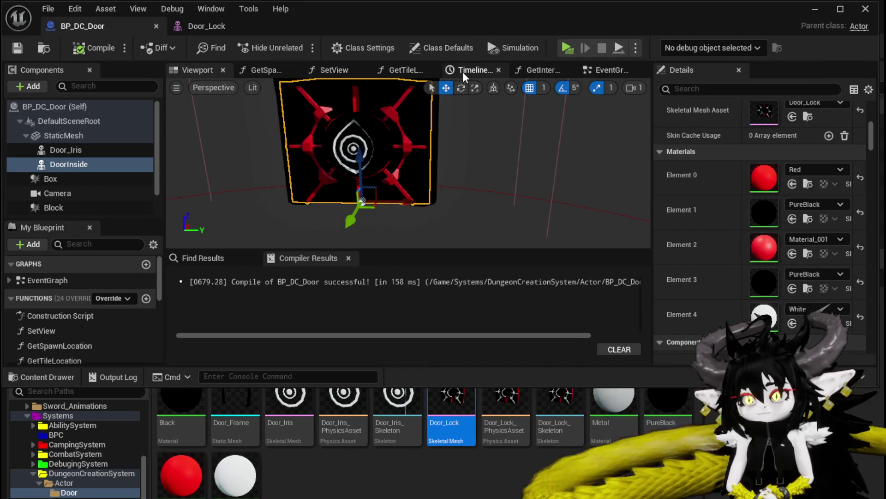
left_click(604, 72)
scroll(364, 164, "up", 3)
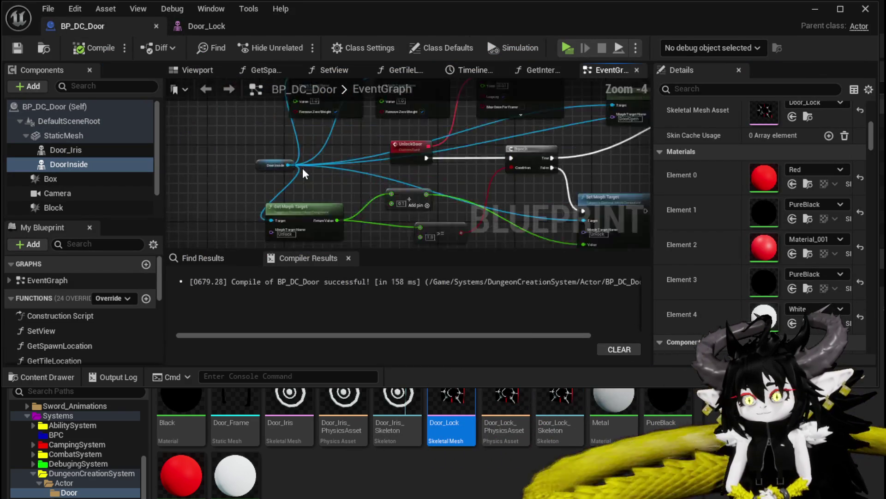
left_click_drag(364, 163, 301, 192)
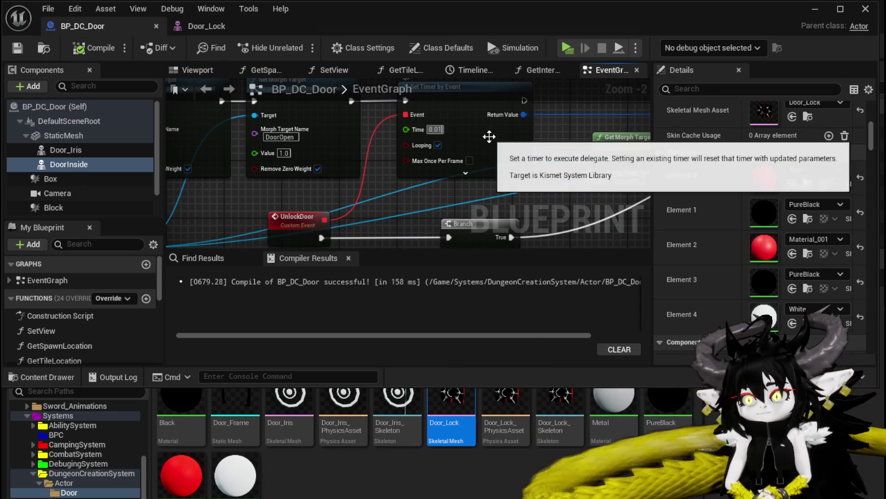
left_click(436, 129)
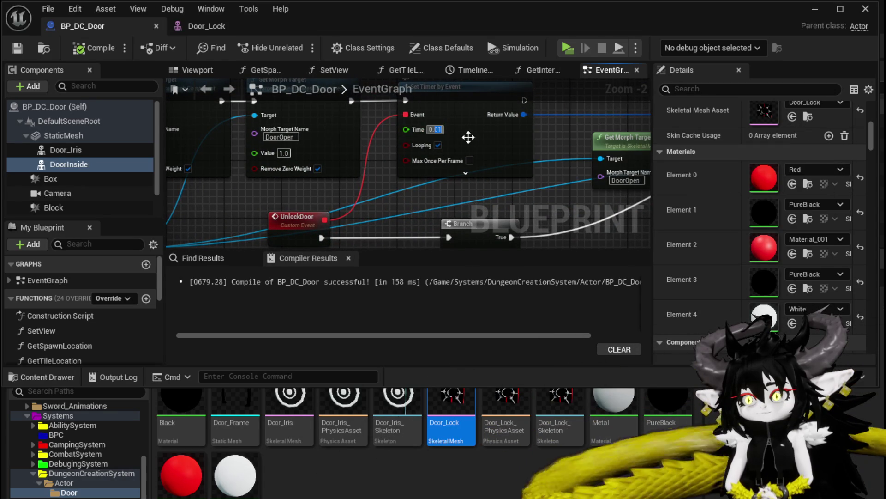
type("0.1")
key("Return")
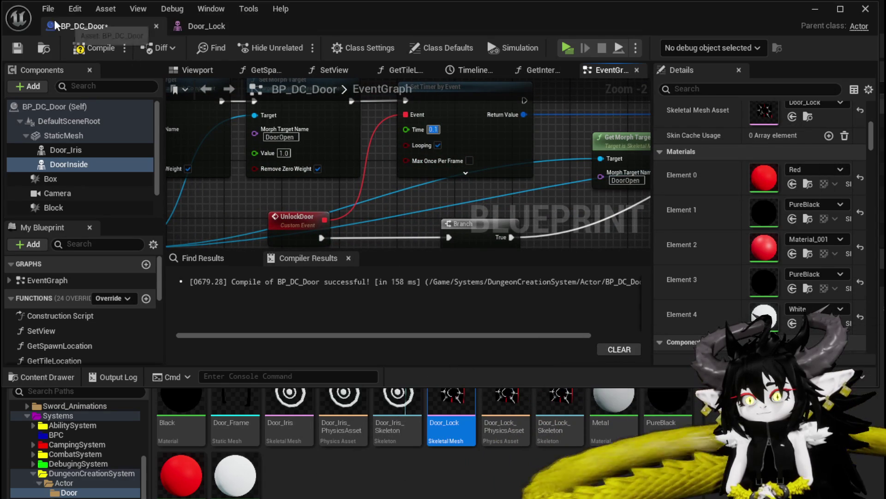
left_click(92, 48)
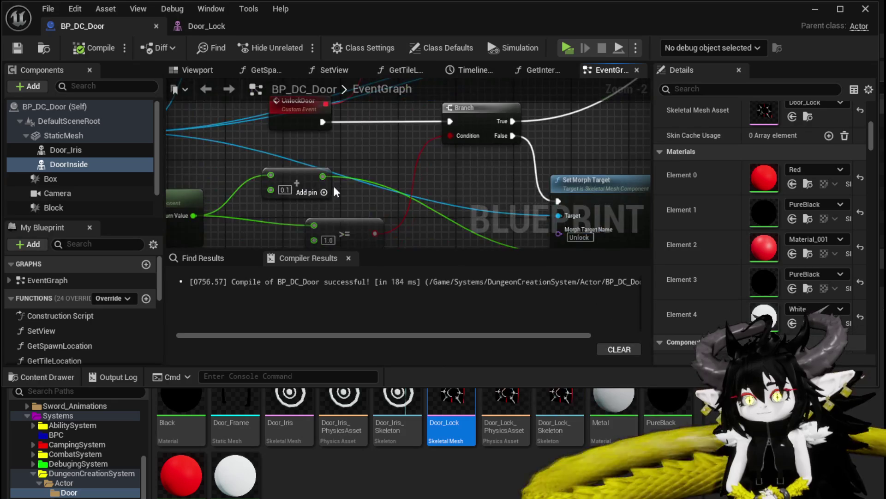
- Change the DoorOpen add step to 0.05 and compile
mouse_move(351, 119)
left_mouse_down()
mouse_move(369, 148)
mouse_move(333, 175)
left_mouse_up()
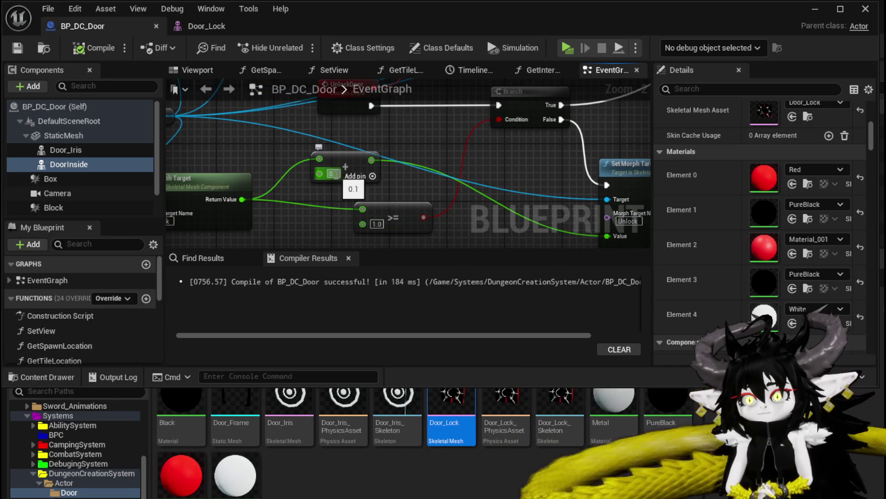
scroll(400, 180, "down", 2)
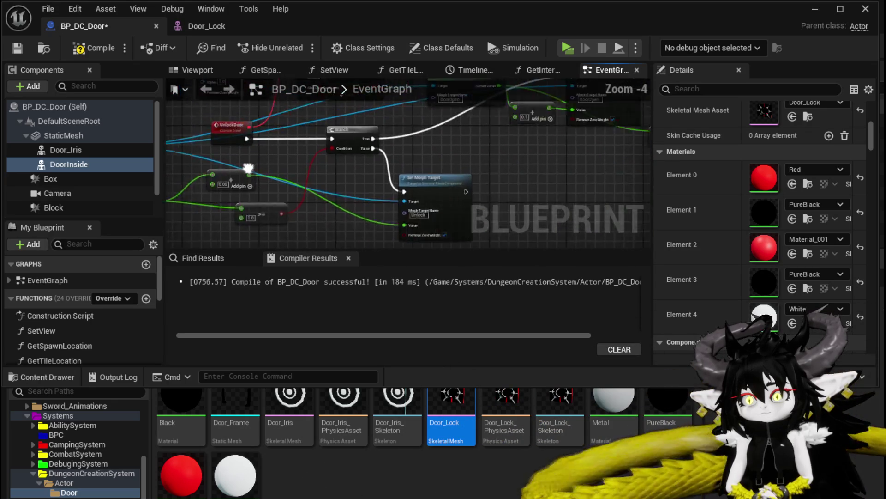
scroll(388, 189, "up", 2)
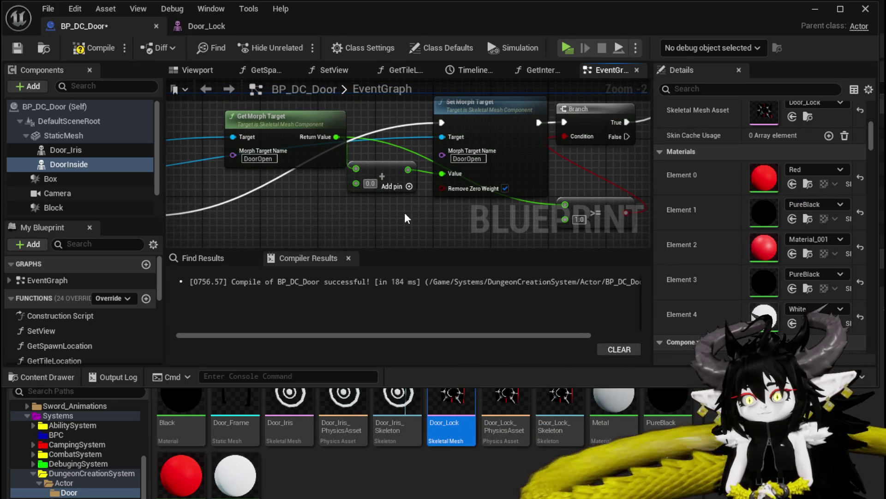
type("0.05")
key("Return")
left_click(94, 47)
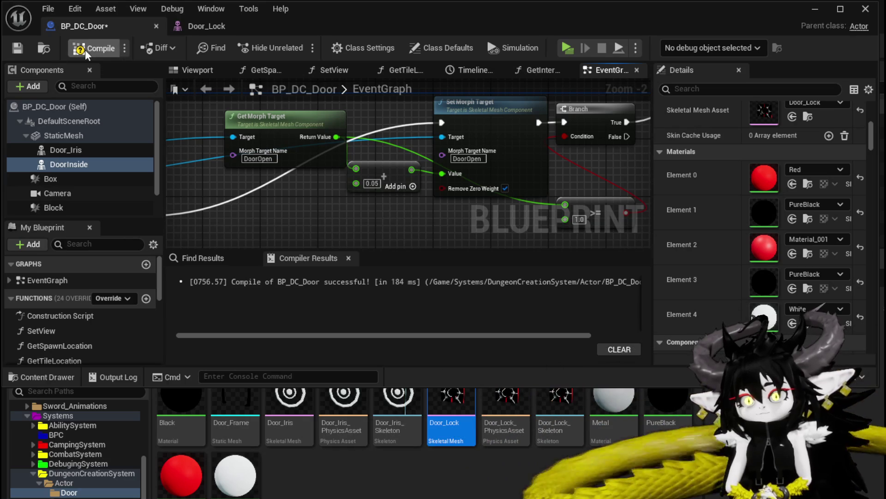
- Lower the DoorOpen >= threshold from 1.0 to 0.8, compile and hide the blueprint editor
mouse_move(293, 187)
left_mouse_down()
mouse_move(213, 168)
mouse_move(197, 192)
left_mouse_up()
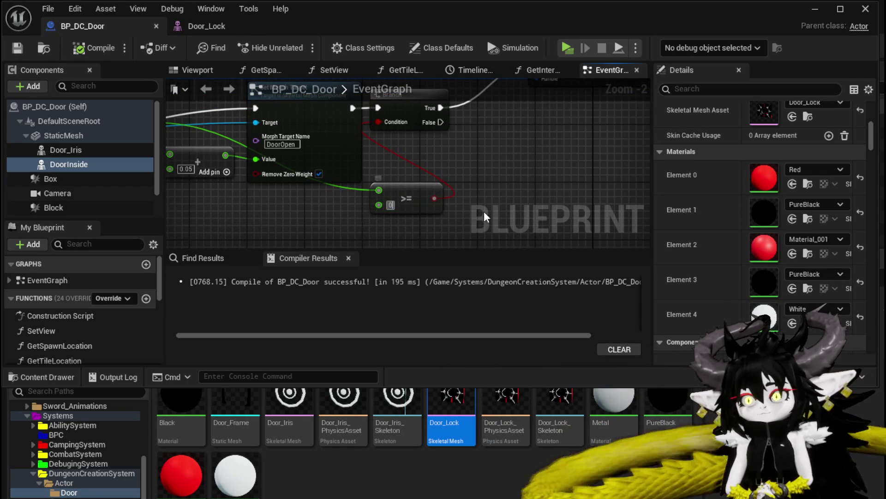
type("0.8")
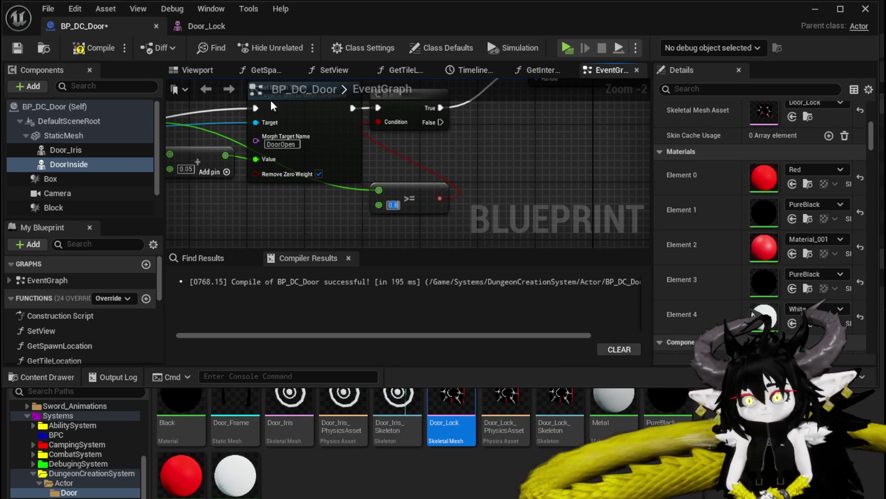
left_click(17, 48)
scroll(475, 164, "down", 4)
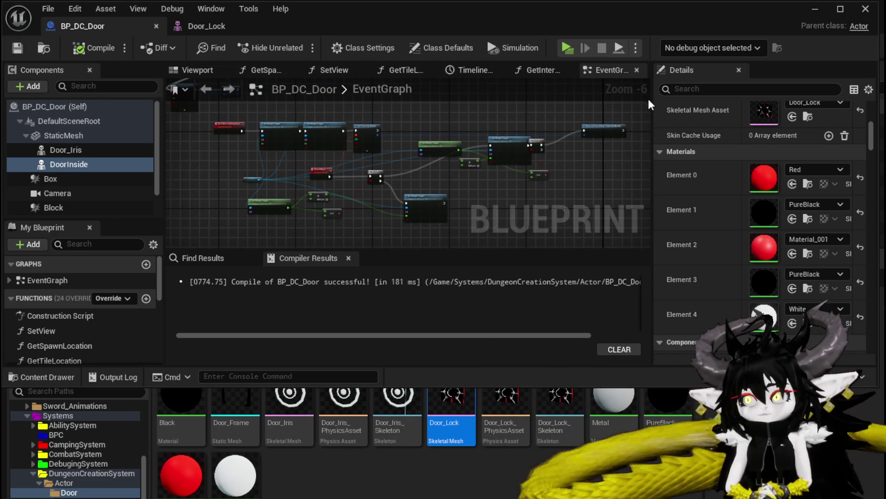
left_click(814, 17)
- Play-test the door by running and jumping toward it, then stop and save the level
left_click(299, 47)
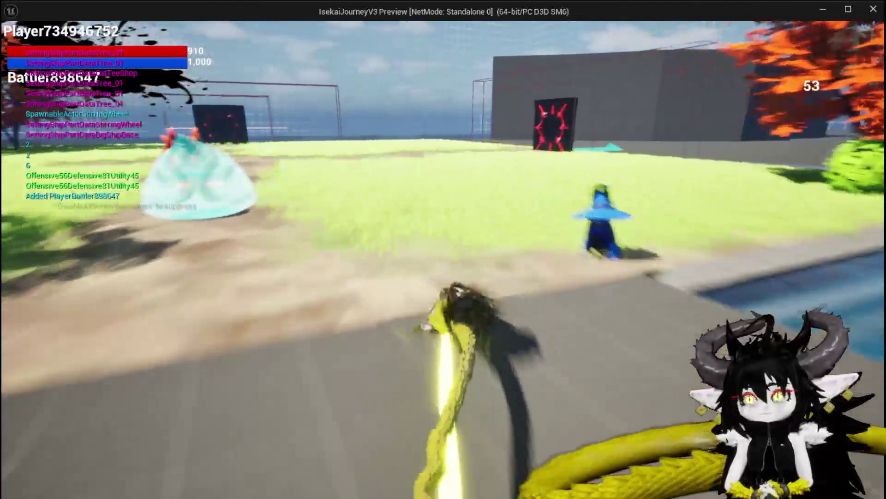
key("w")
key("space")
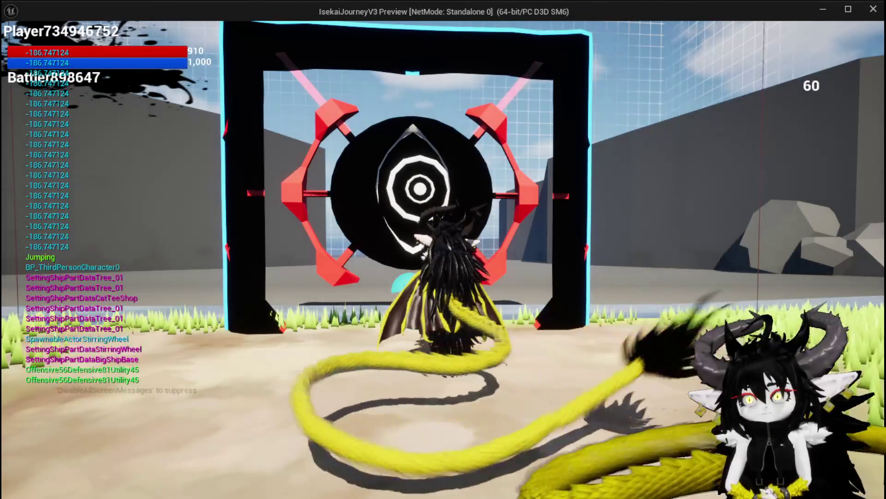
key("Escape")
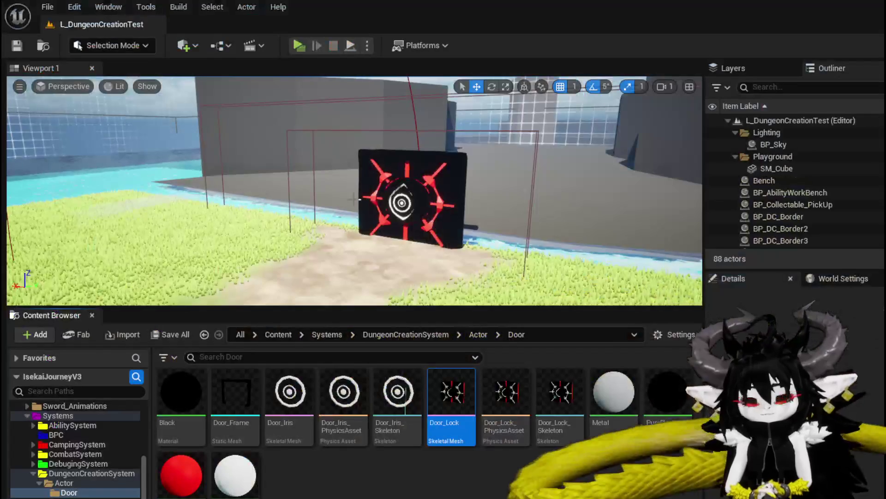
left_click(20, 48)
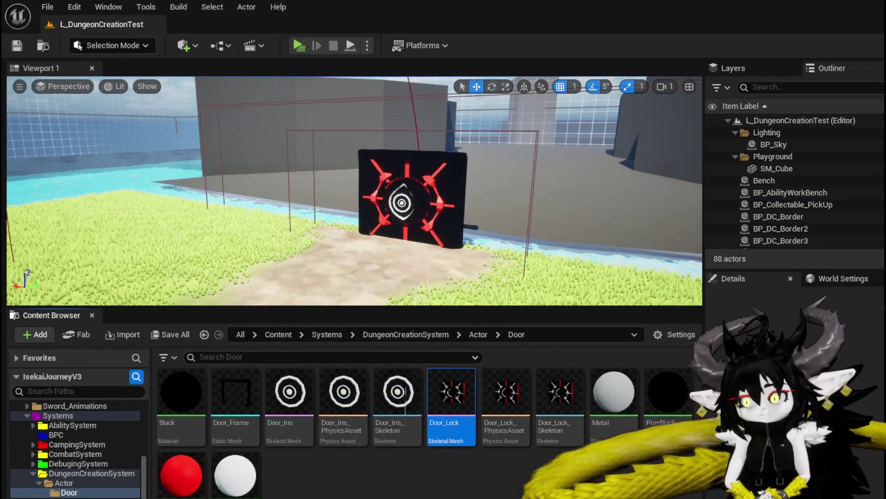
- Return to the BP_DC_Door event graph with the Unlock morph chain in view
key("alt+Tab")
scroll(339, 221, "up", 3)
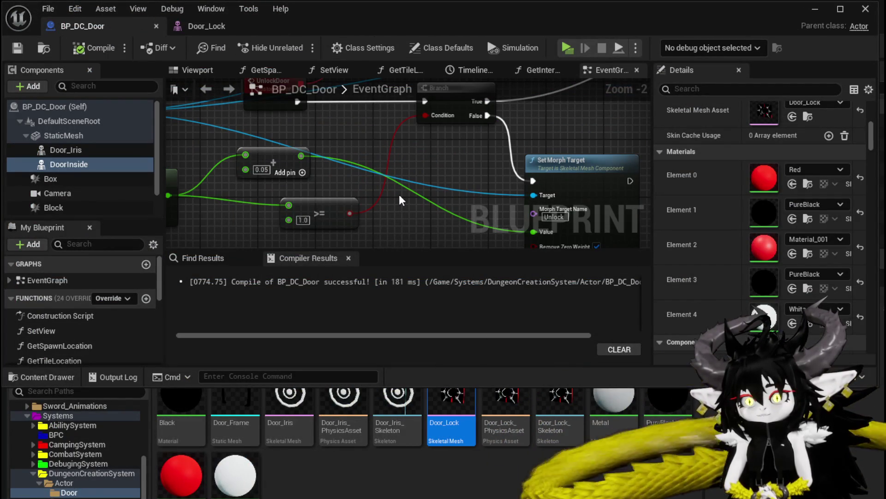
mouse_move(400, 195)
left_mouse_down()
mouse_move(397, 168)
mouse_move(409, 182)
mouse_move(419, 169)
left_mouse_up()
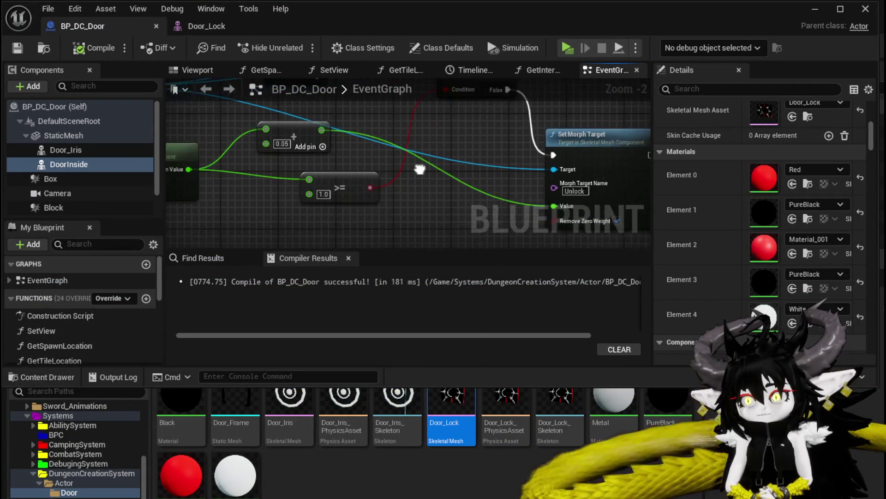
- Change the Set Timer by Event Time to 0.01 and compile BP_DC_Door
scroll(433, 235, "down", 2)
mouse_move(375, 187)
left_mouse_down()
mouse_move(430, 227)
mouse_move(413, 128)
mouse_move(318, 159)
mouse_move(322, 154)
mouse_move(286, 262)
left_mouse_up()
scroll(430, 227, "up", 1)
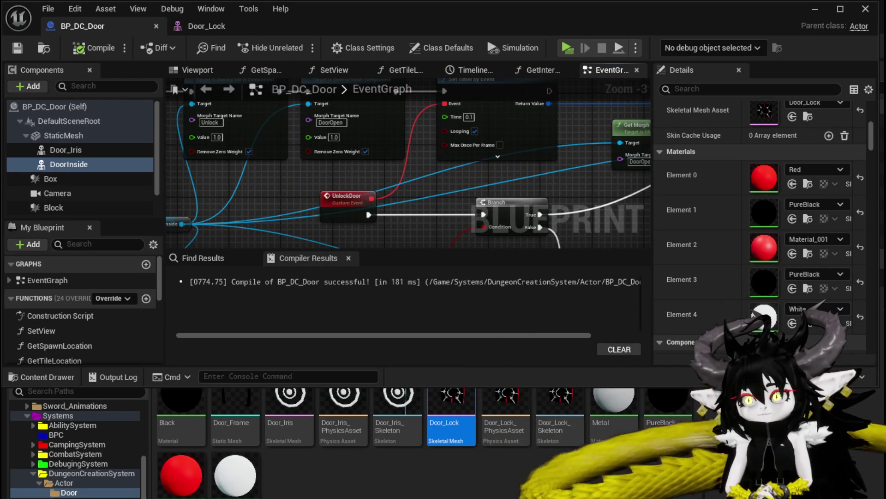
left_click_drag(507, 120, 447, 136)
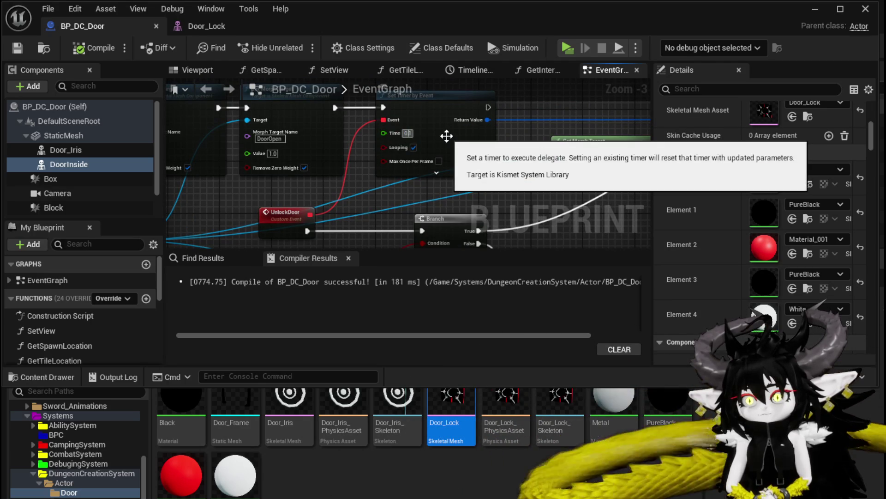
type("1")
key("F7")
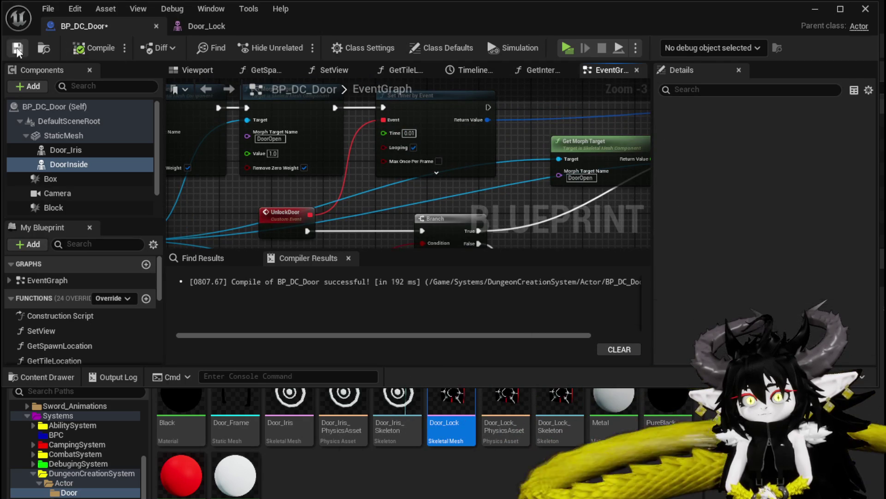
- Play the level, run and jump to the door, then stop the session
left_click(815, 9)
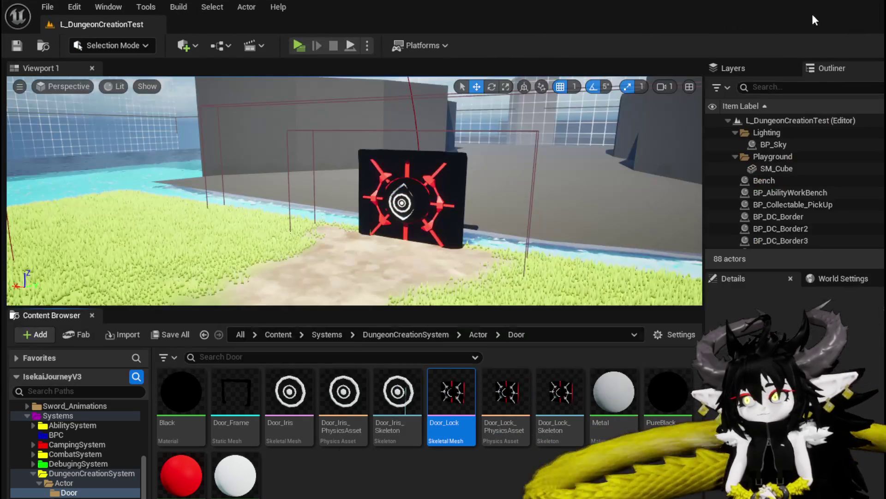
left_click(299, 46)
key("w")
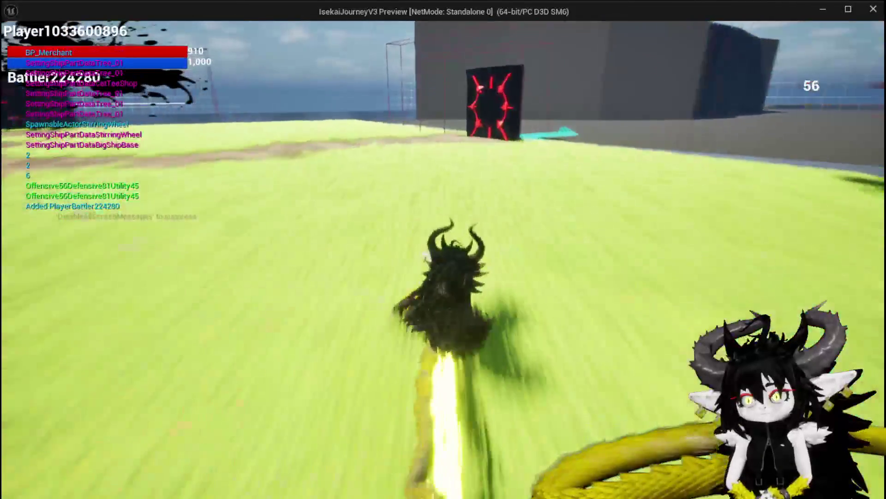
key("space")
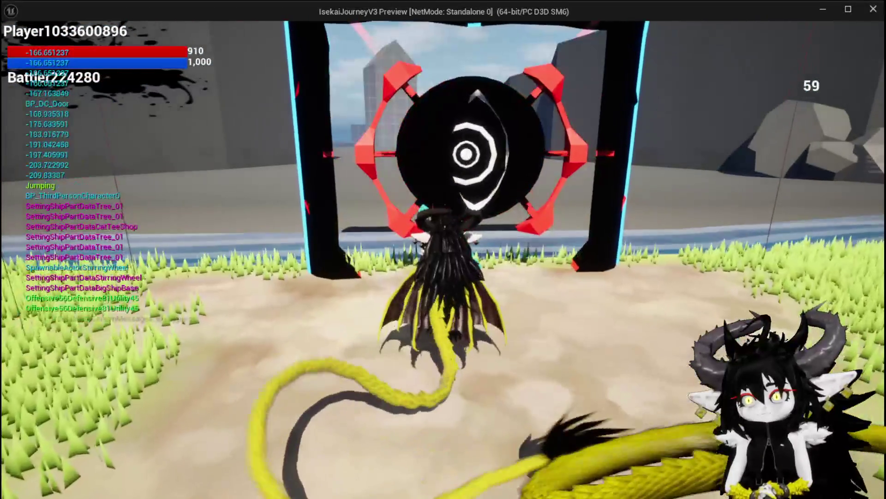
key("Escape")
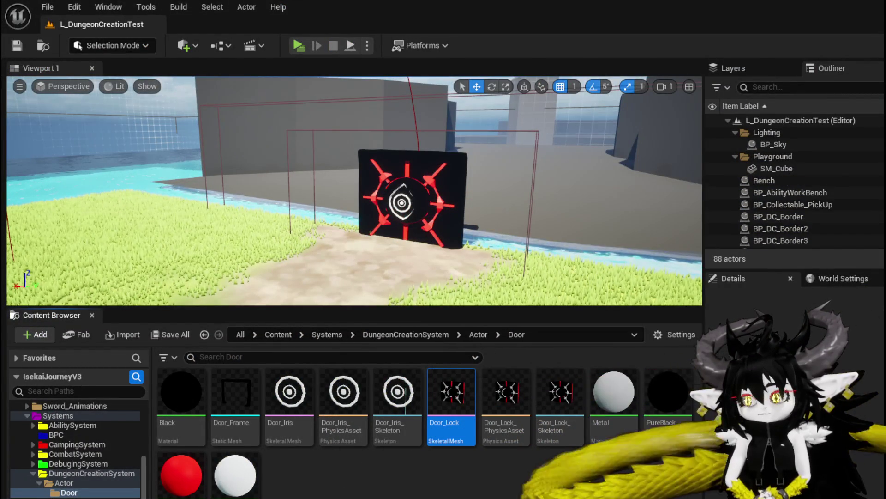
- Reopen BP_DC_Door, centre the Branch and Unlock morph nodes, then compile and save it
double_click(452, 397)
scroll(364, 209, "down", 3)
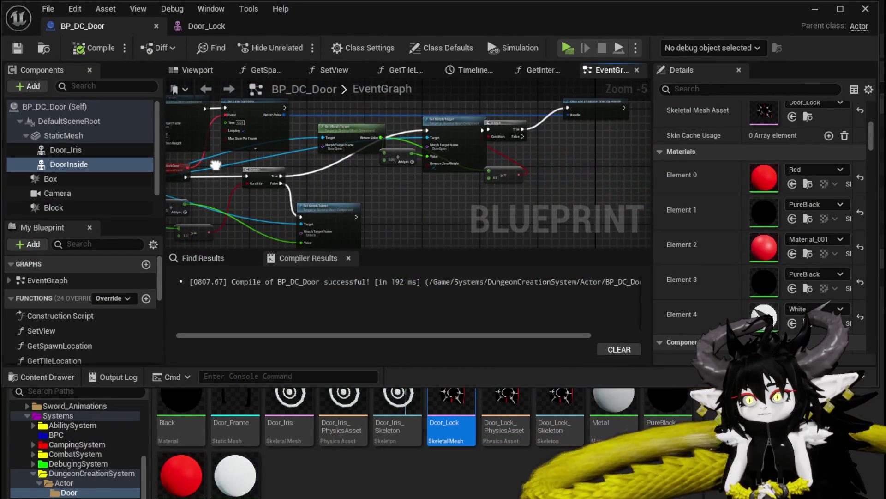
scroll(366, 181, "up", 1)
mouse_move(367, 181)
left_mouse_down()
mouse_move(349, 167)
mouse_move(506, 186)
mouse_move(445, 161)
mouse_move(454, 234)
mouse_move(447, 231)
left_mouse_up()
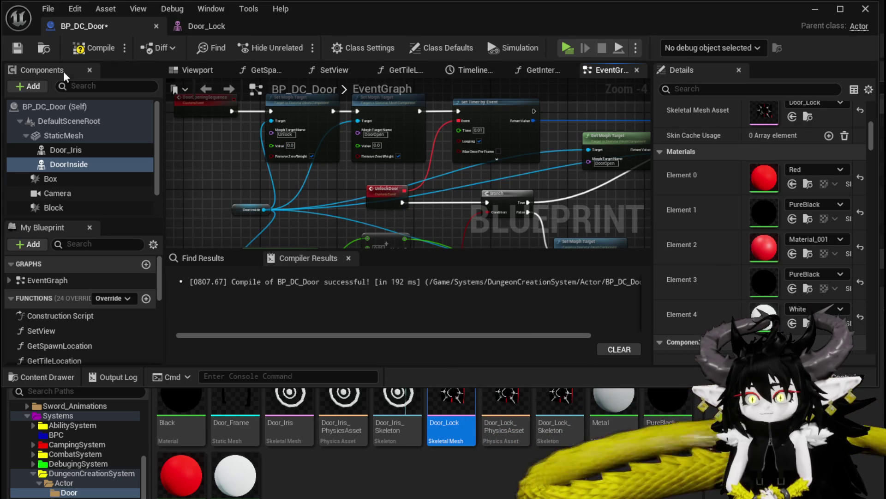
left_click(95, 49)
left_click(17, 47)
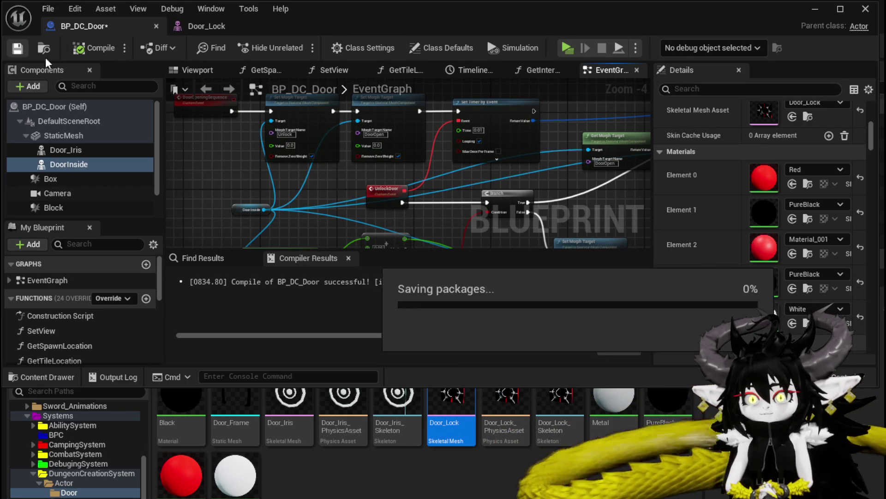
left_click(809, 14)
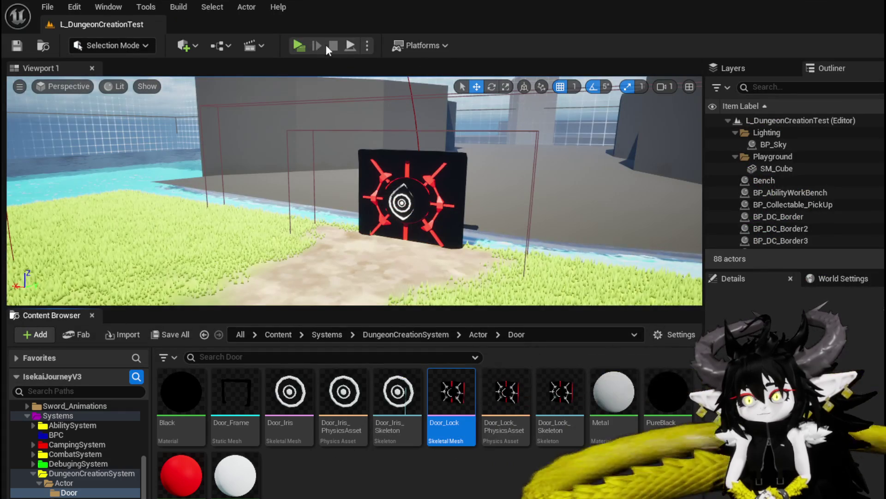
key("alt+p")
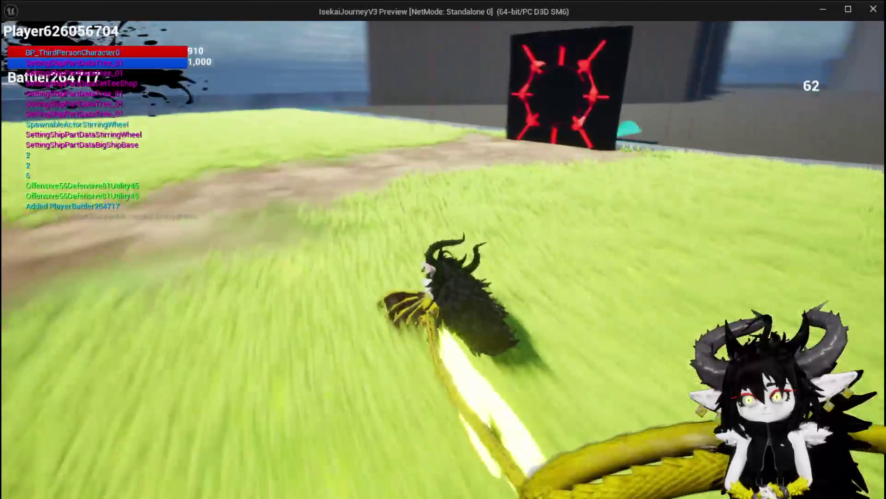
key("w")
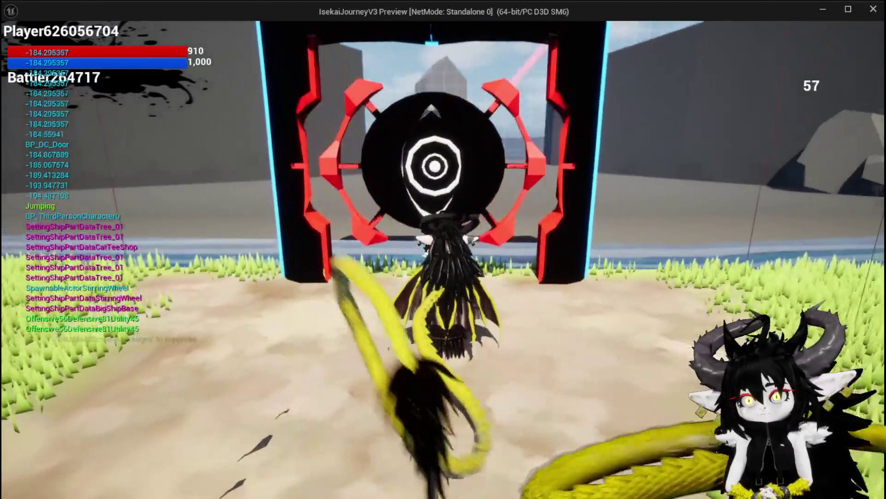
key("a")
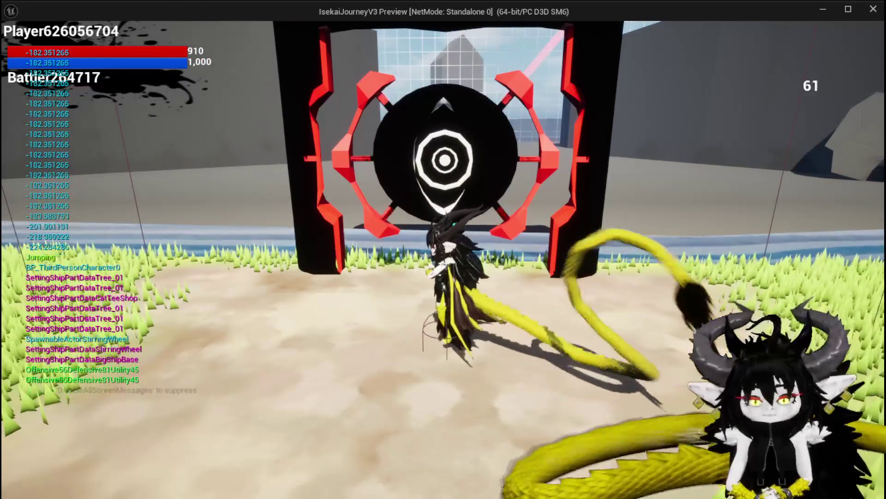
key("Escape")
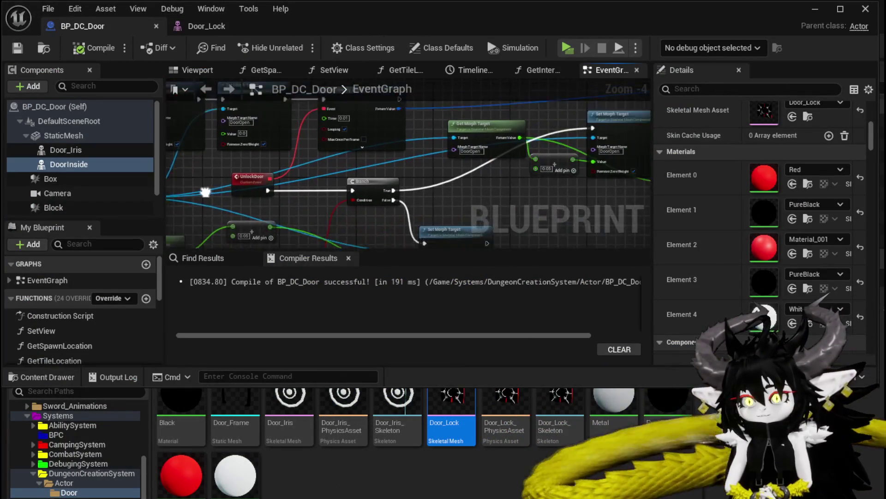
- Connect the exec wire into the second Set Morph Target node and launch the game
left_click_drag(581, 145, 572, 138)
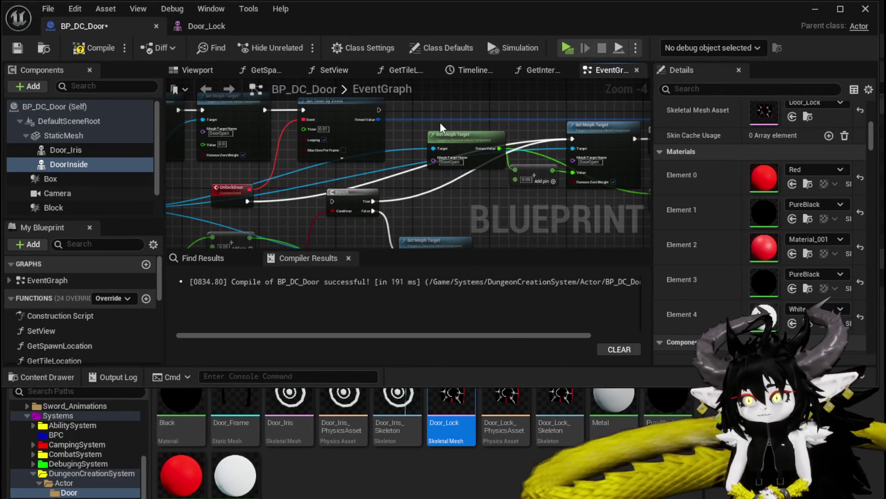
left_click(820, 10)
left_click(297, 43)
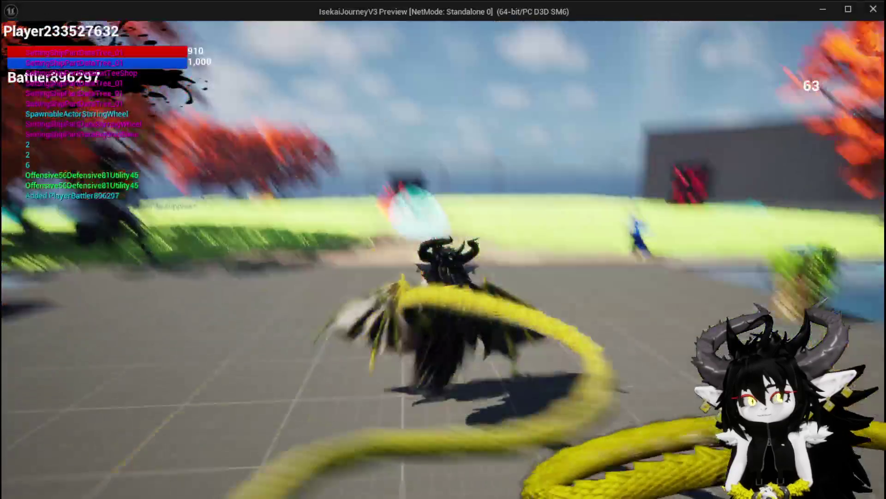
- Run and jump the character to the sigil door, backing off to watch it open
key("w")
key("space")
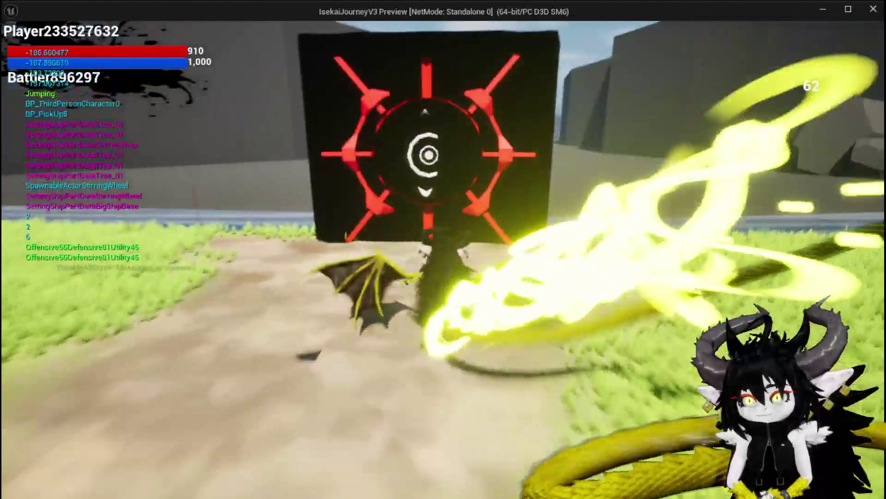
key("s")
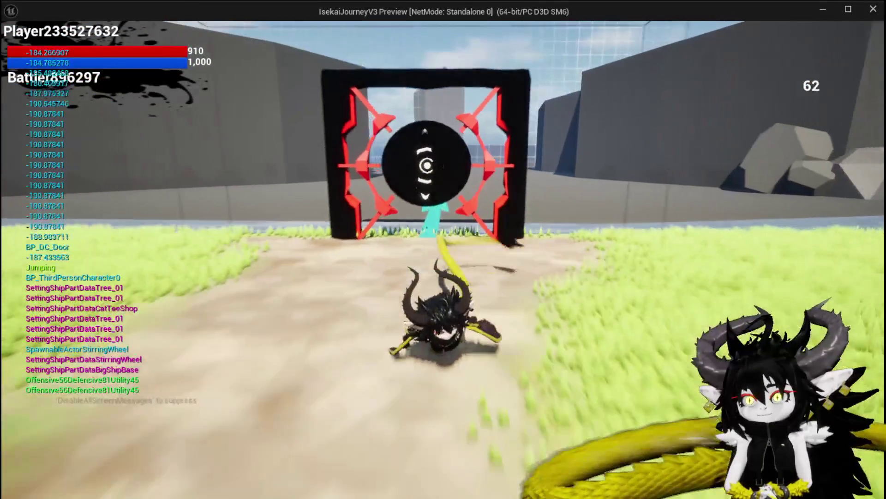
key("w")
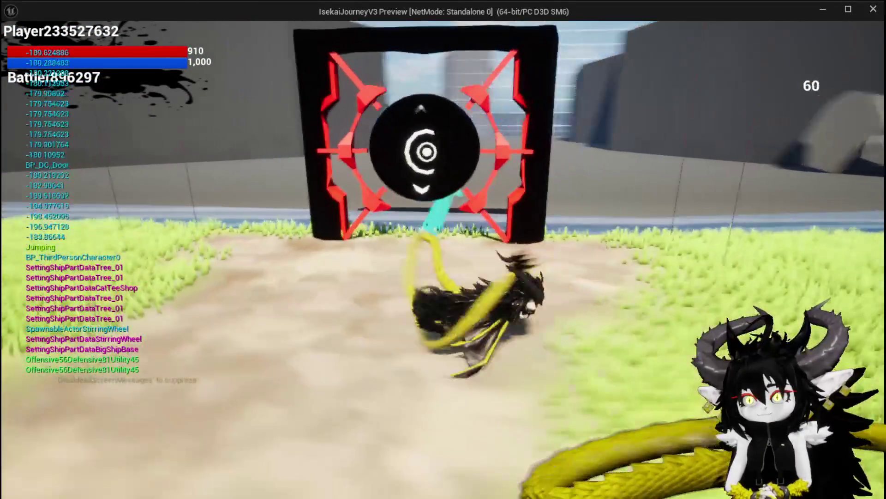
key("w")
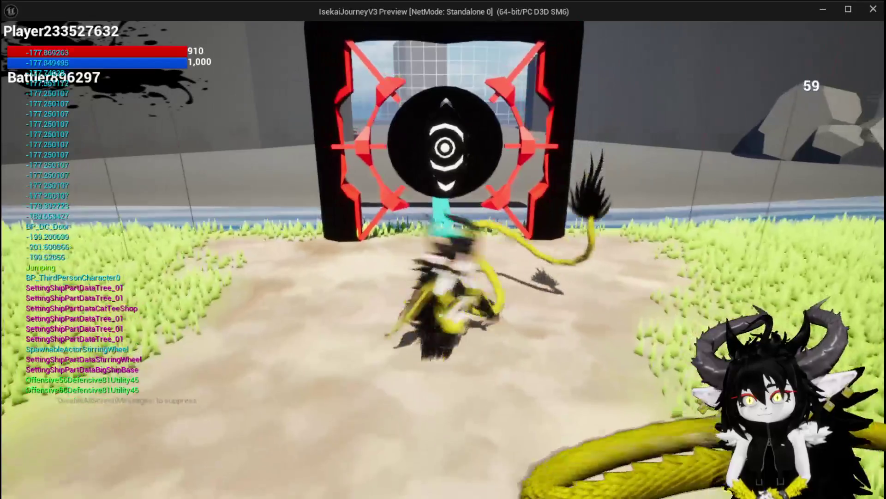
key("w")
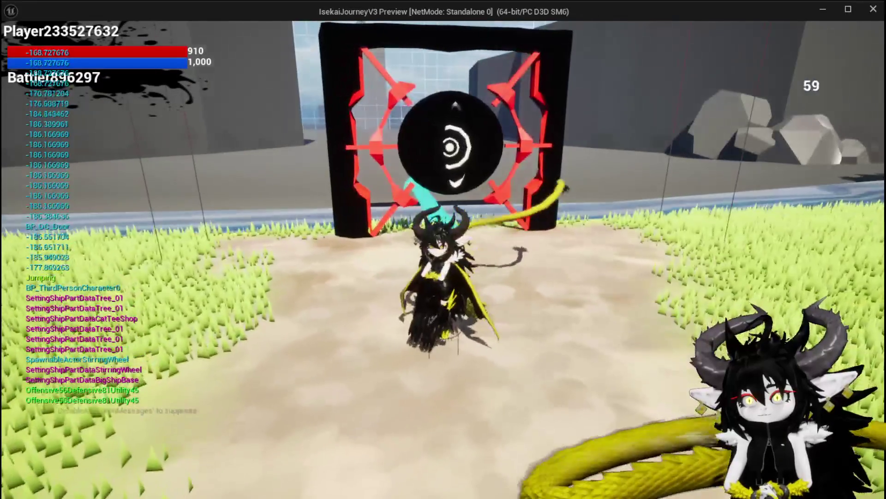
key("w")
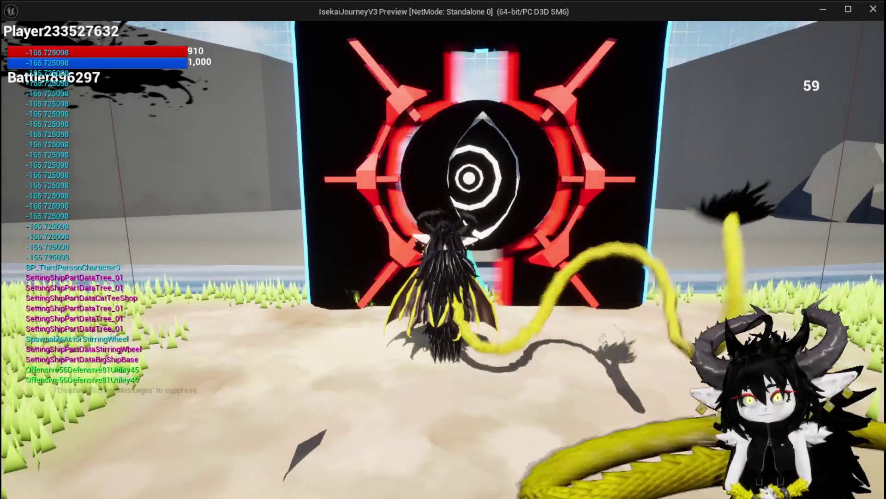
- Stop the preview, save modified assets and open the Black material graph zoomed out
key("Escape")
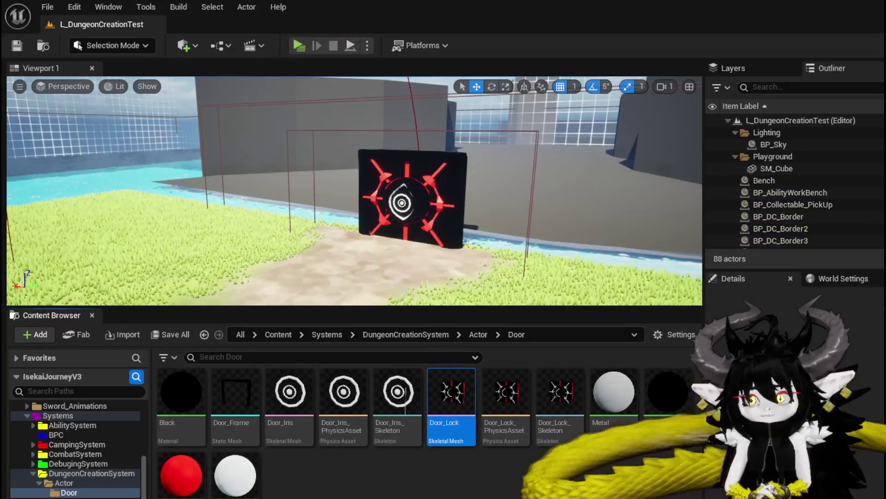
left_click(26, 43)
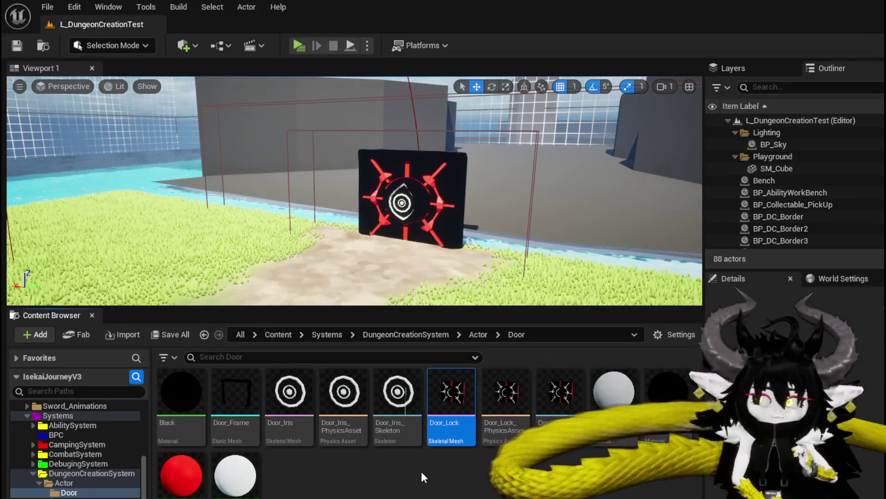
double_click(194, 388)
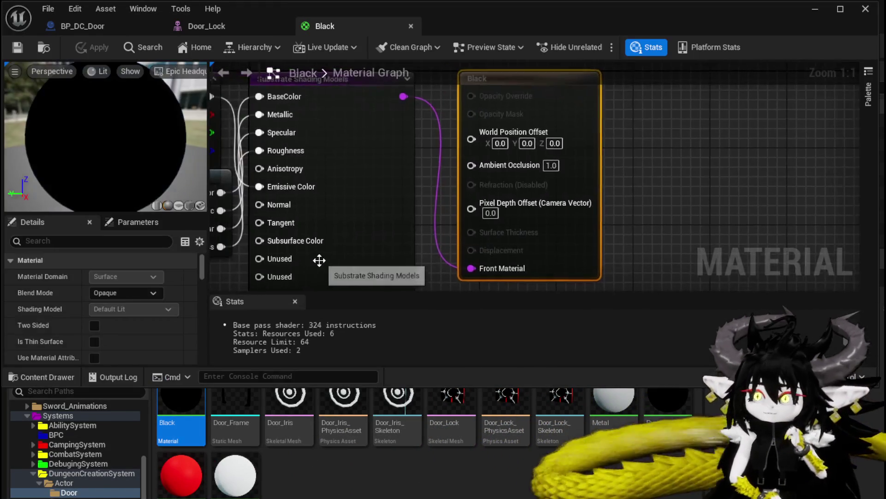
scroll(478, 240, "down", 7)
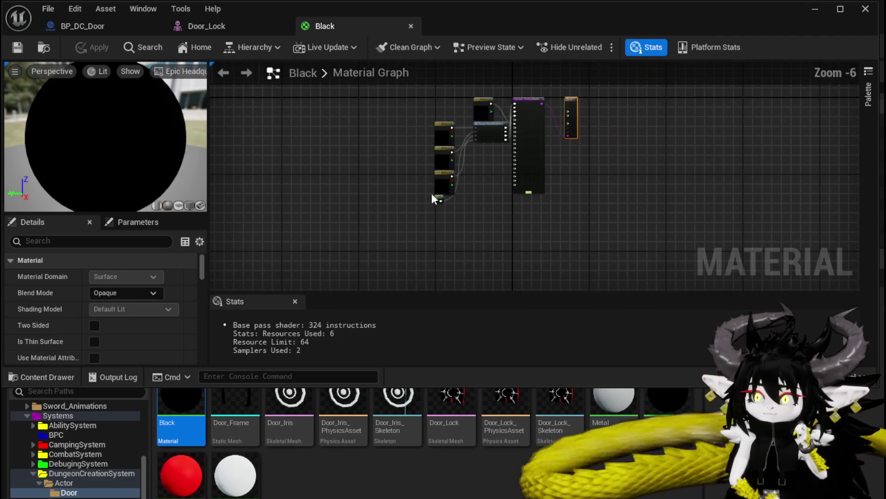
scroll(76, 443, "down", 10)
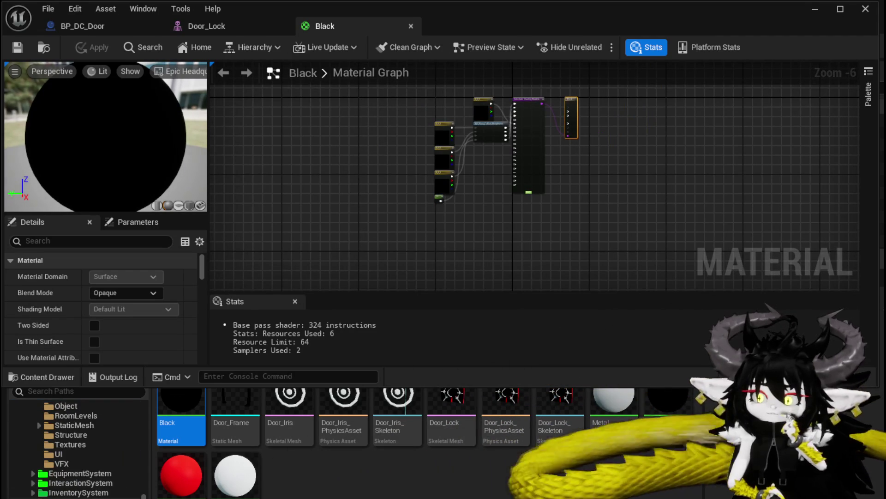
scroll(76, 443, "down", 3)
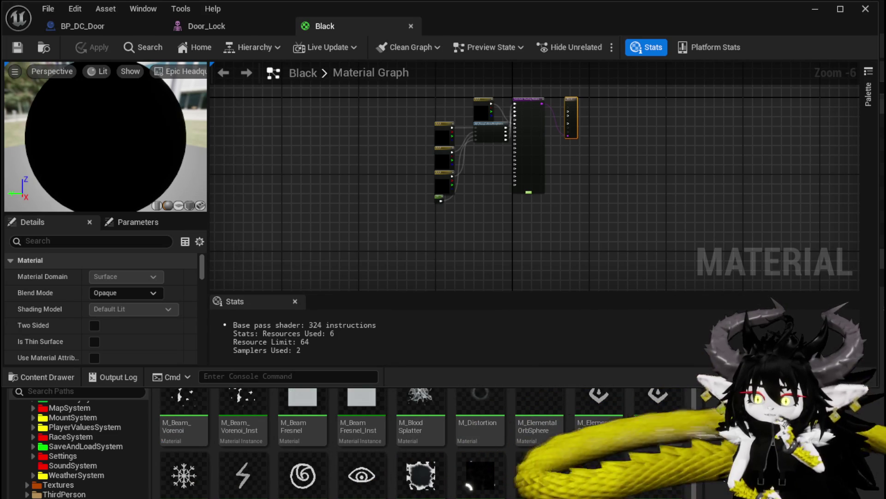
mouse_move(615, 452)
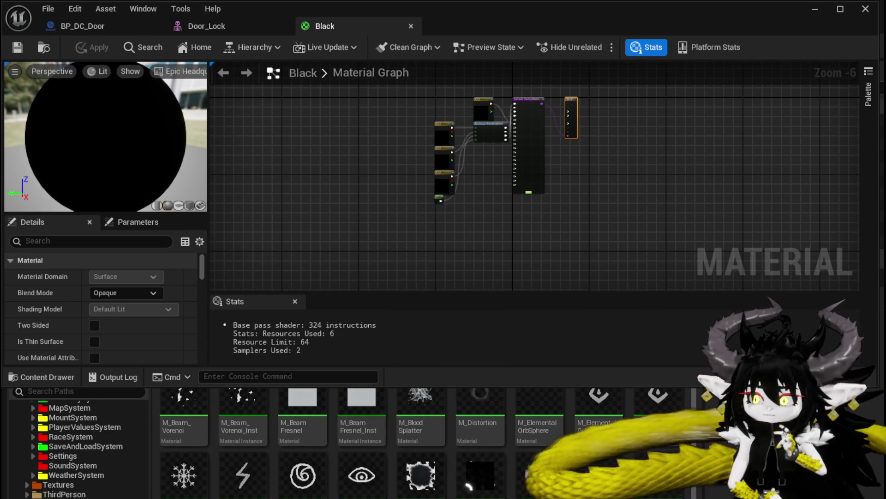
mouse_move(655, 470)
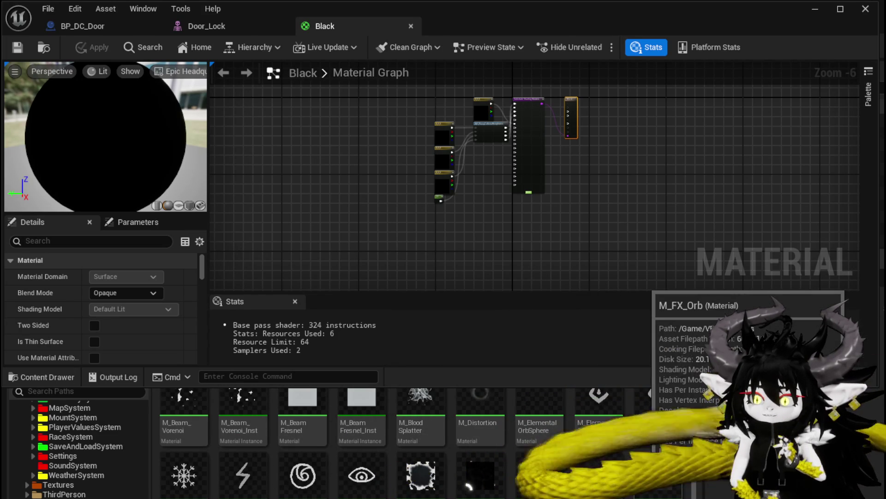
- Browse the Content Drawer and open the CombatSystem folder to view its materials
scroll(643, 457, "down", 1)
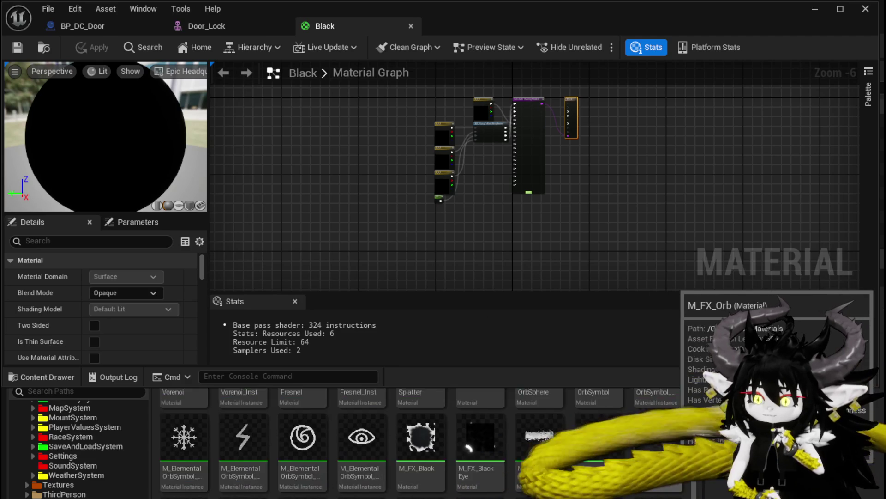
scroll(672, 458, "down", 1)
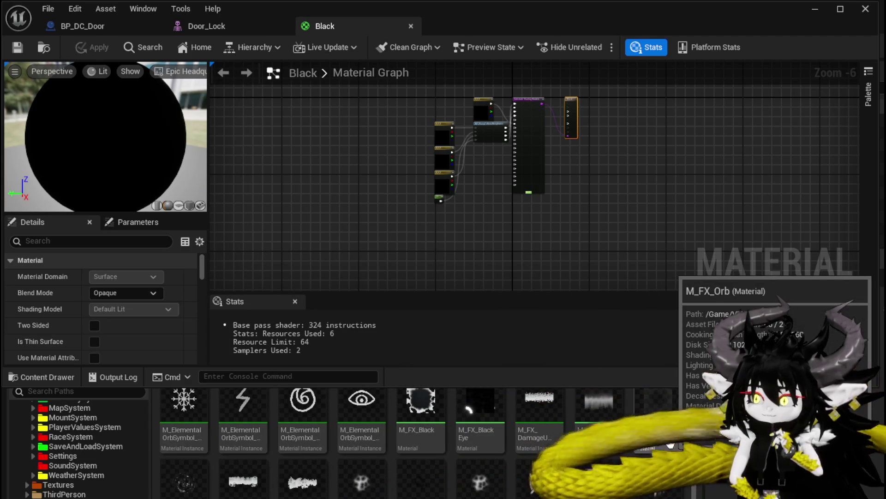
scroll(670, 444, "down", 1)
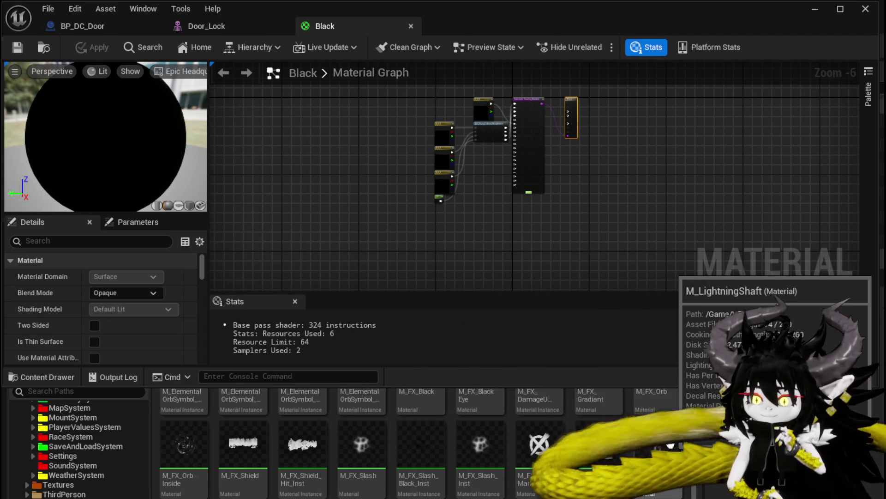
scroll(671, 444, "up", 3)
scroll(671, 444, "up", 1)
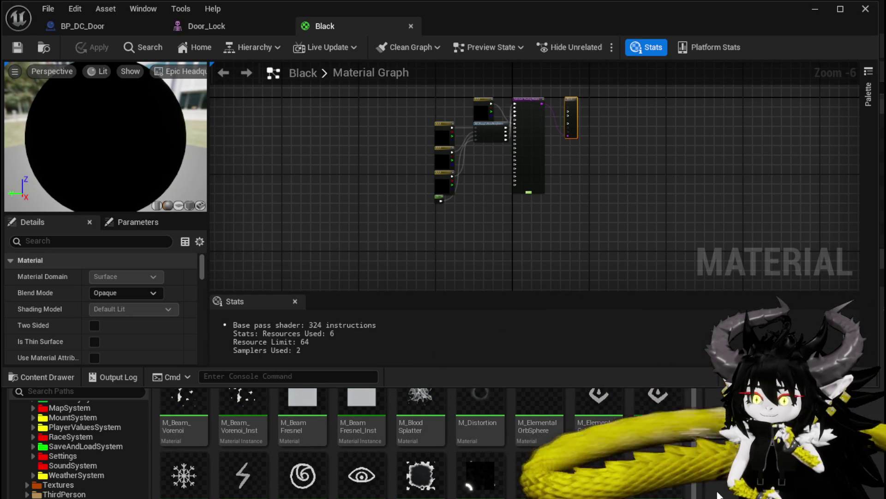
scroll(718, 494, "down", 4)
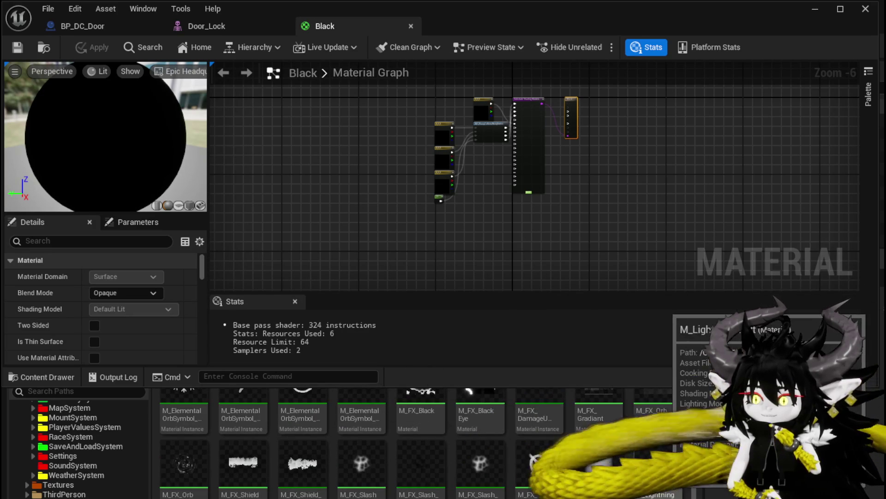
scroll(29, 495, "up", 10)
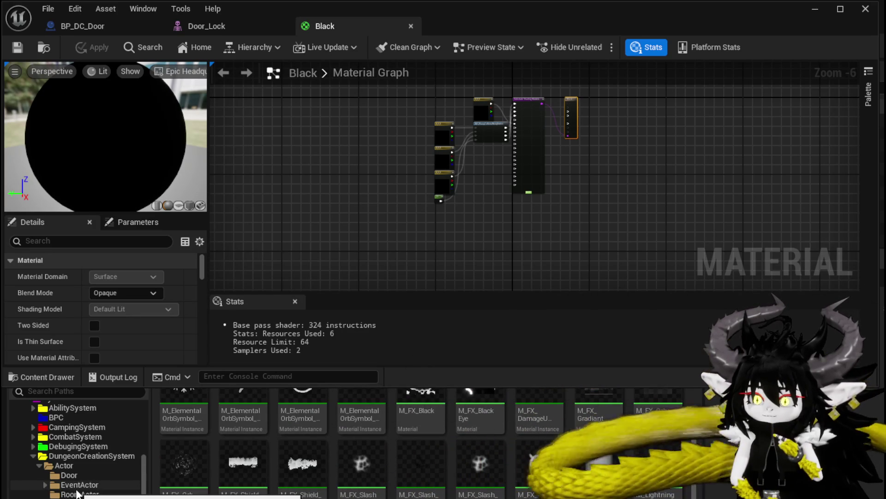
left_click(33, 436)
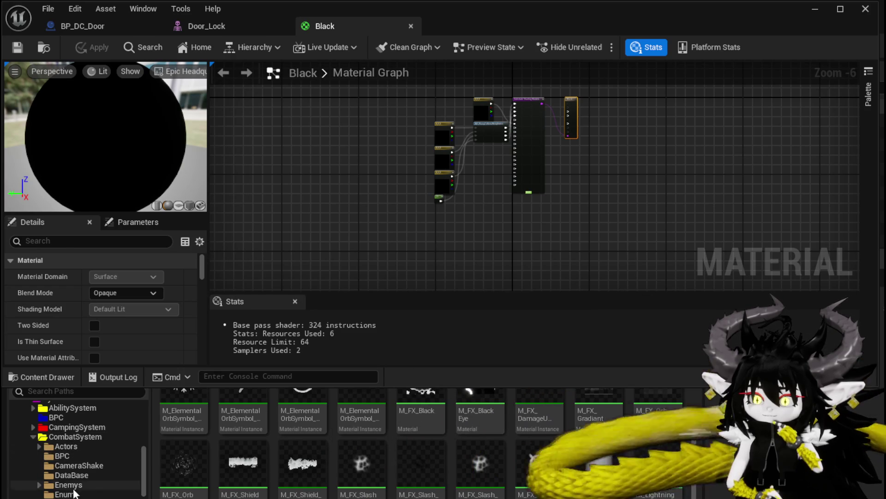
left_click(74, 417)
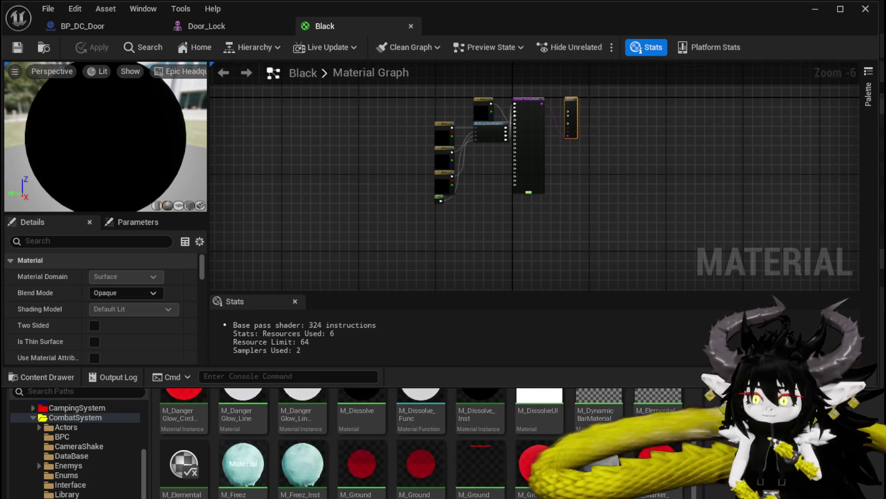
scroll(656, 436, "down", 1)
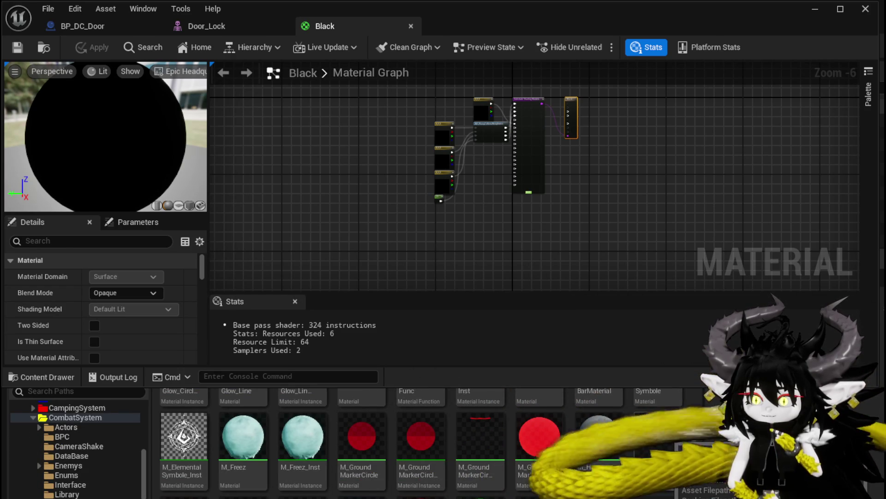
scroll(617, 470, "up", 3)
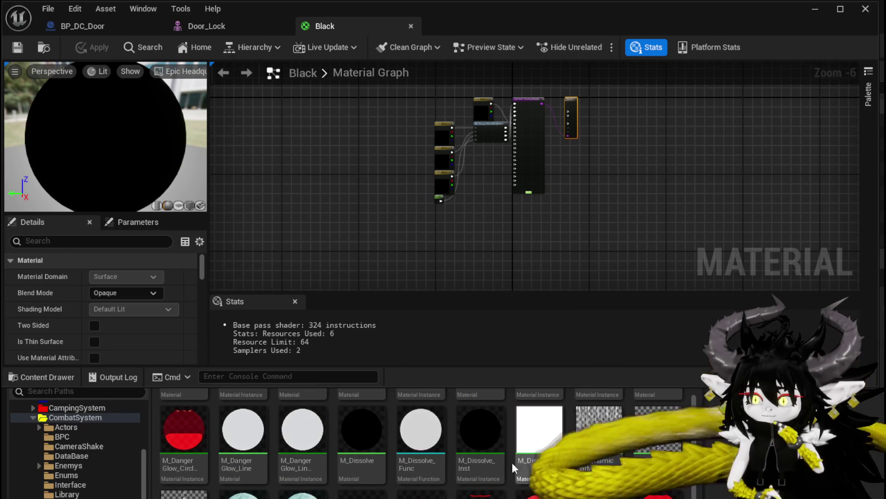